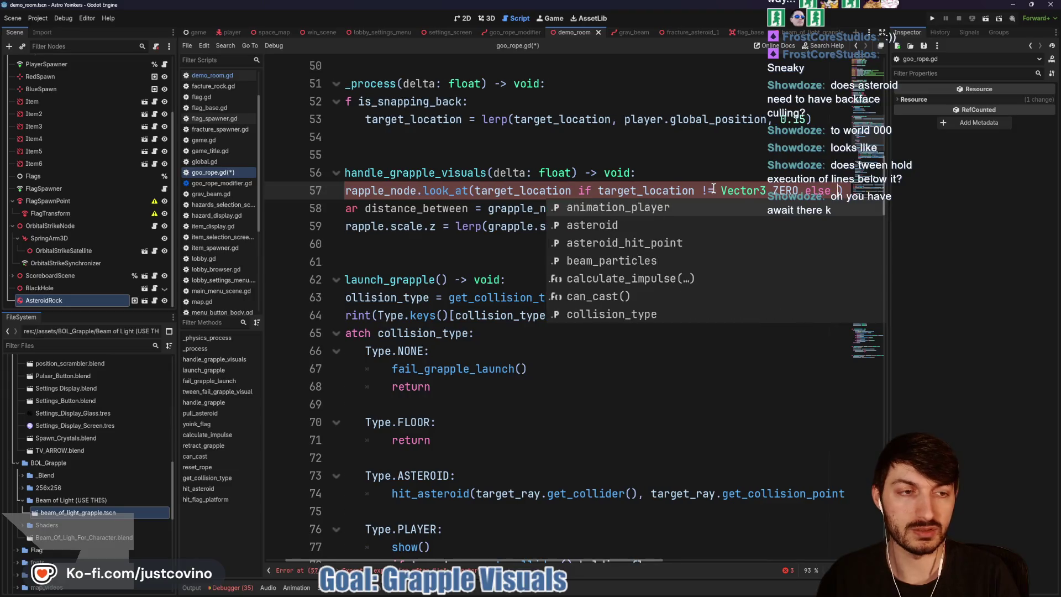
Step: Correct line 57's fallback to -player.global_basis.z and save goo_rope.gd
key(BackSpace)
key(BackSpace)
key(BackSpace)
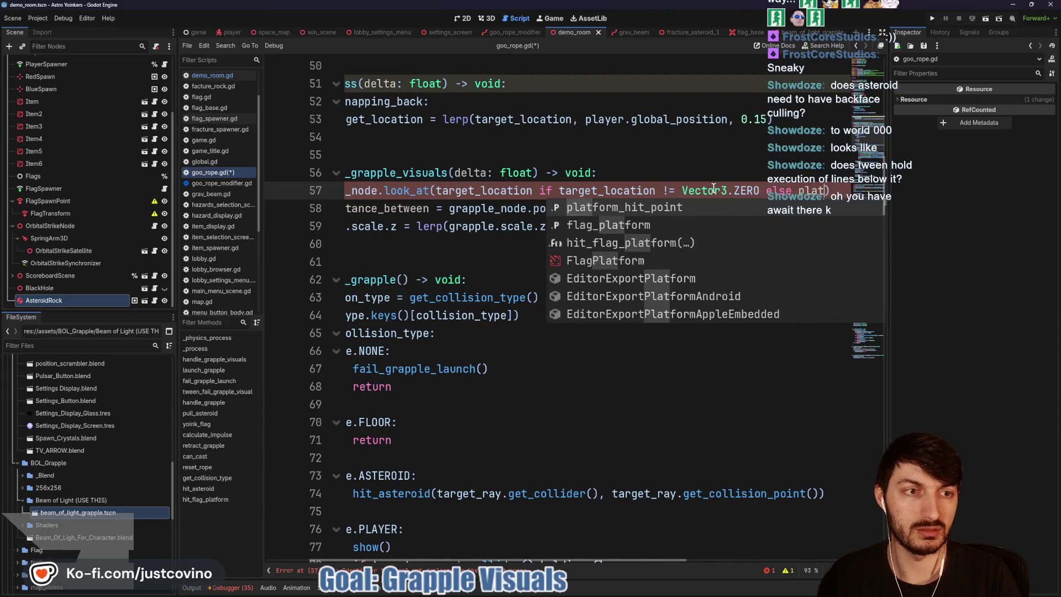
text(yer.global)
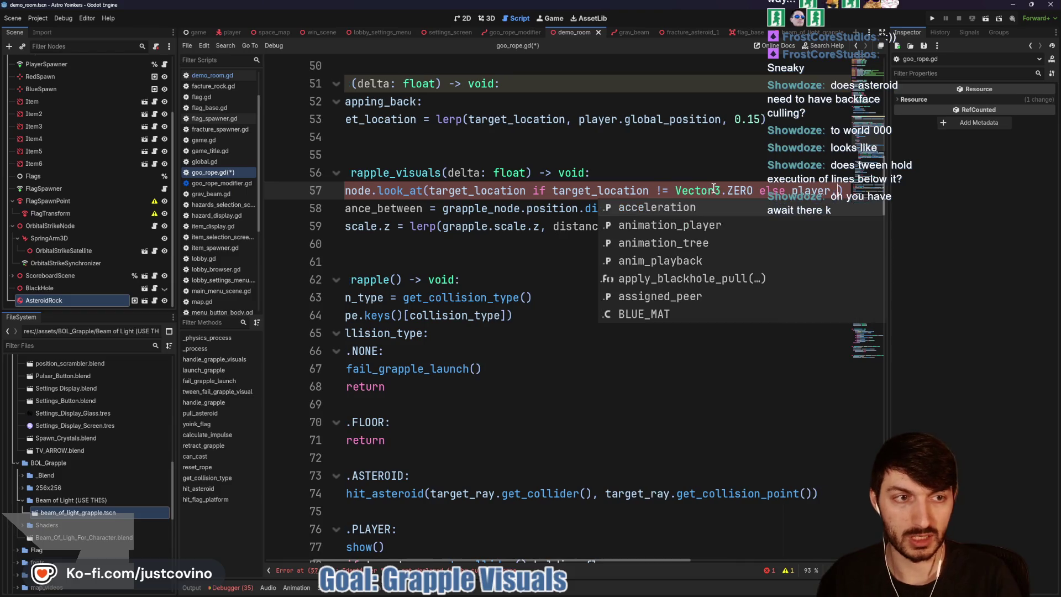
key(Return)
text(.z)
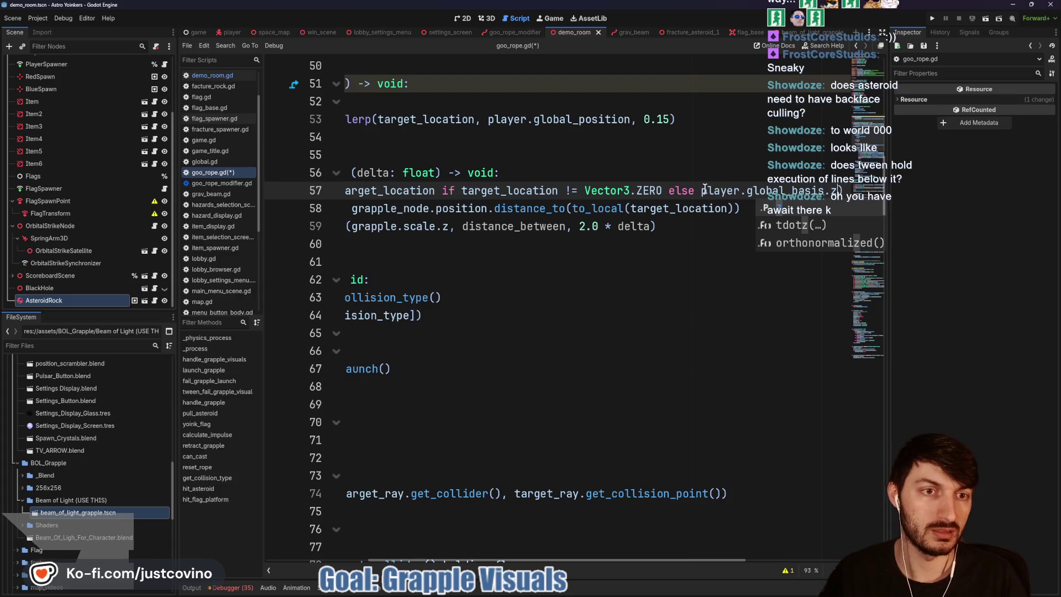
click(703, 190)
text(-)
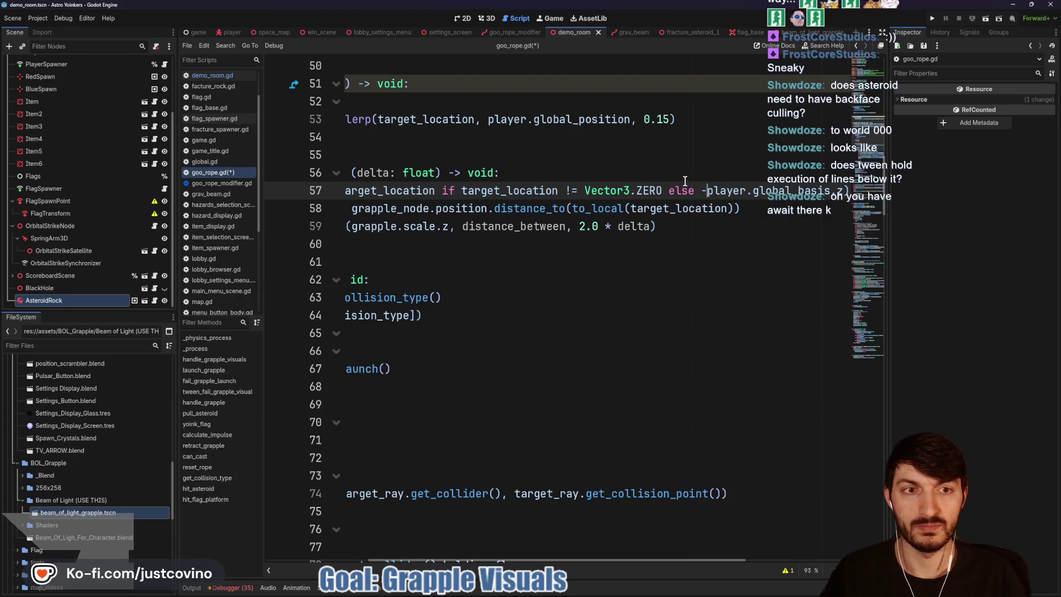
click(681, 176)
key(ctrl+s)
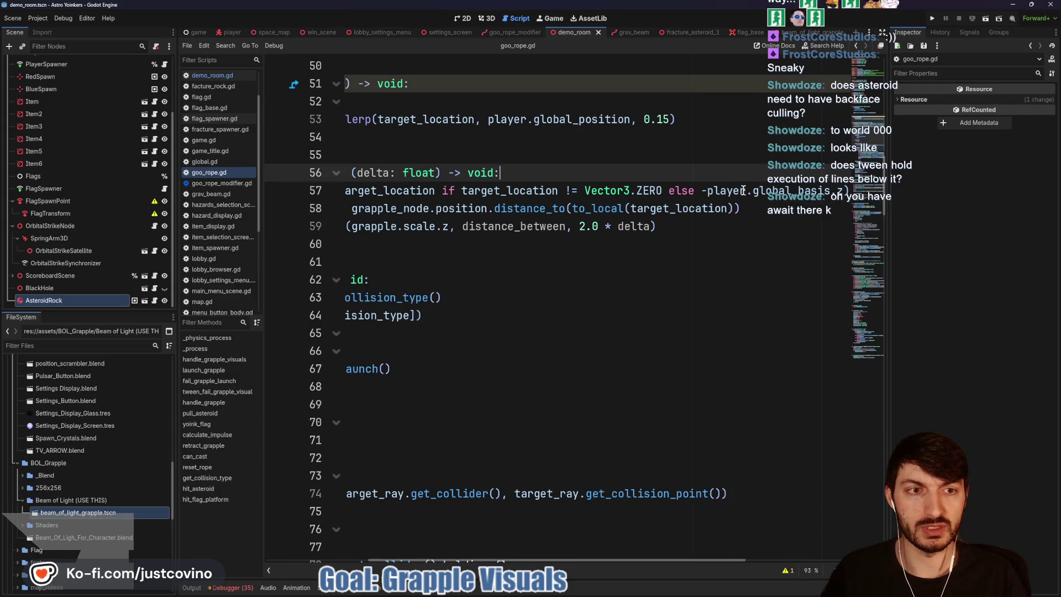
Step: Replace player with target_ray on line 57, making the fallback -target_ray.global_basis.z
double_click(727, 190)
text(target)
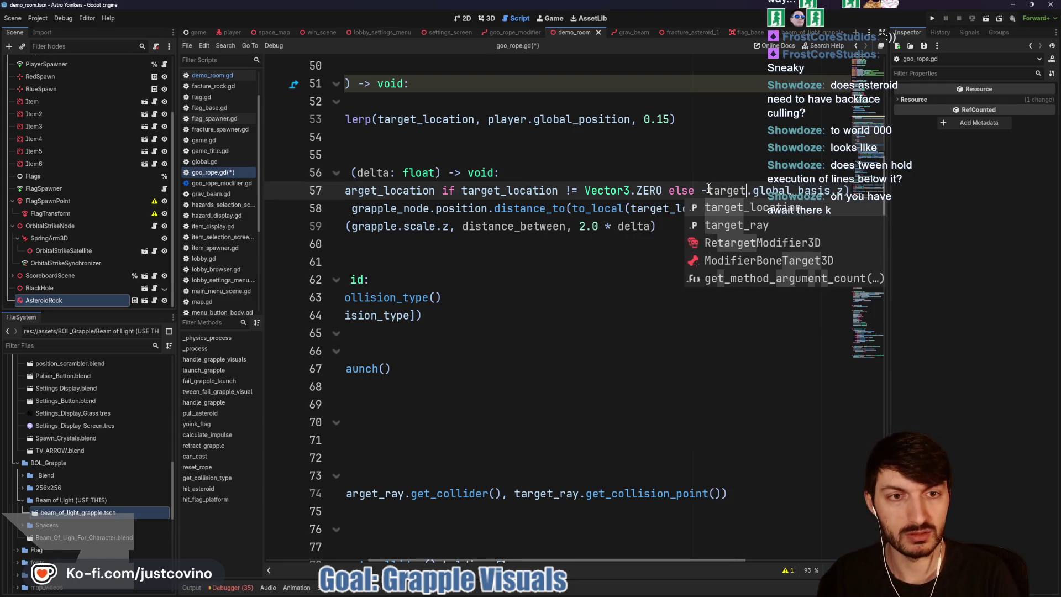
key(Down)
key(Return)
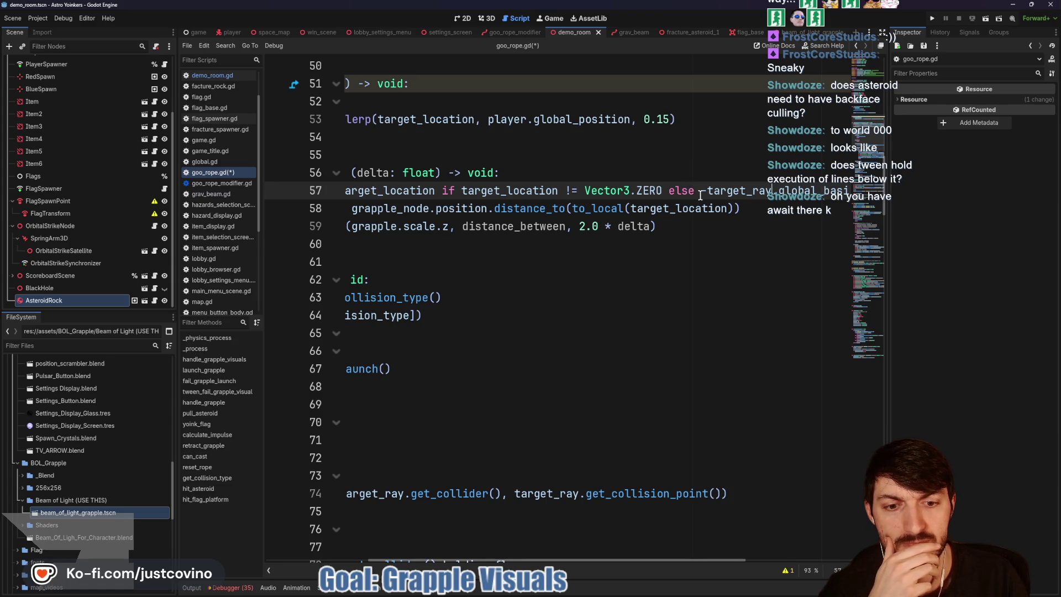
scroll(700, 195, down, 4)
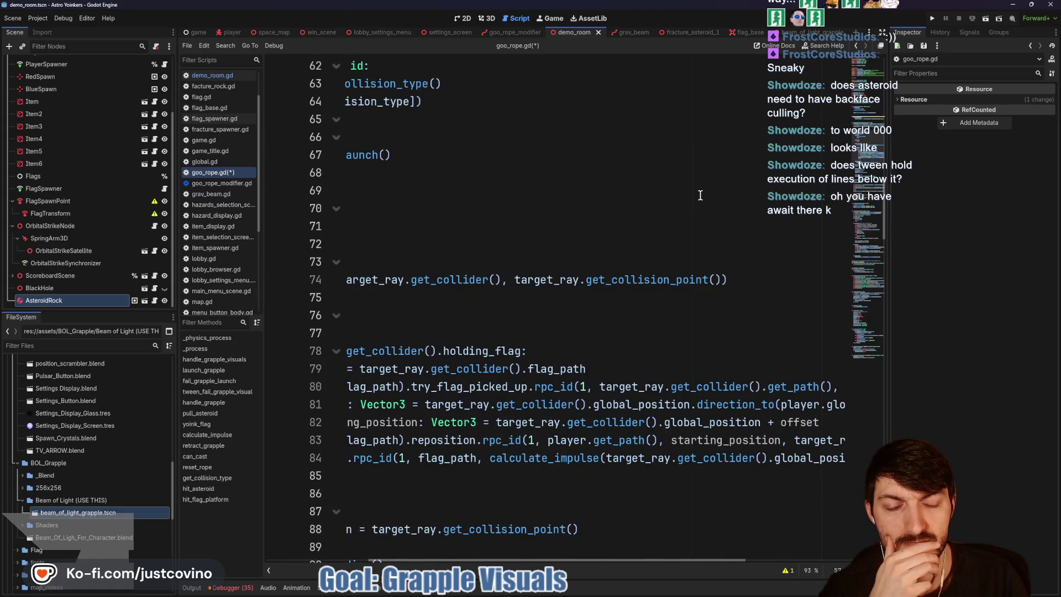
scroll(700, 195, up, 4)
scroll(691, 205, left, 2)
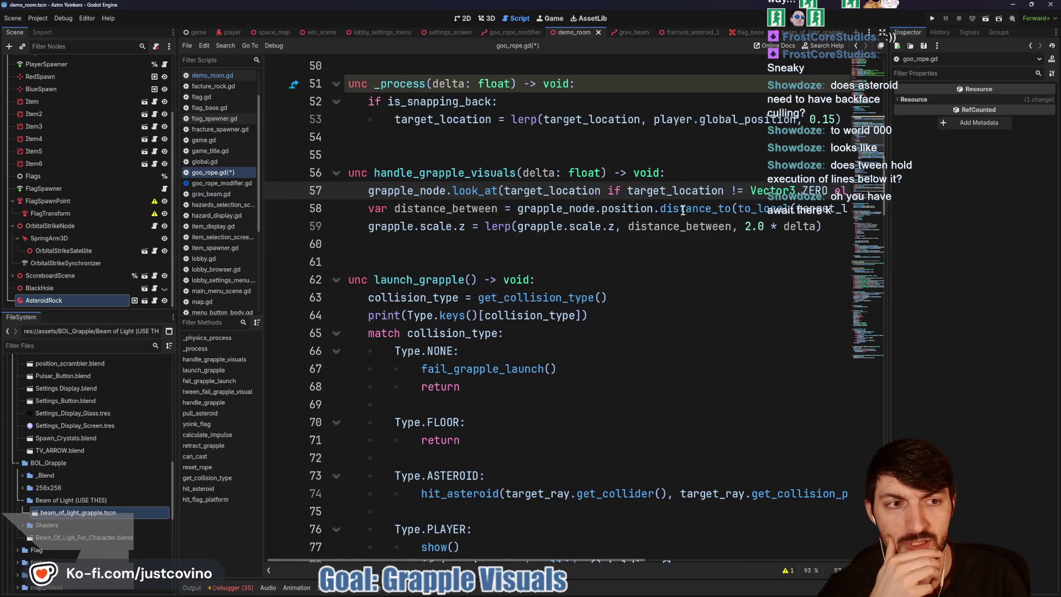
scroll(684, 211, down, 4)
scroll(680, 211, up, 4)
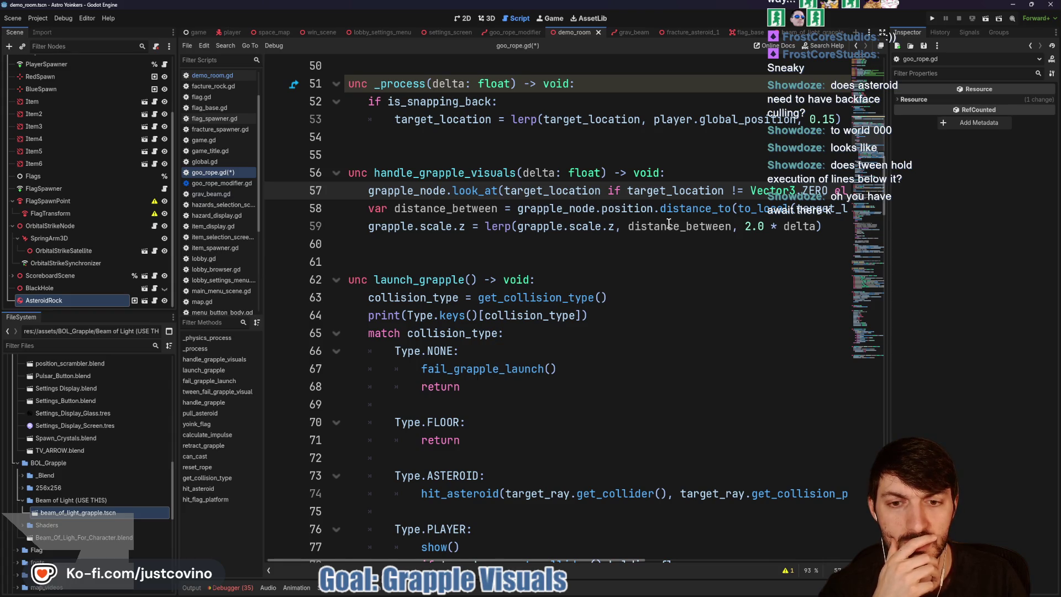
scroll(668, 223, down, 2)
scroll(667, 224, up, 2)
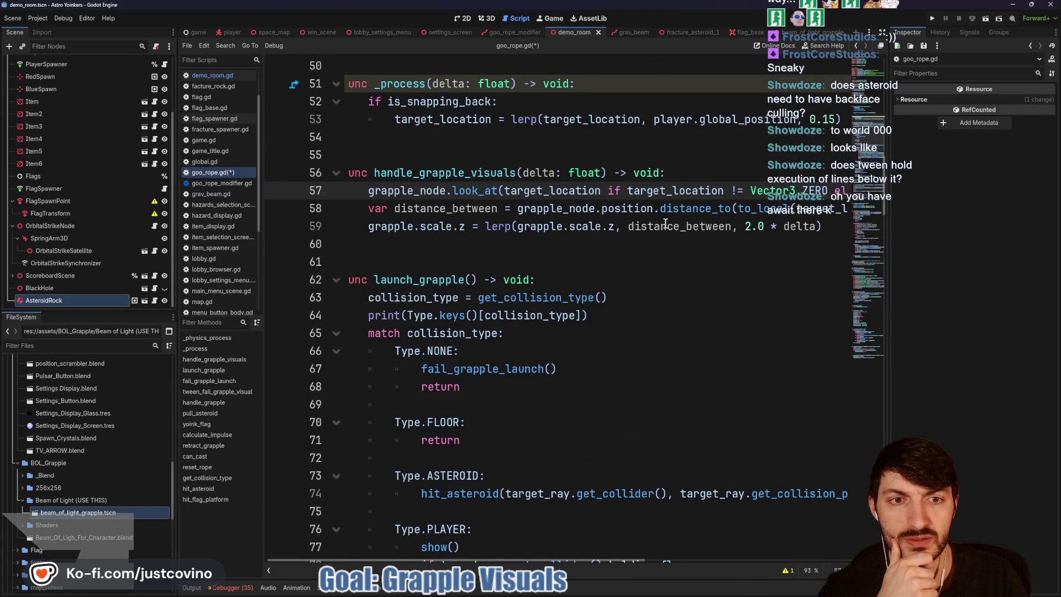
scroll(666, 223, up, 1)
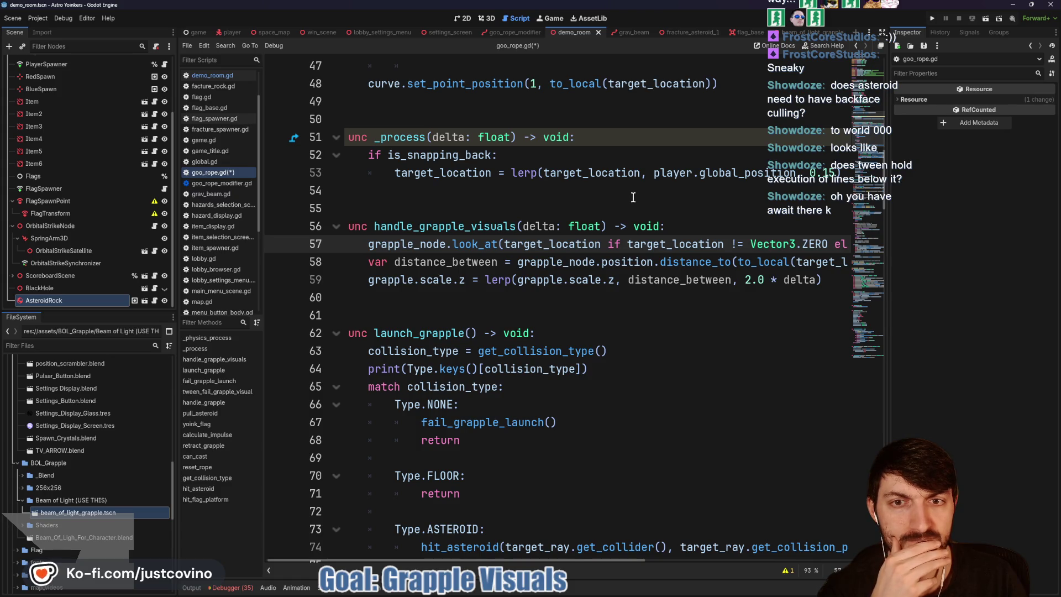
scroll(632, 197, right, 3)
scroll(630, 197, left, 3)
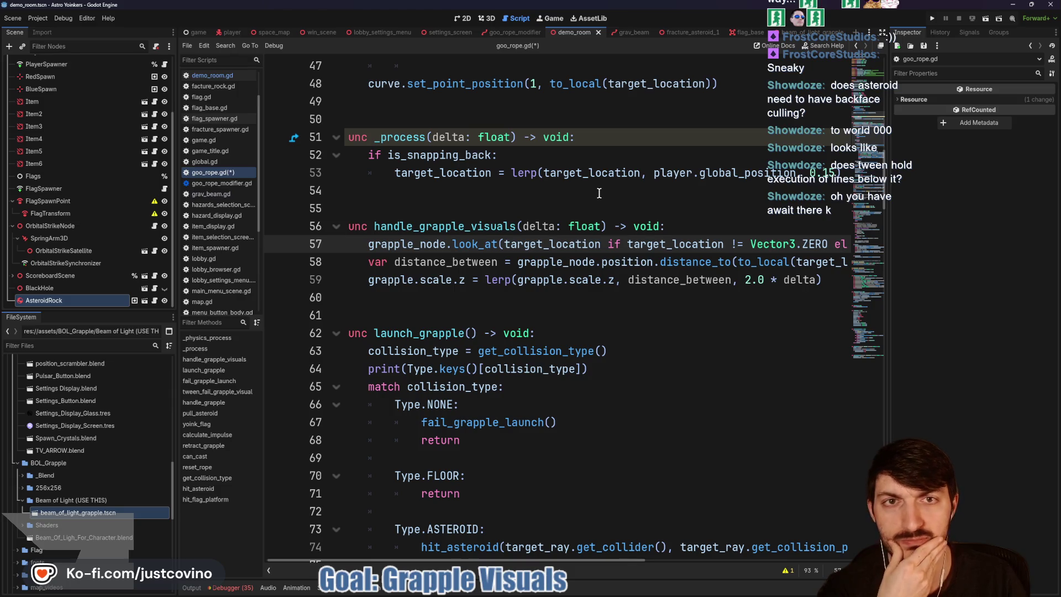
Step: Run the game, fire the grapple, then stop it after the null 'from' error on line 111
key(F5)
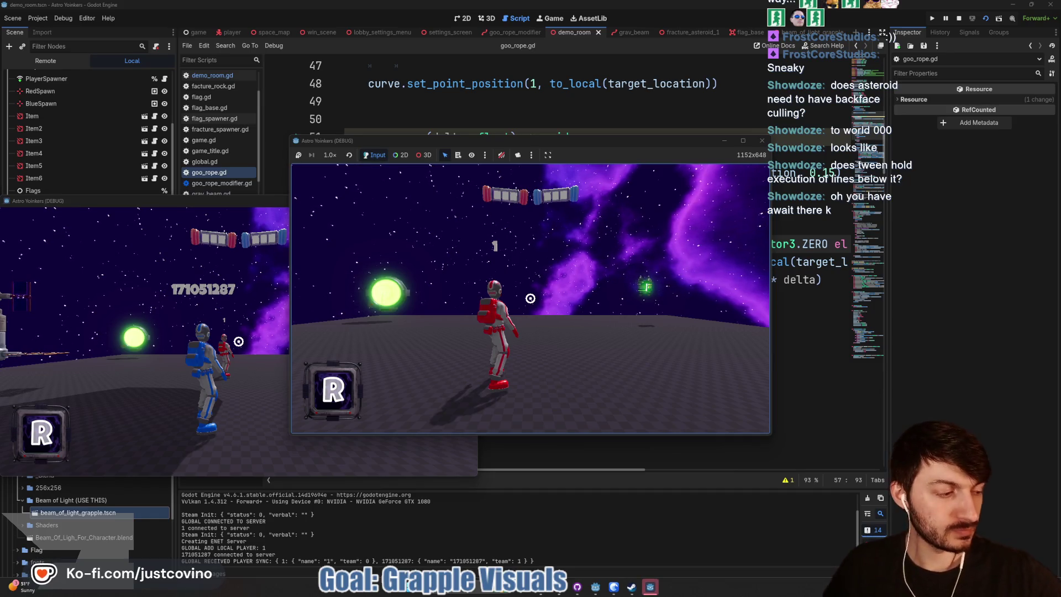
click(479, 303)
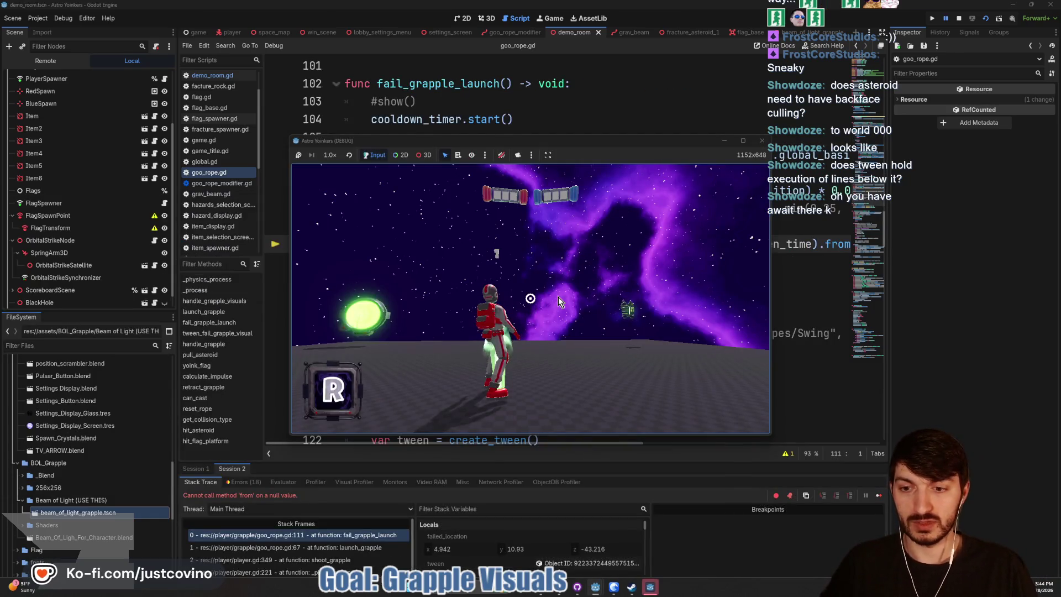
click(958, 21)
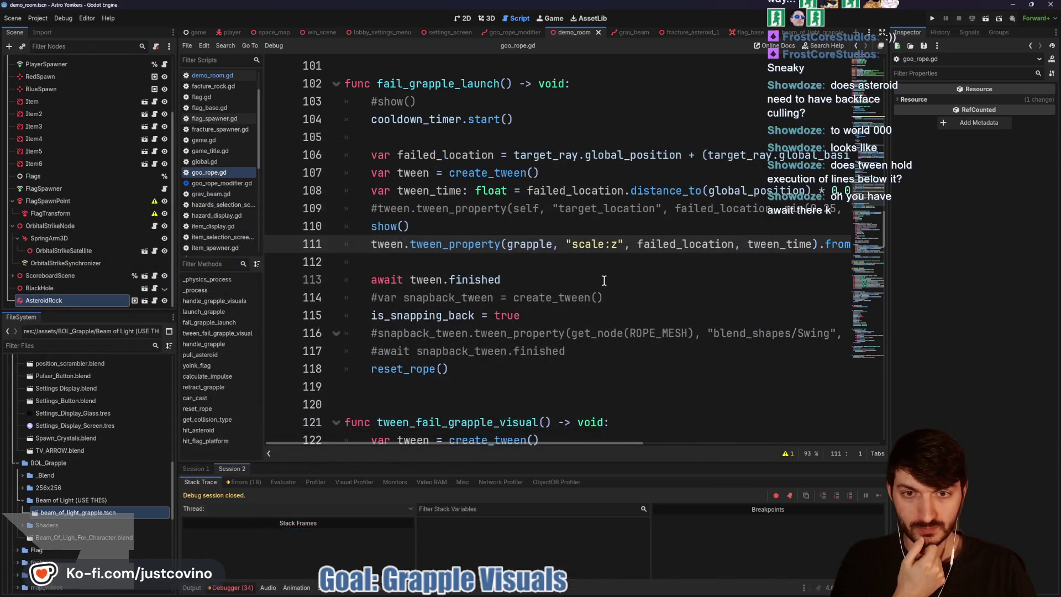
Step: Scroll along line 111 of fail_grapple_launch to inspect the grapple scale tween
scroll(603, 271, right, 5)
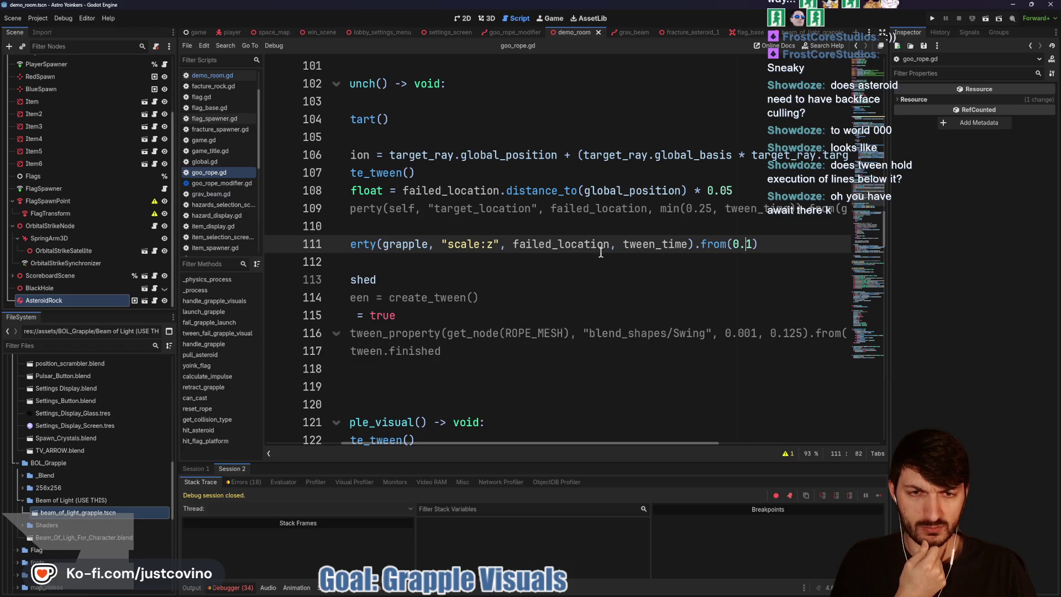
scroll(780, 245, left, 3)
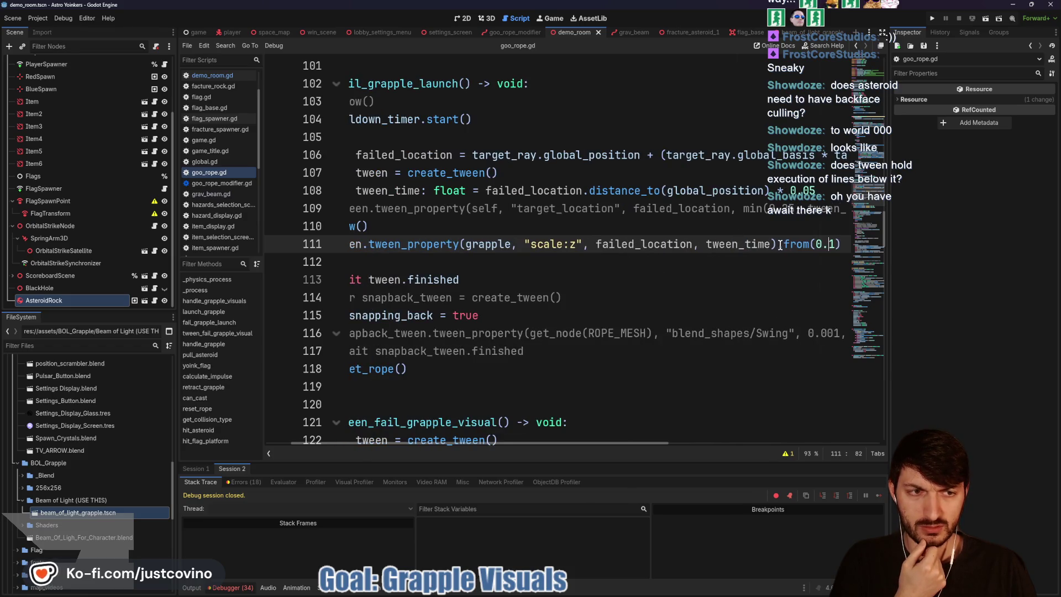
scroll(818, 247, left, 2)
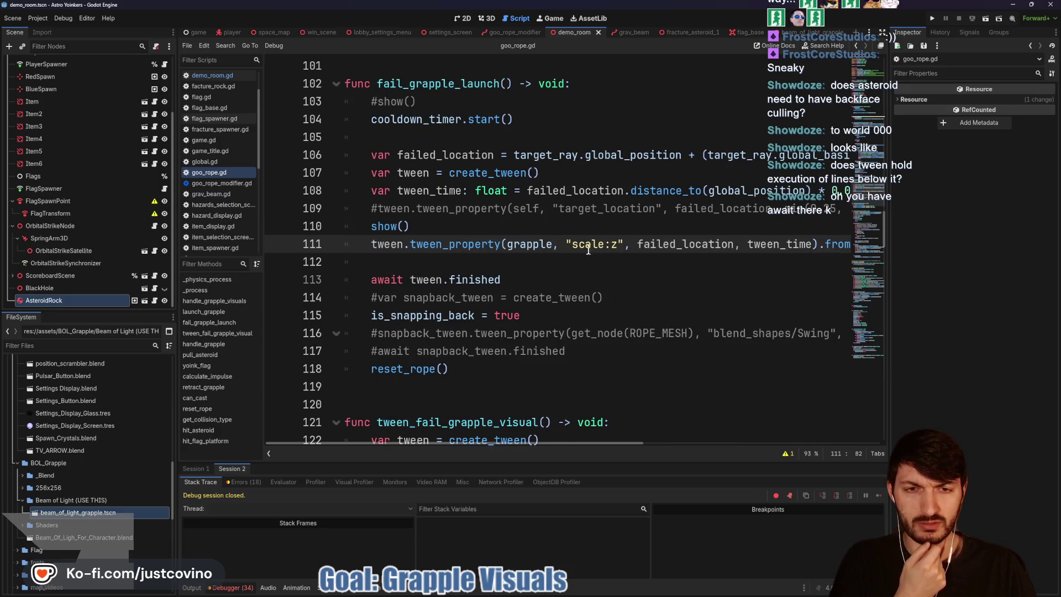
scroll(730, 248, right, 2)
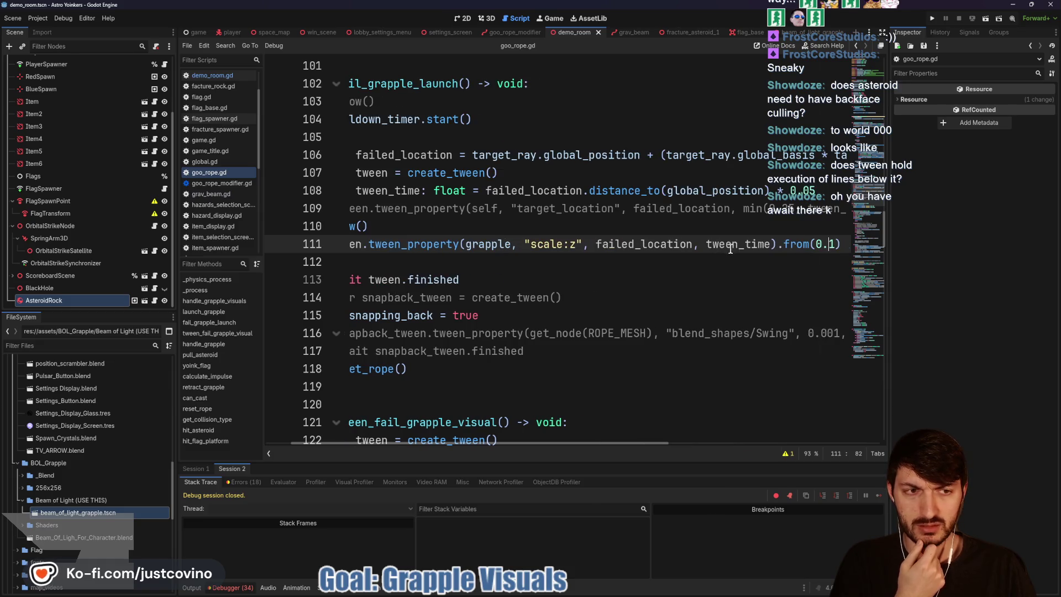
scroll(574, 260, left, 2)
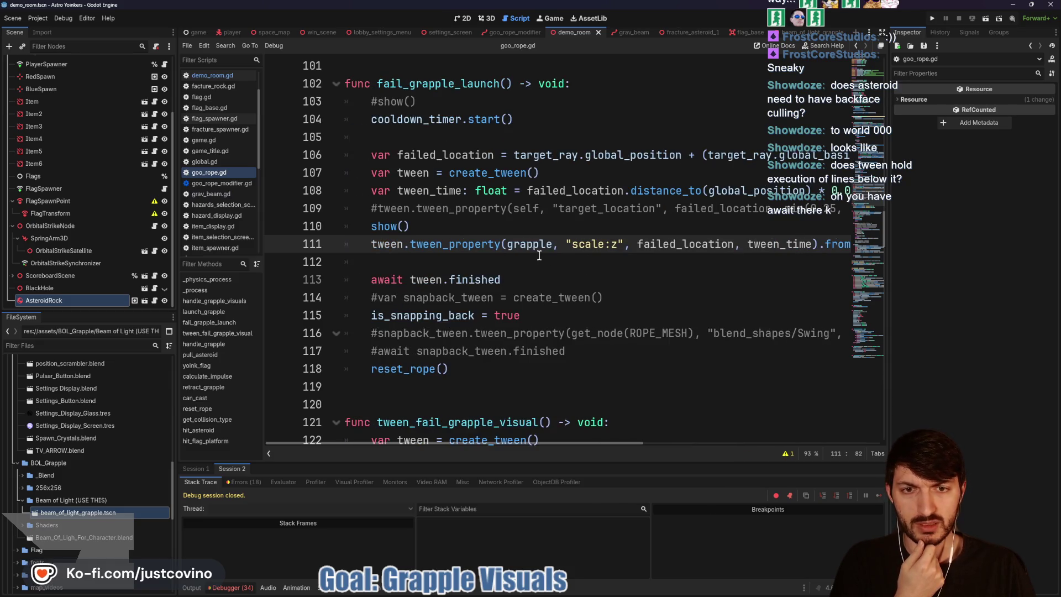
double_click(531, 248)
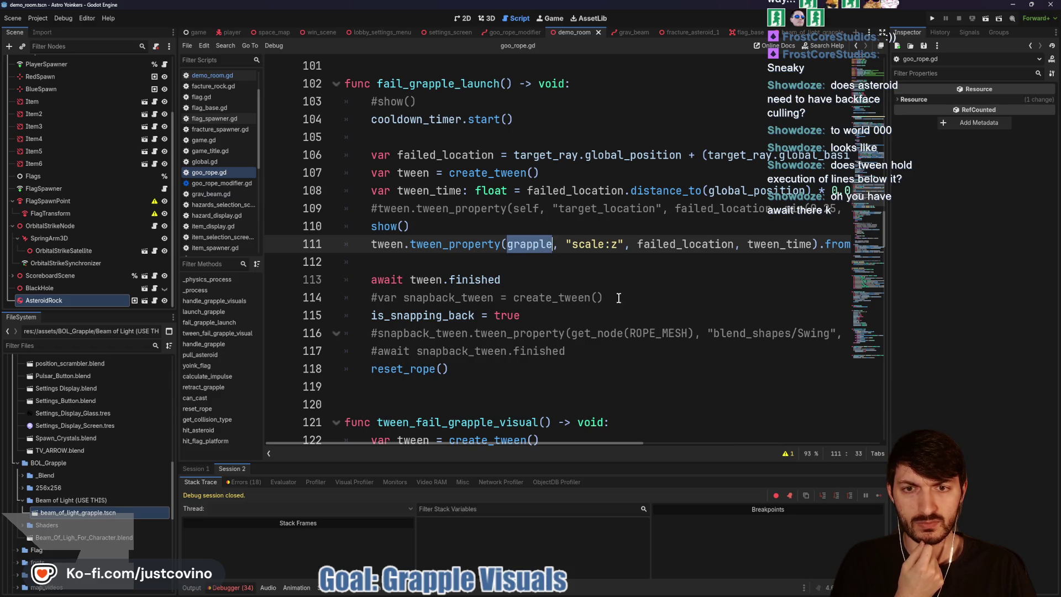
Step: Collapse the Debugger, delete .from(0.1) from the end of line 111, and relaunch the game
click(241, 587)
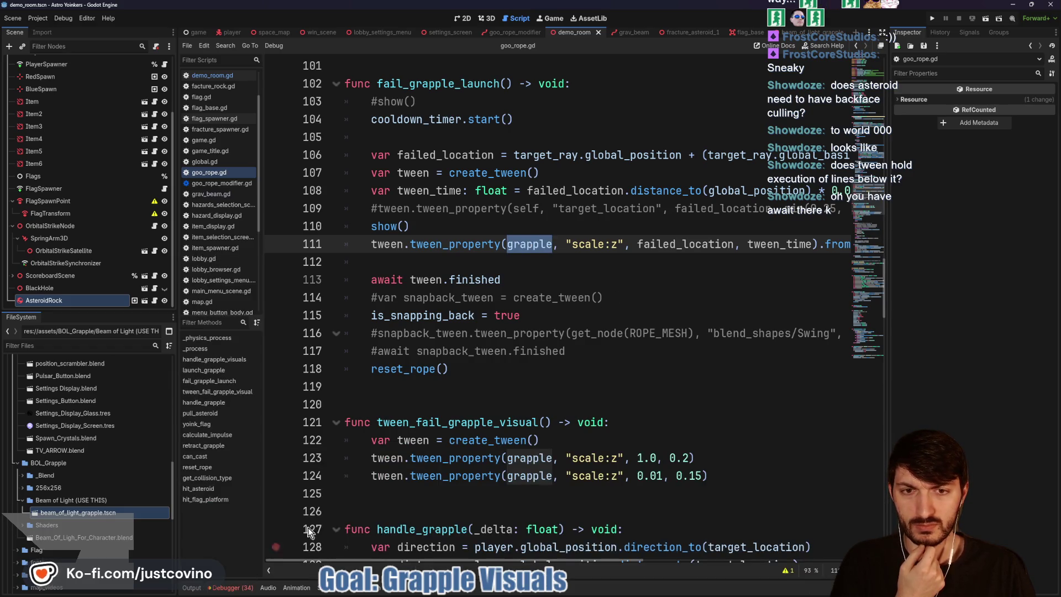
key(End)
drag(758, 243, 693, 244)
key(BackSpace)
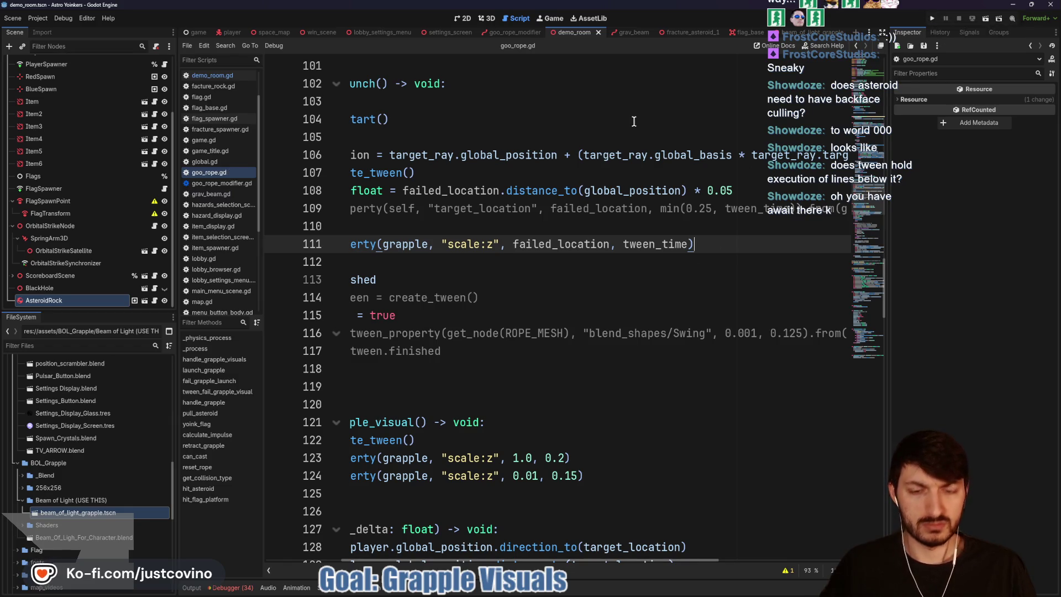
key(F5)
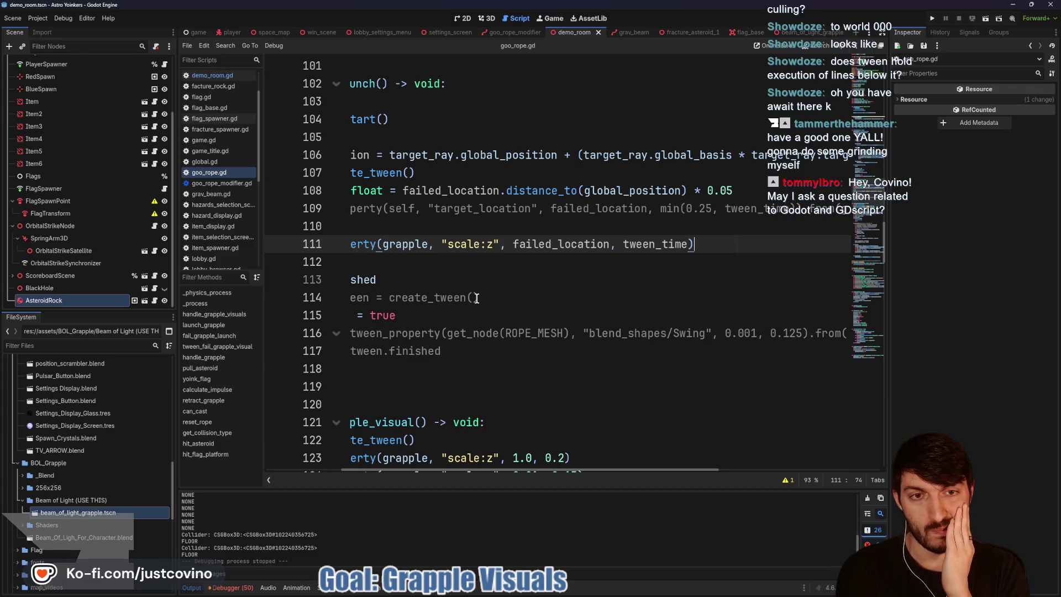
scroll(487, 288, left, 5)
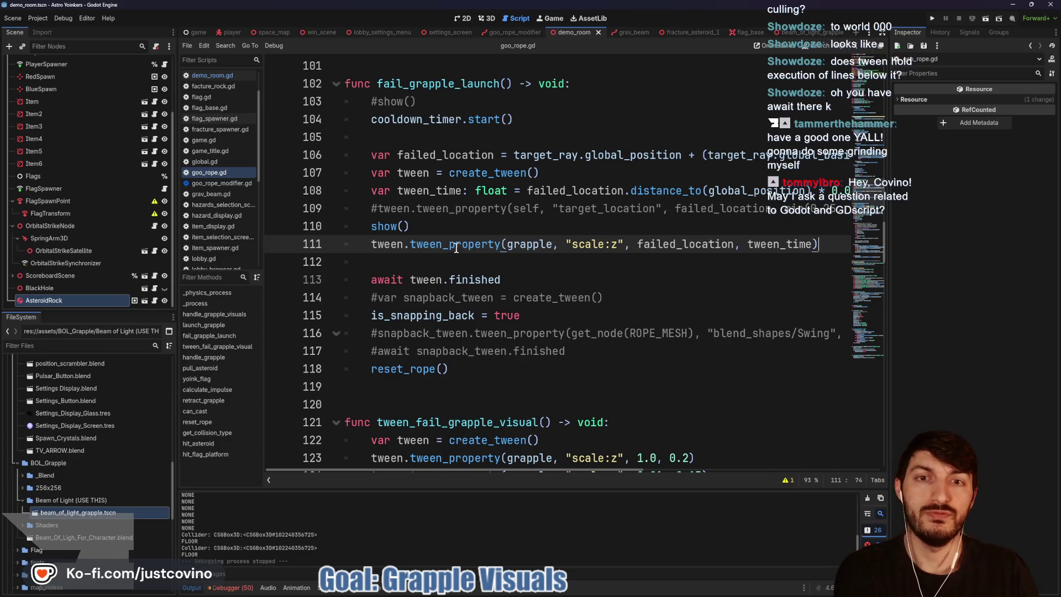
scroll(456, 250, up, 3)
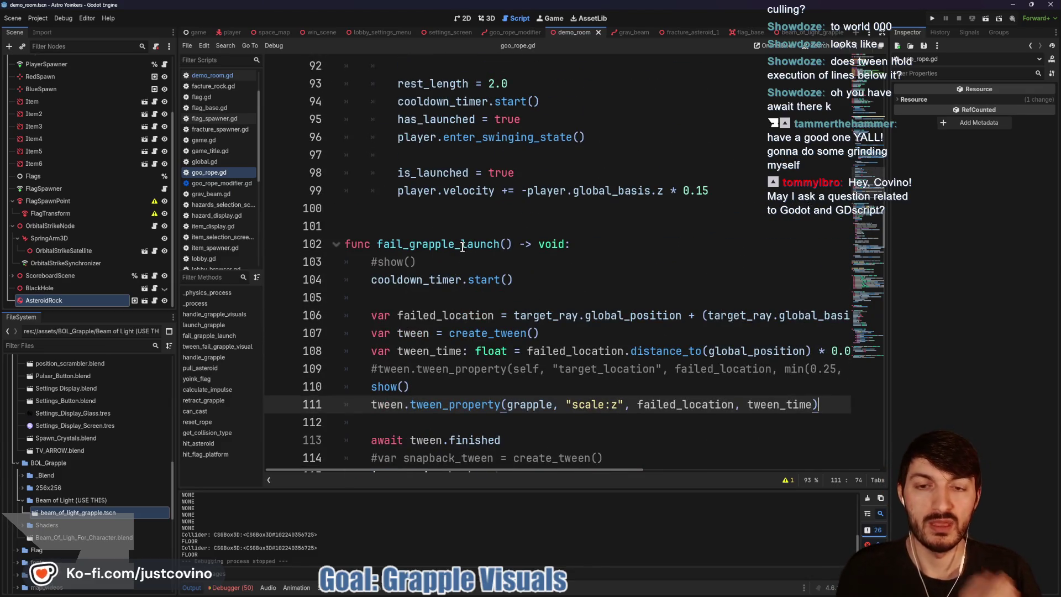
scroll(459, 246, down, 4)
scroll(463, 252, up, 1)
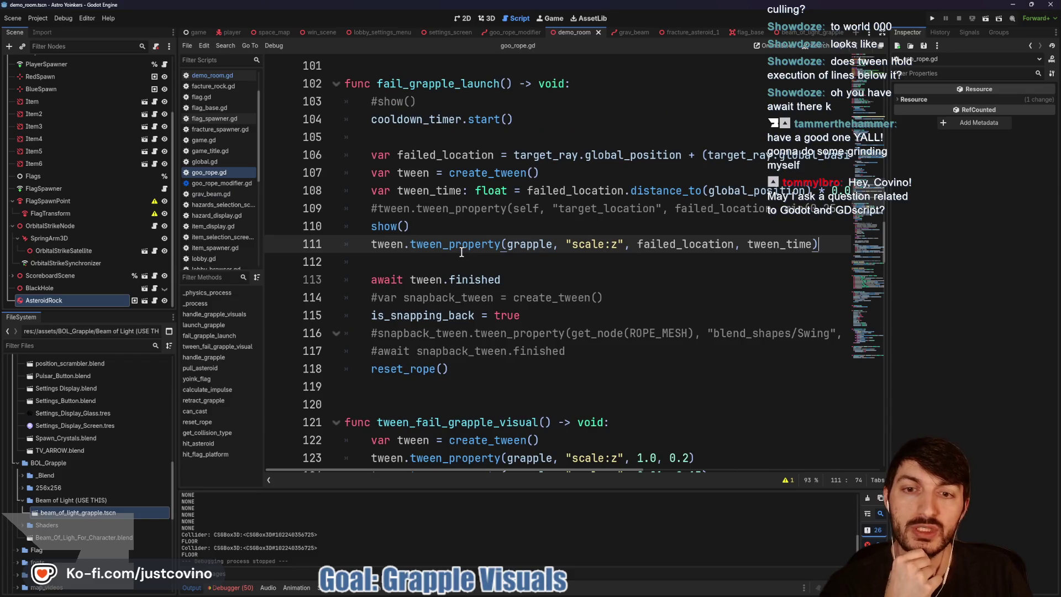
scroll(461, 252, up, 1)
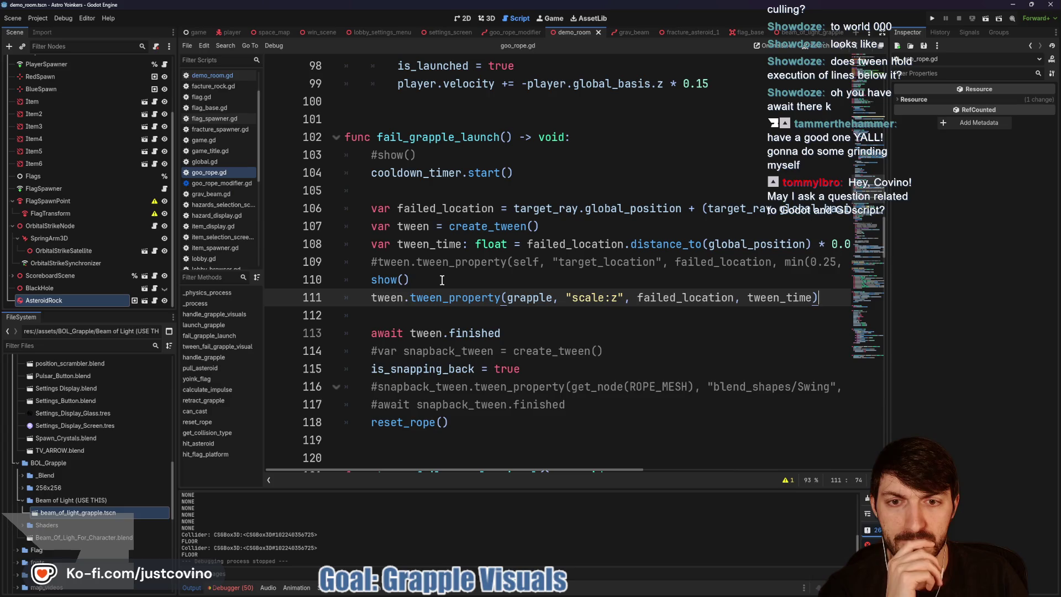
scroll(436, 279, right, 3)
scroll(435, 279, right, 3)
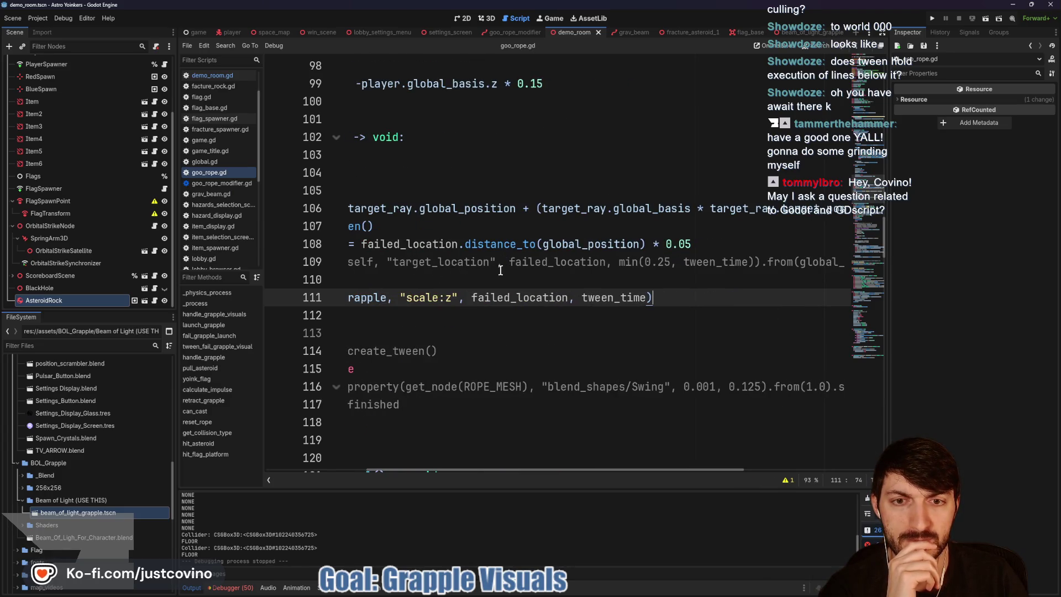
scroll(500, 270, left, 3)
scroll(500, 268, right, 4)
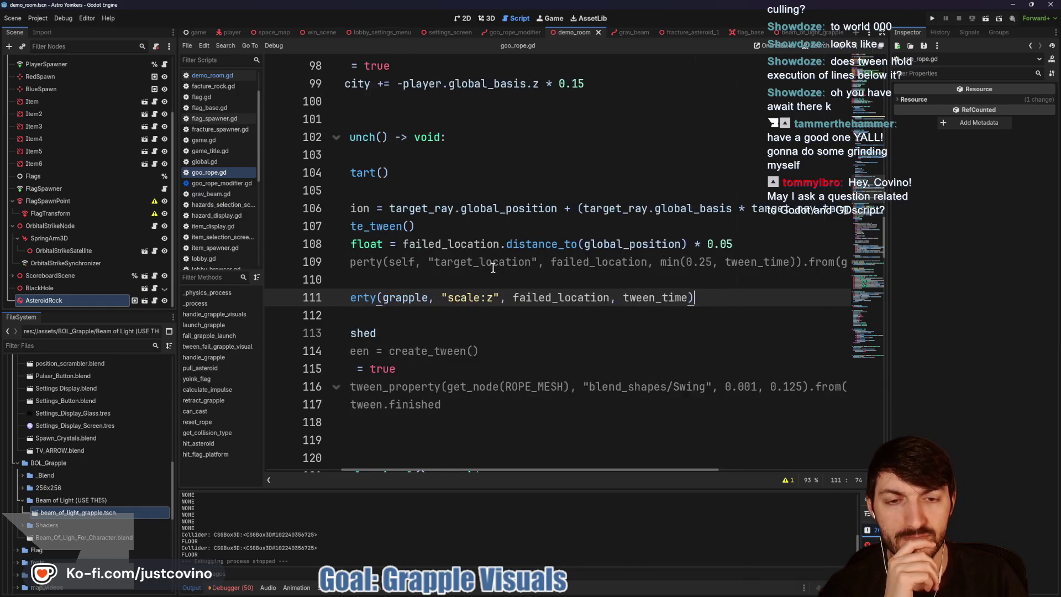
scroll(491, 267, left, 6)
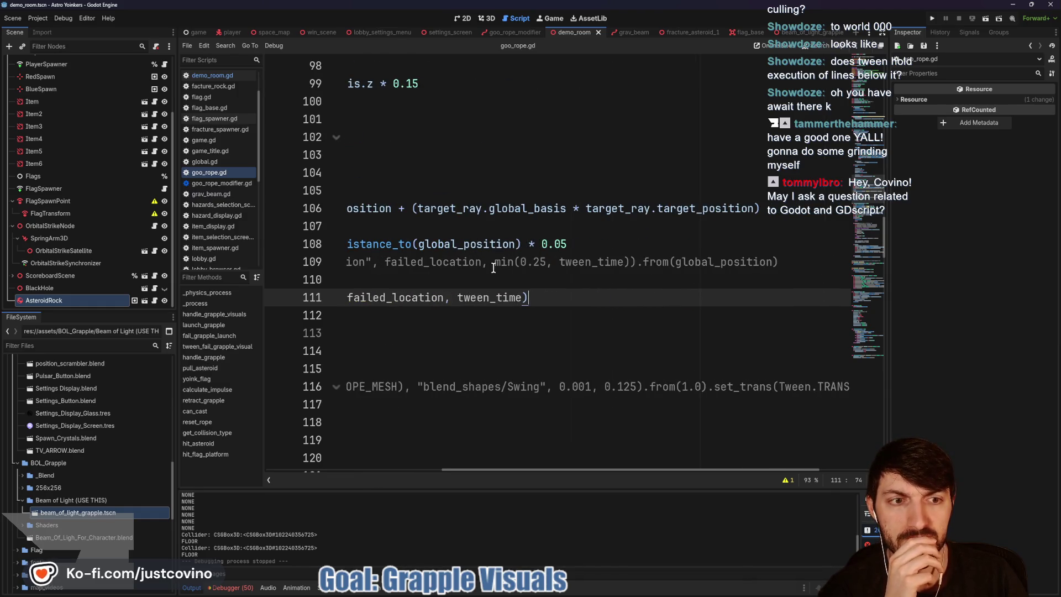
scroll(498, 265, left, 2)
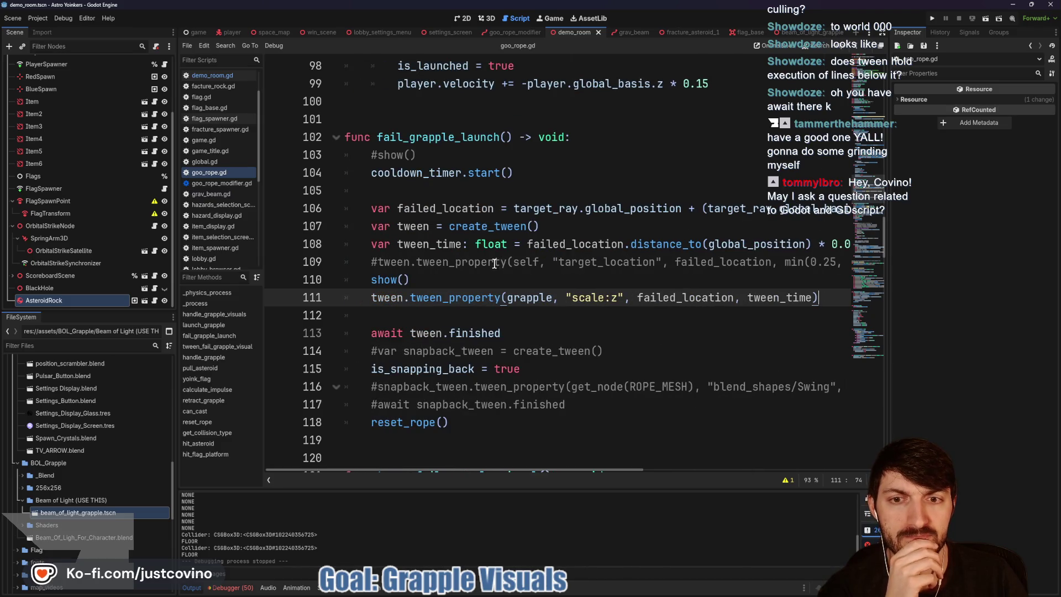
click(376, 261)
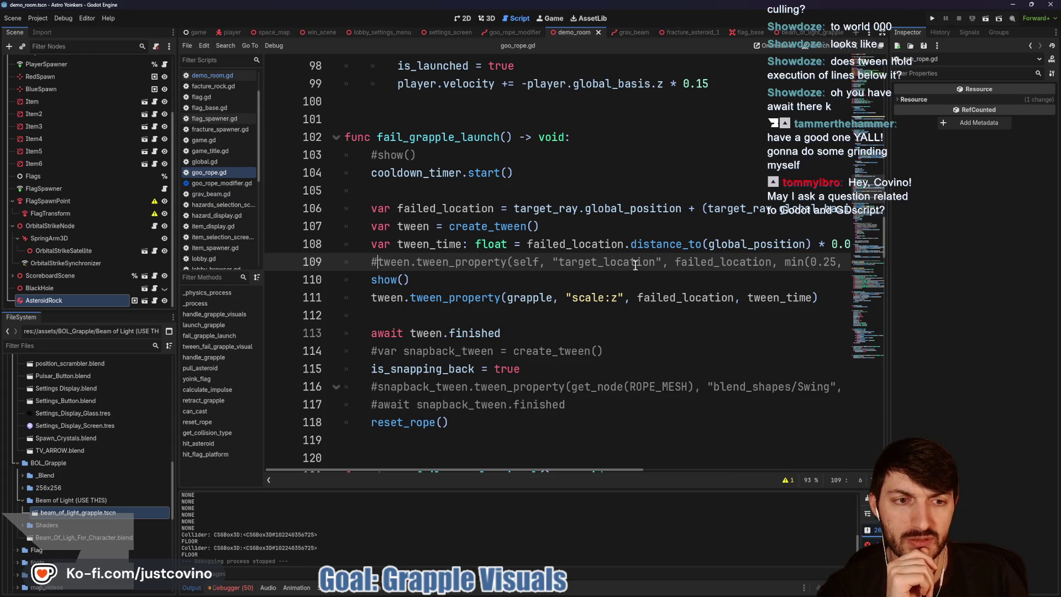
mouse_move(675, 242)
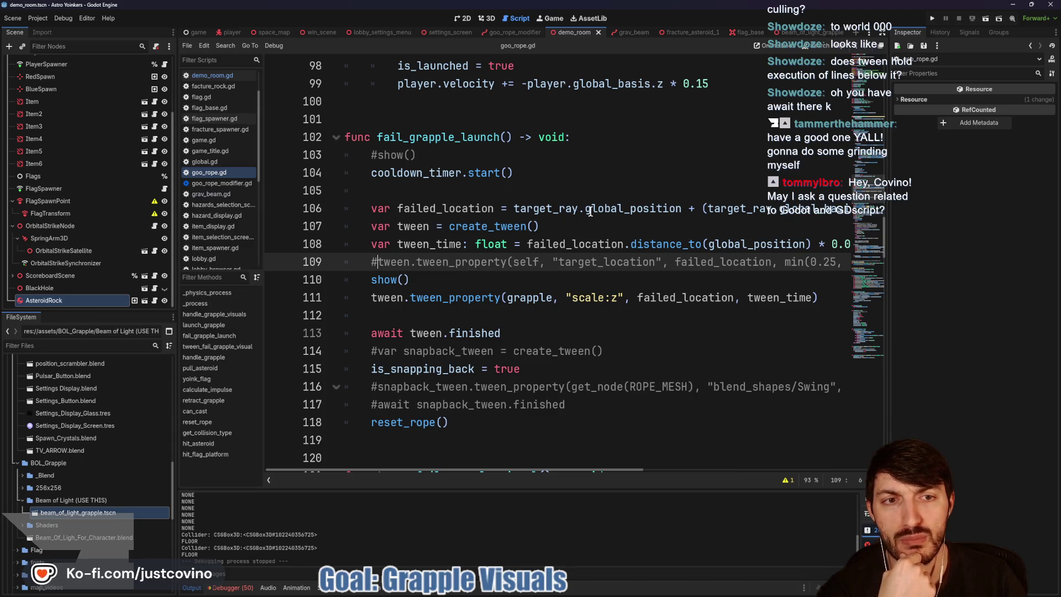
scroll(549, 208, right, 5)
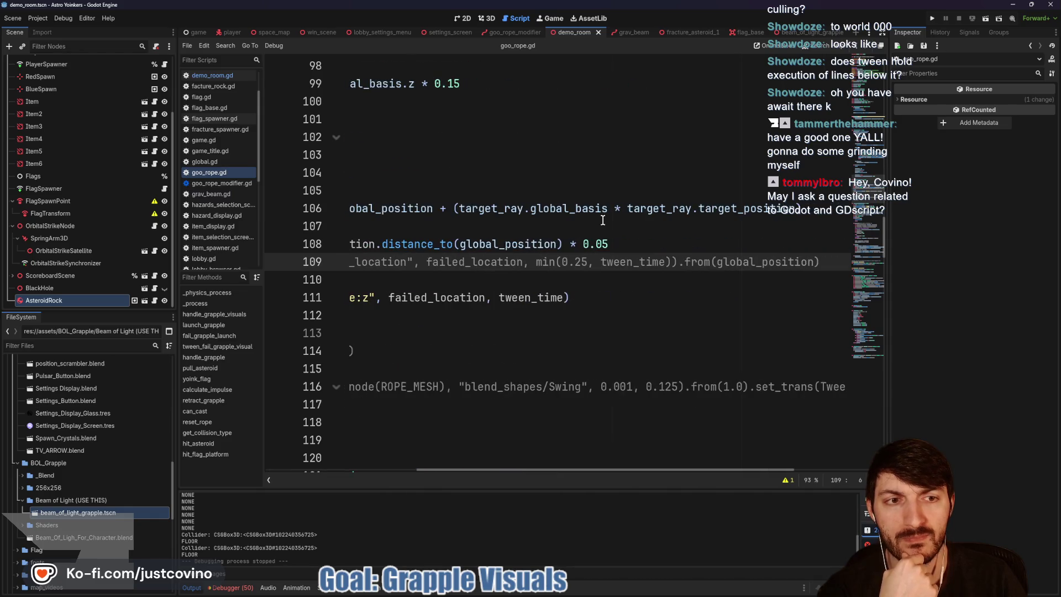
scroll(608, 220, left, 5)
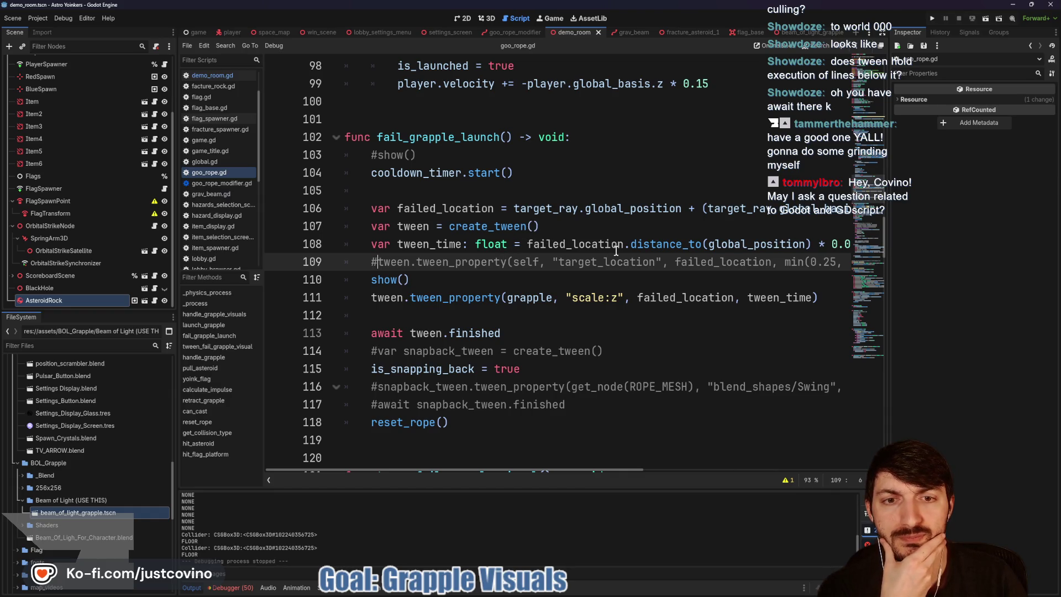
scroll(427, 216, right, 5)
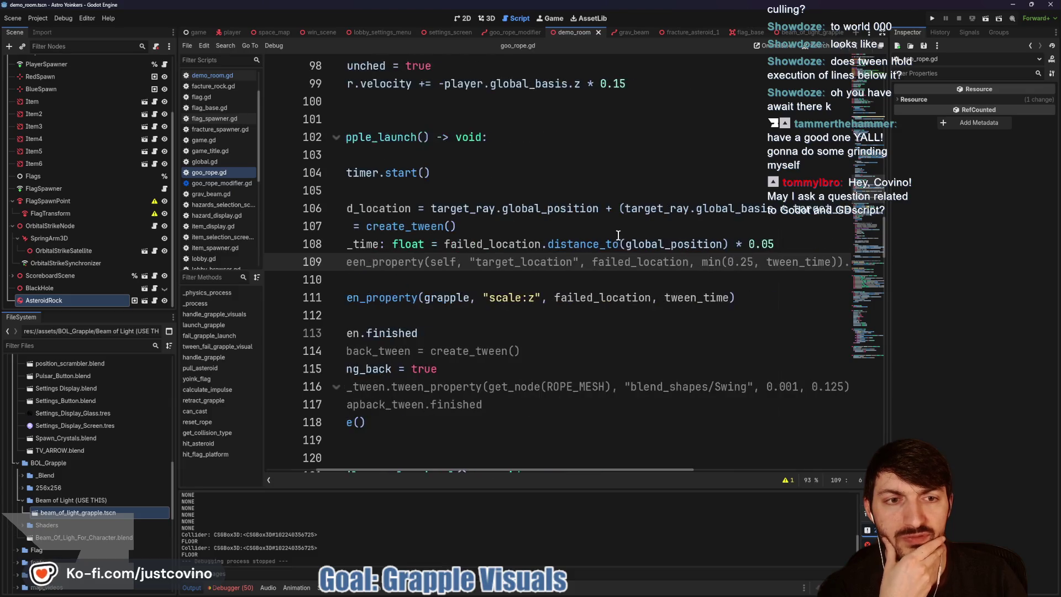
scroll(759, 205, left, 5)
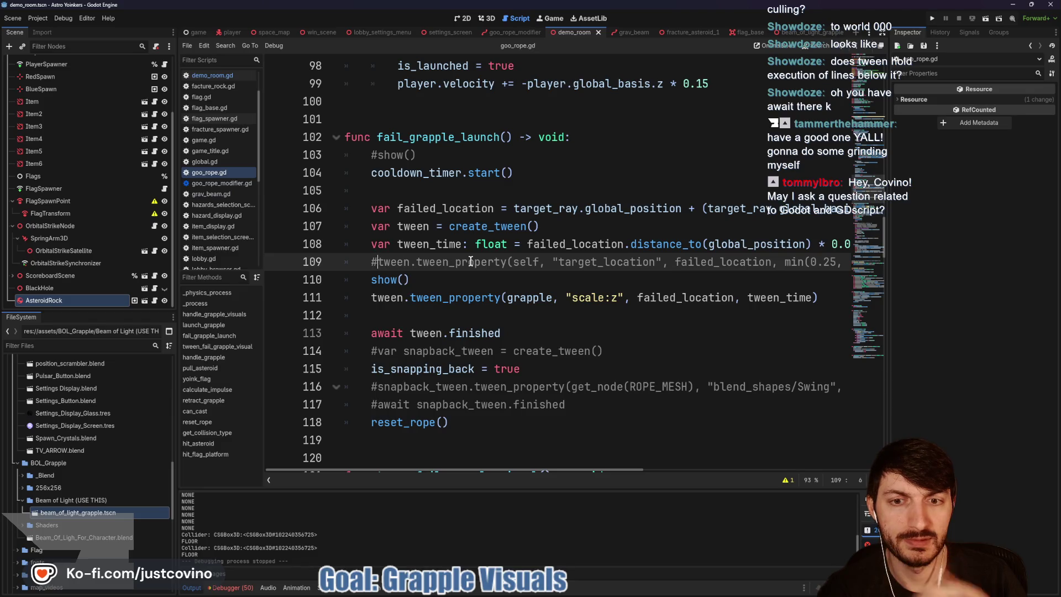
Step: Remove the # from line 109 to re-enable the target_location tween
key(BackSpace)
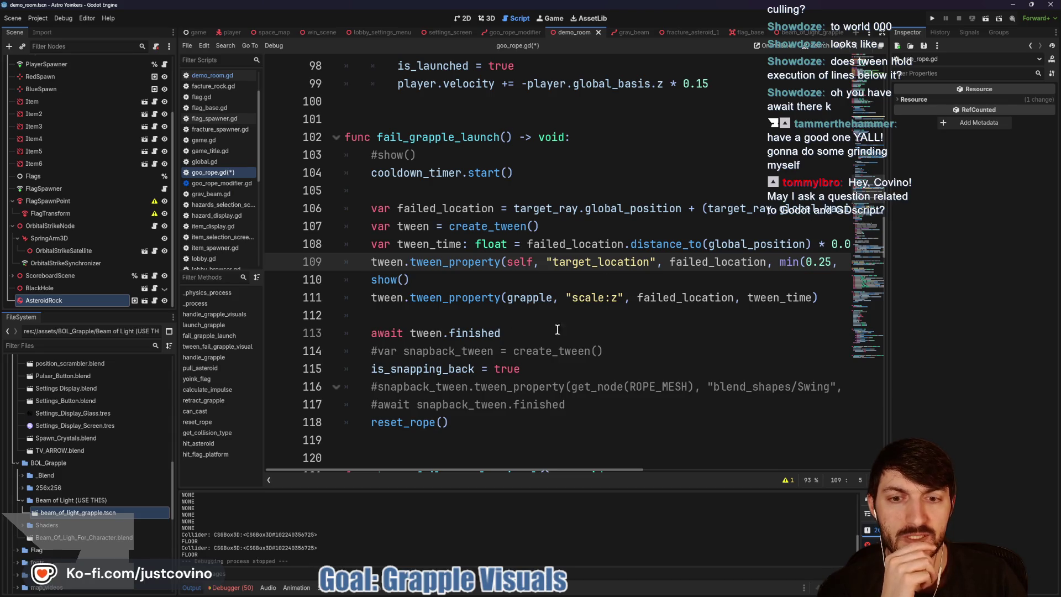
click(521, 369)
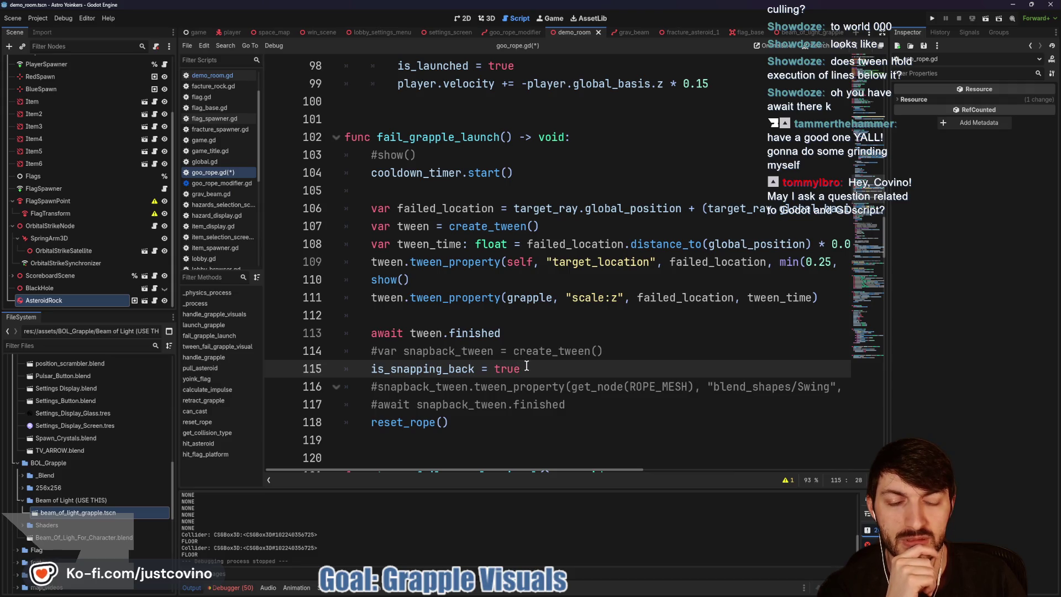
scroll(526, 366, up, 18)
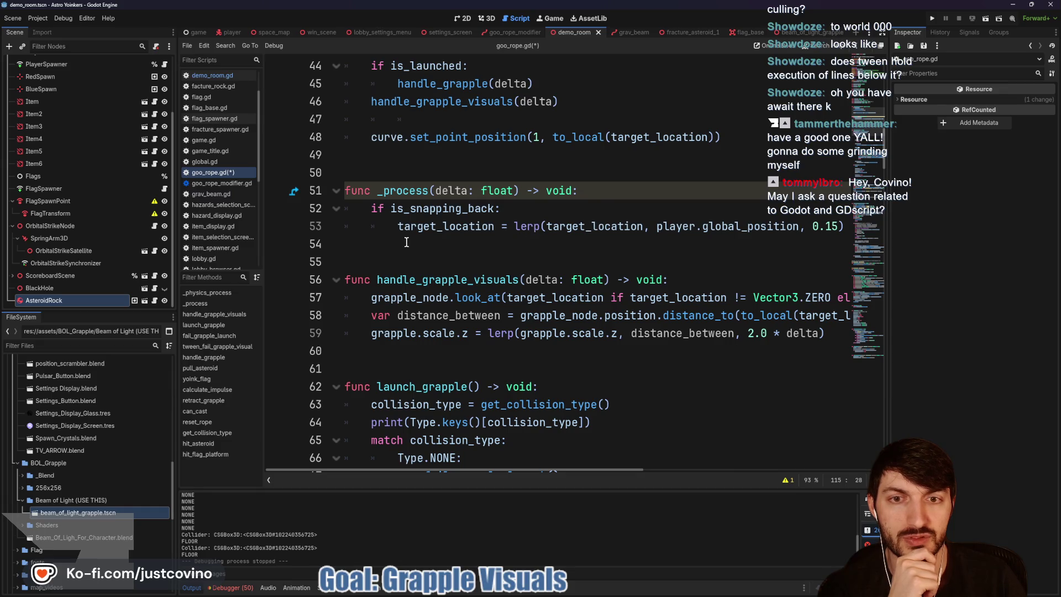
Step: Comment out is_snapping_back = true on line 115
mouse_move(382, 242)
mouse_down()
mouse_move(345, 209)
mouse_move(346, 190)
mouse_up()
click(369, 244)
mouse_move(370, 244)
mouse_down()
mouse_move(344, 172)
mouse_move(343, 190)
mouse_up()
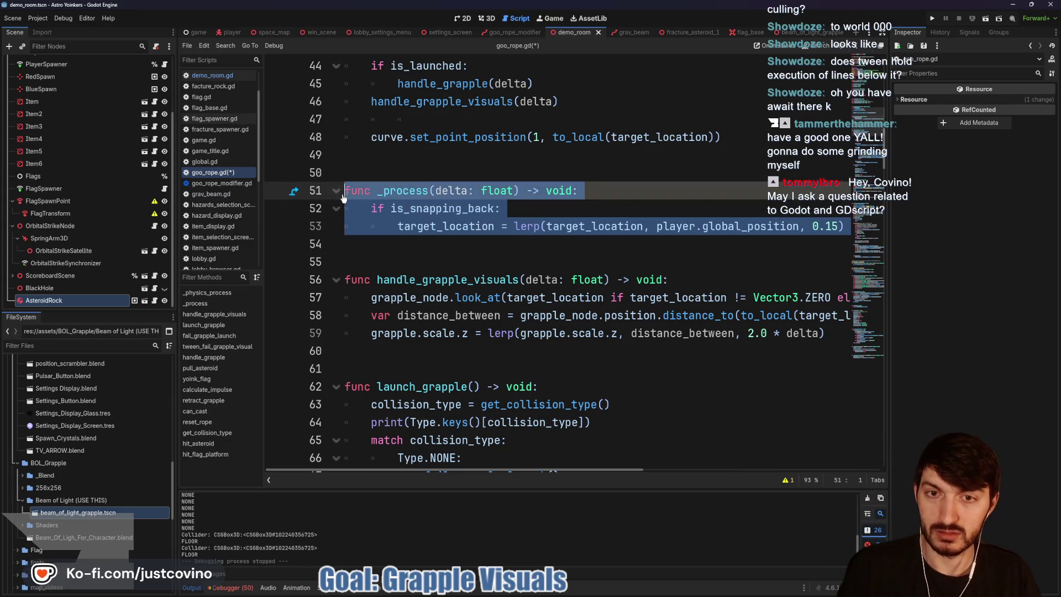
scroll(478, 250, down, 15)
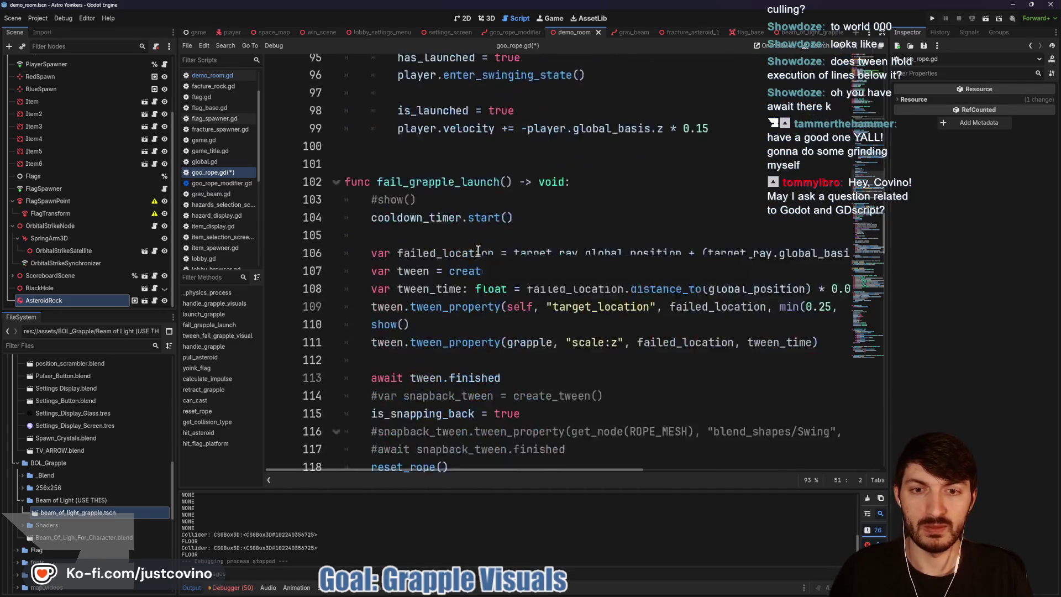
click(372, 263)
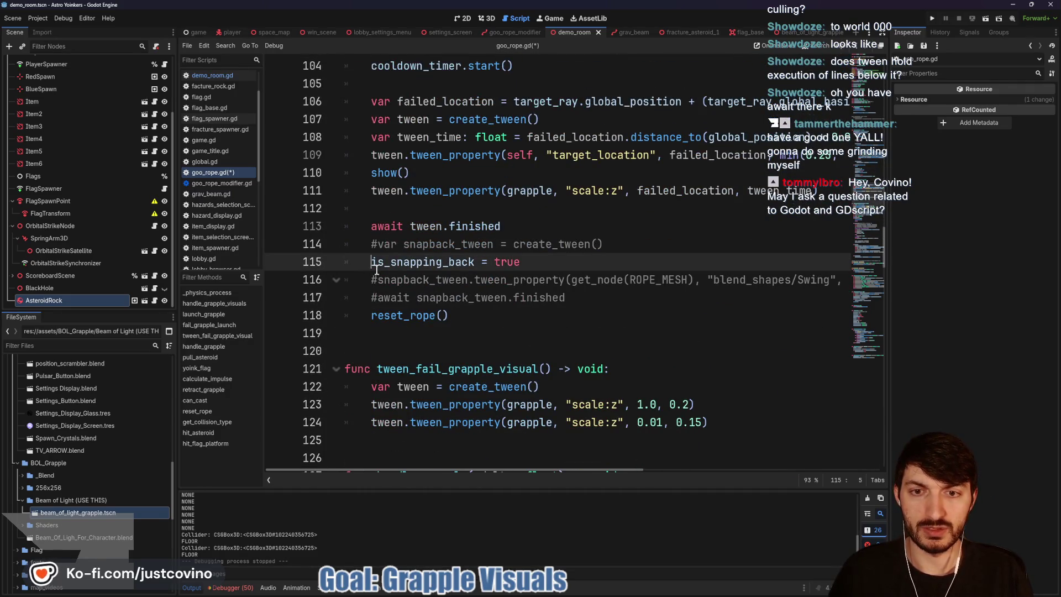
text(#)
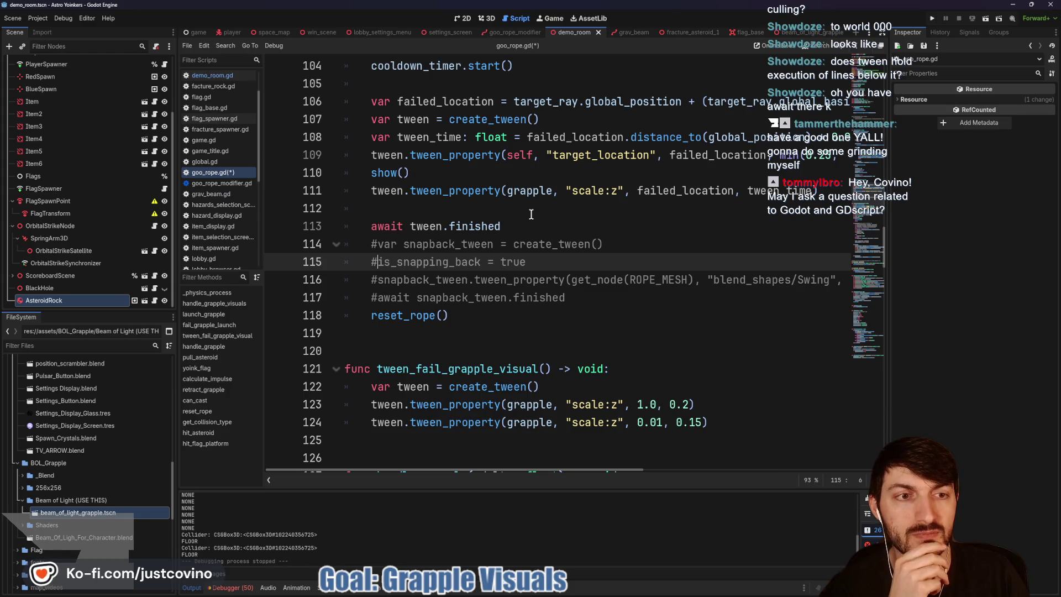
Step: Add tween.tween_property(grapple, "scale:z", 0.1, tween_time/2) on line 112 and save goo_rope.gd
click(440, 207)
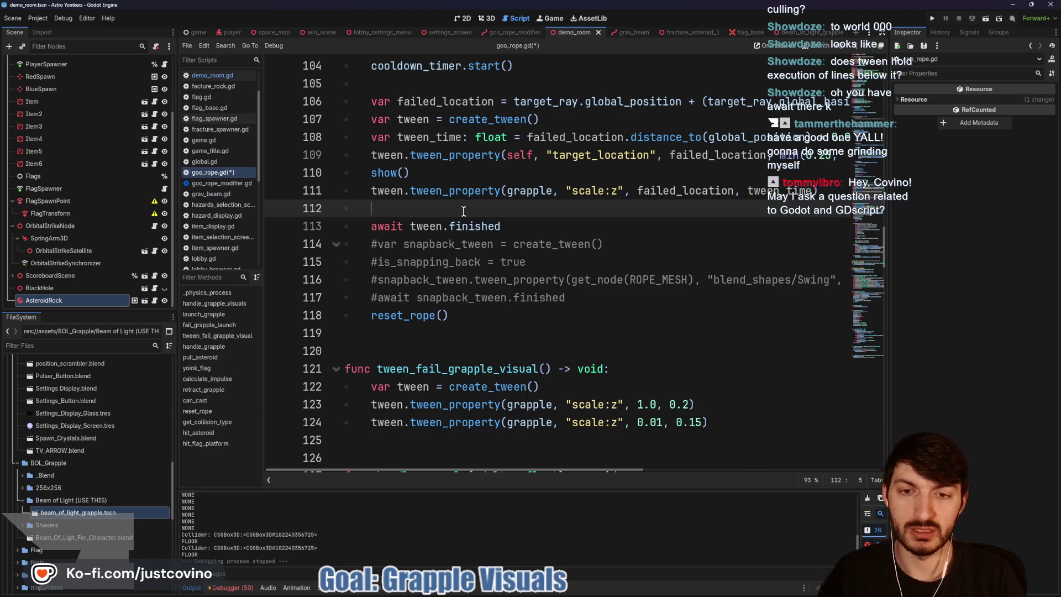
text(tween.tw)
text(een_property(gr)
key(Return)
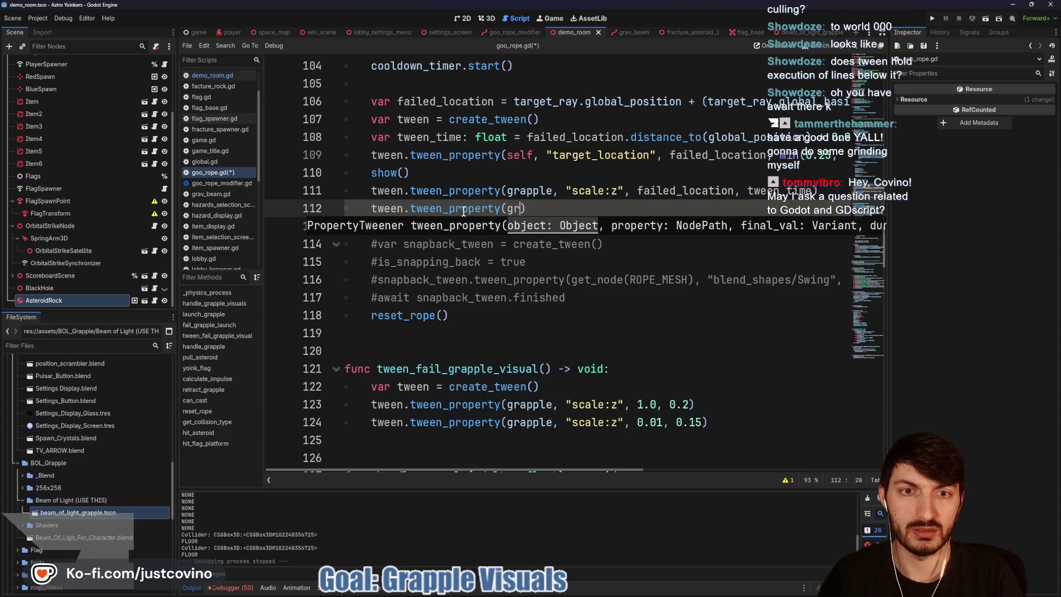
text(apple, "scale:z)
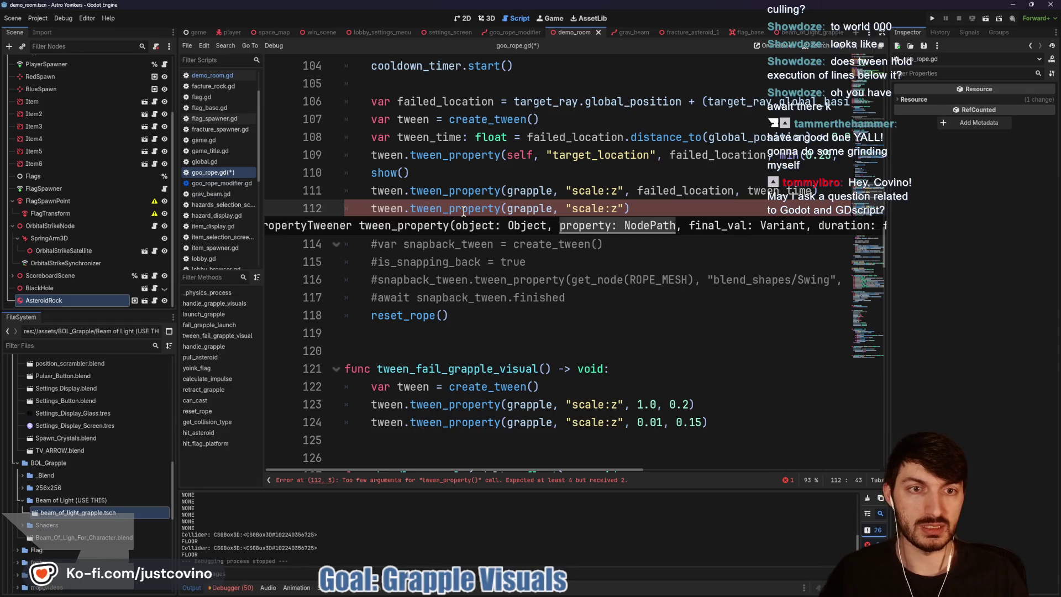
text(", 0.1)
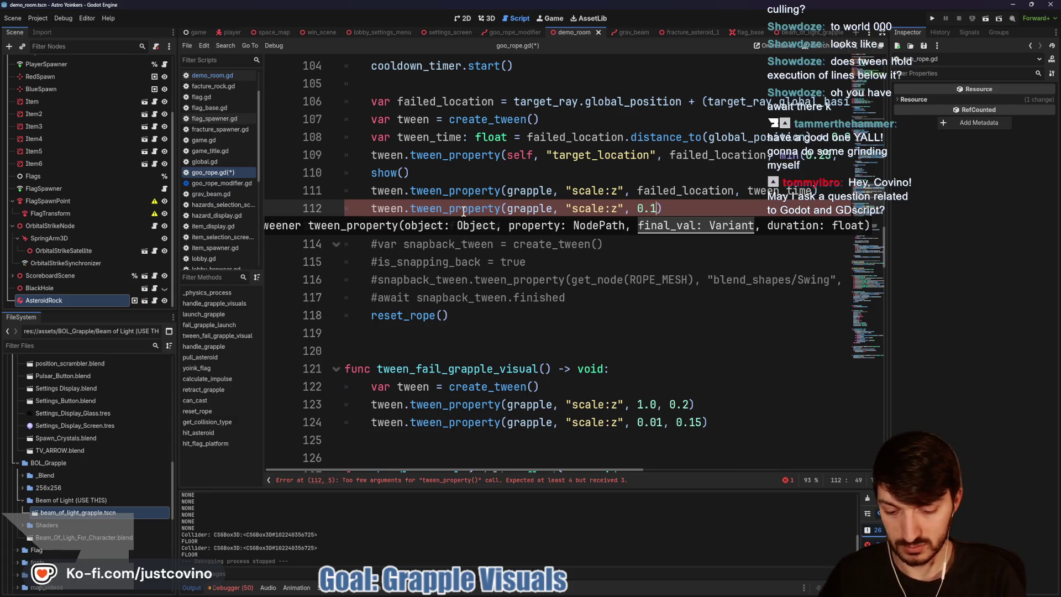
text(, tween)
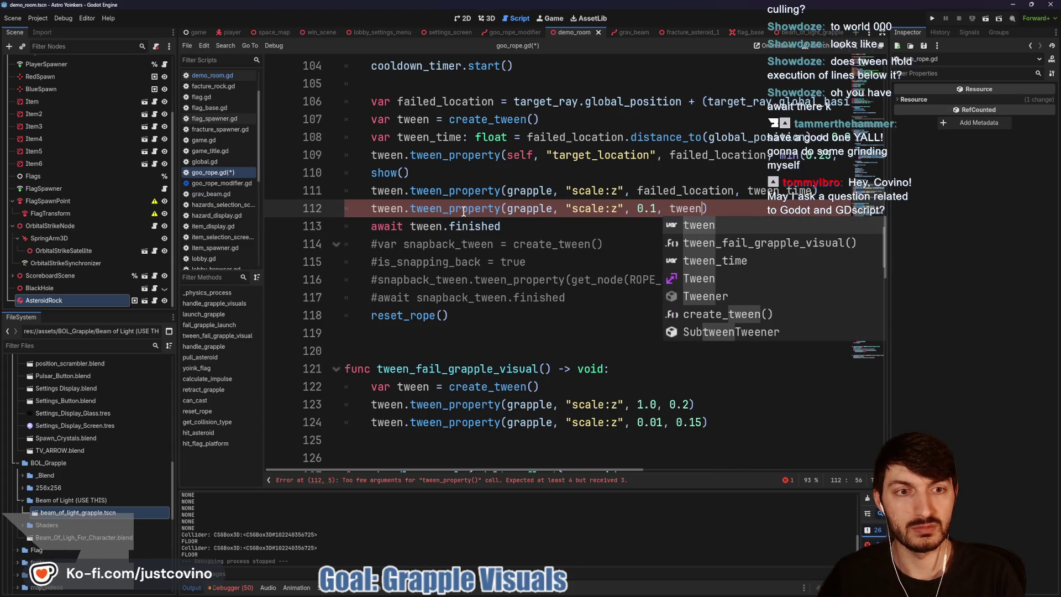
text(_time/2)
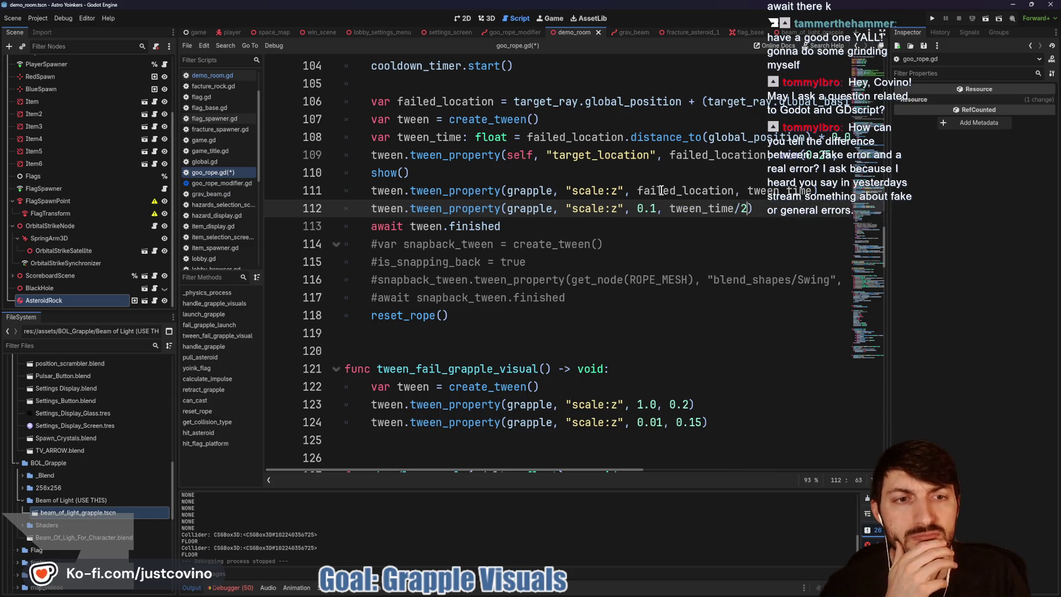
click(474, 166)
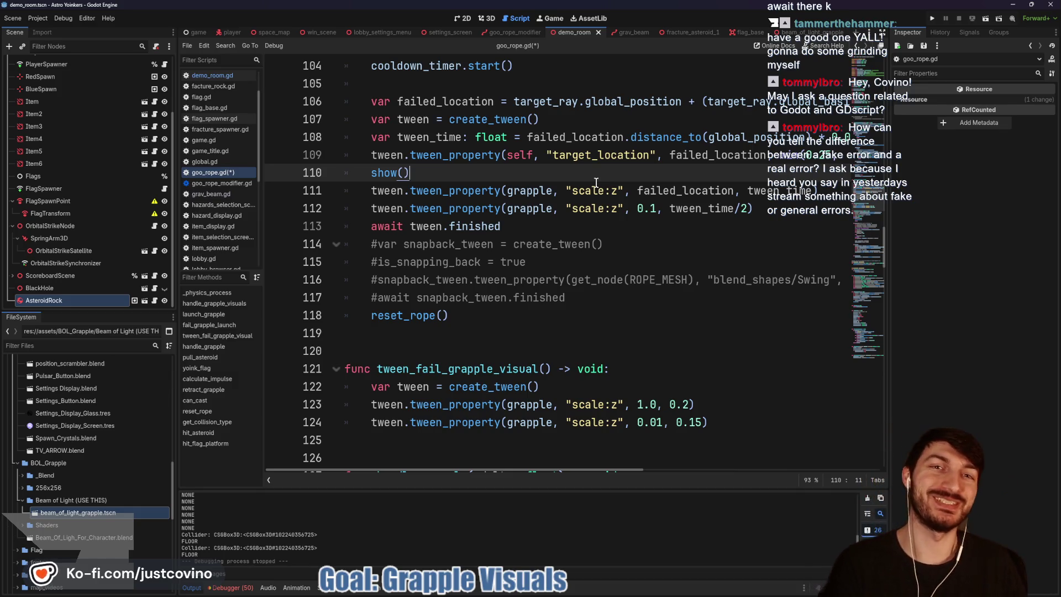
key(ctrl+s)
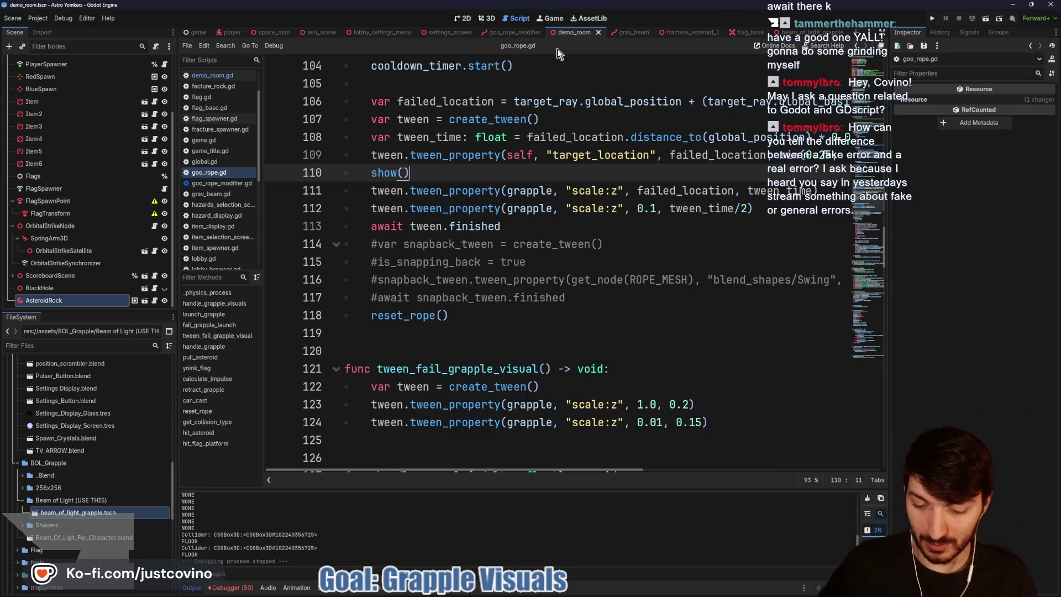
key(F5)
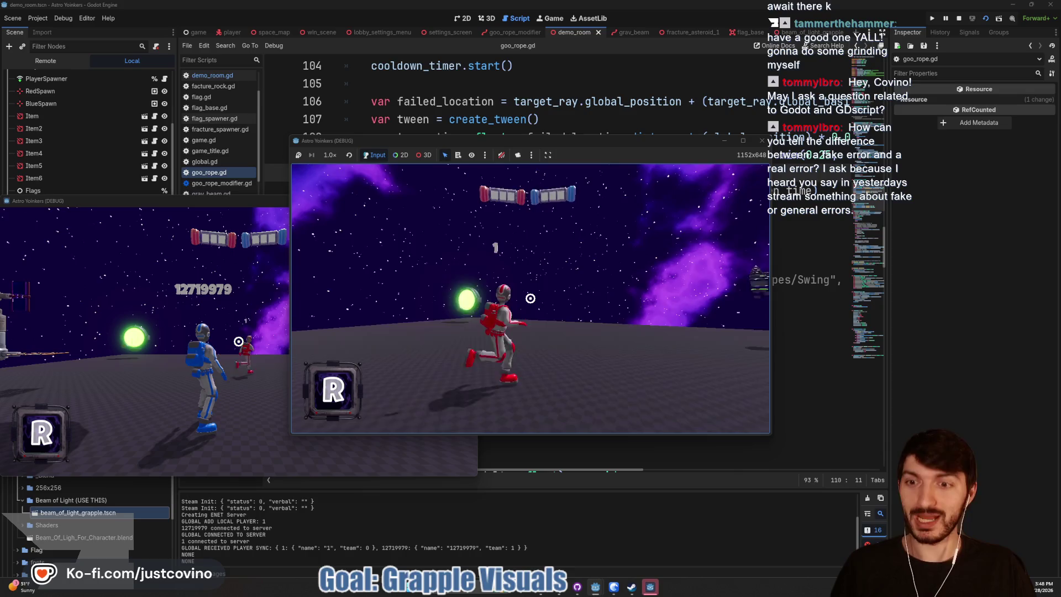
click(530, 298)
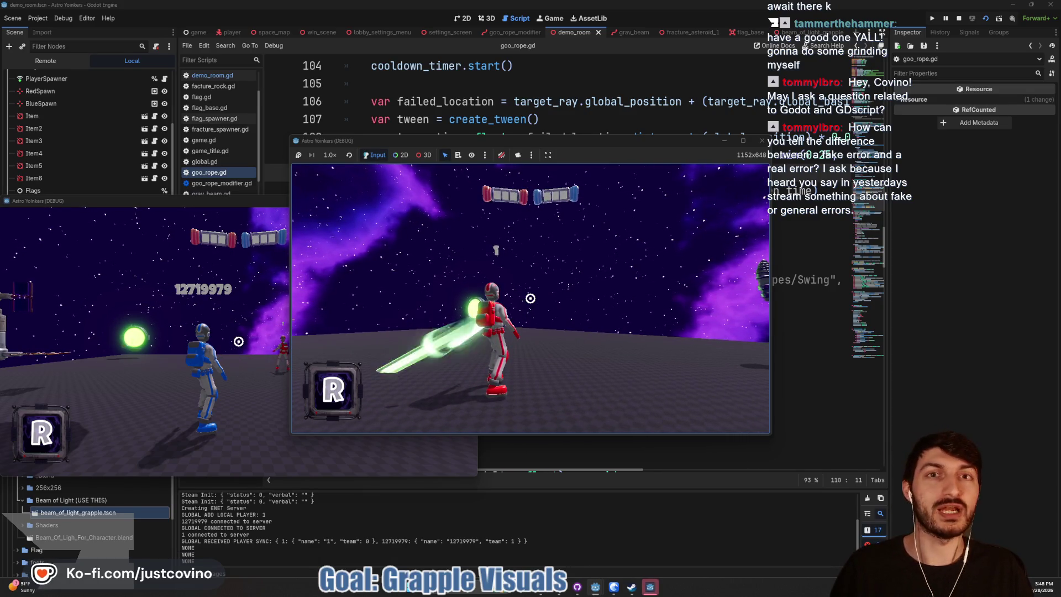
click(530, 299)
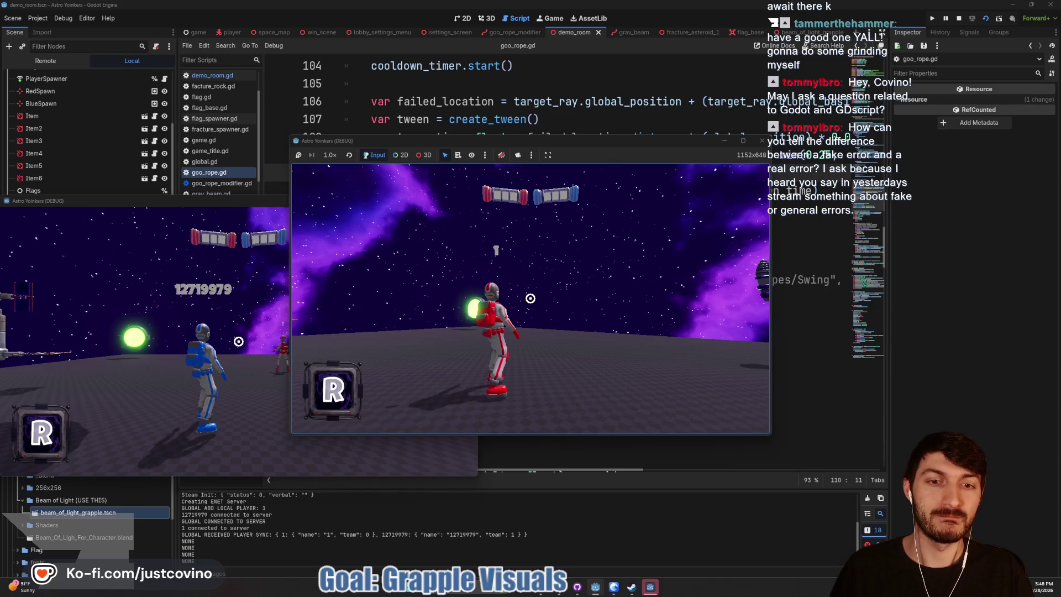
key(F8)
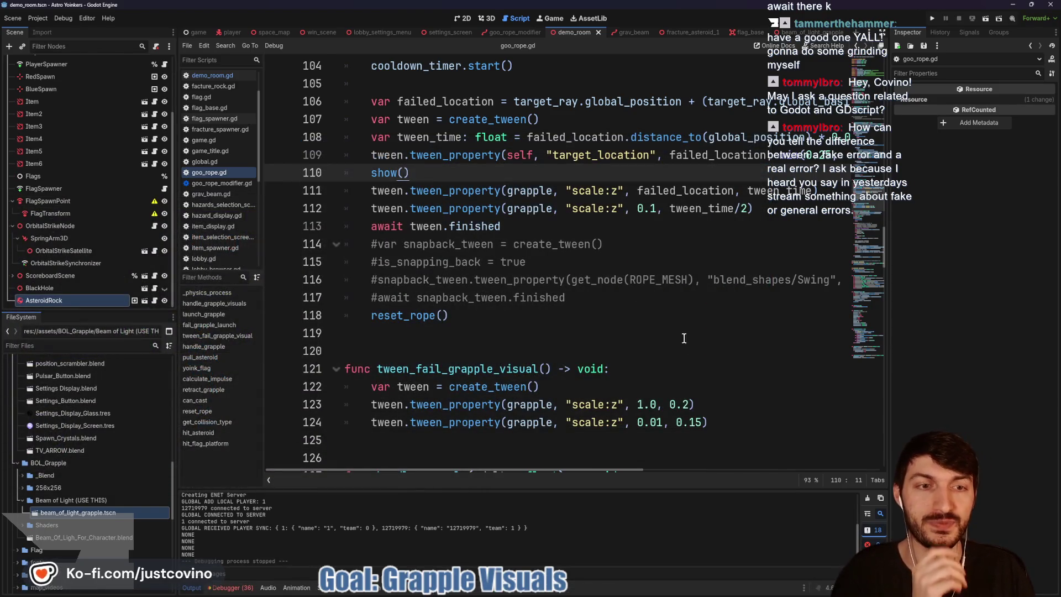
Step: Change line 112's tween duration from tween_time/2 to tween_time/10, save, and run the project
click(740, 209)
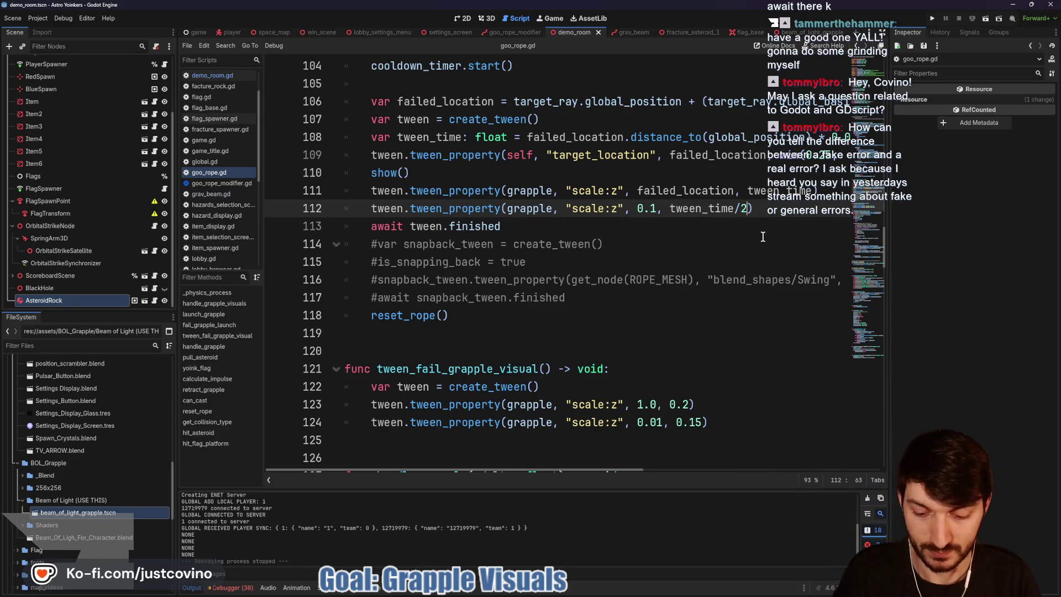
key(BackSpace)
text(10)
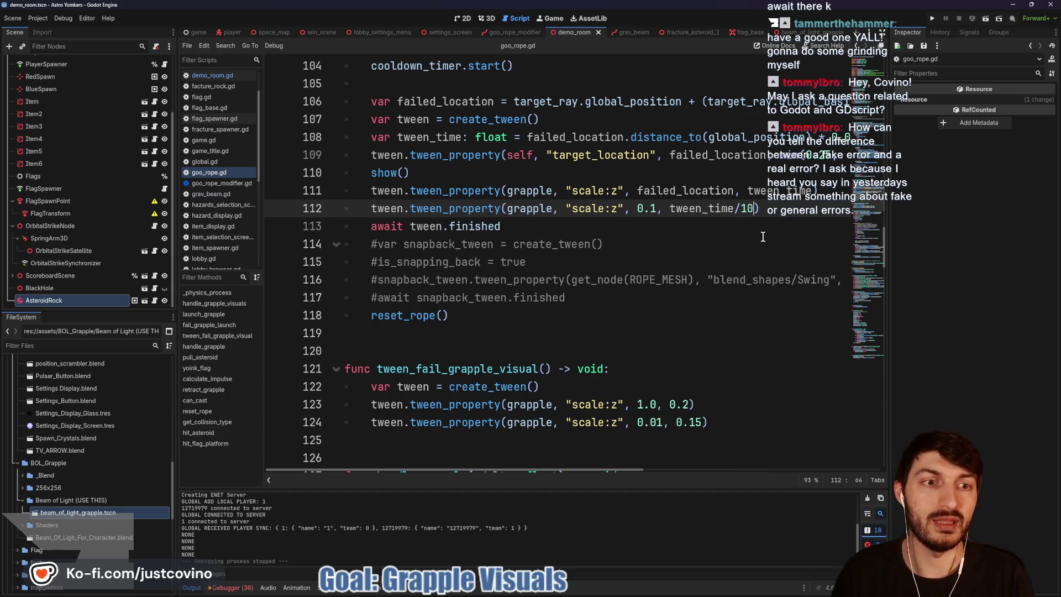
key(ctrl+s)
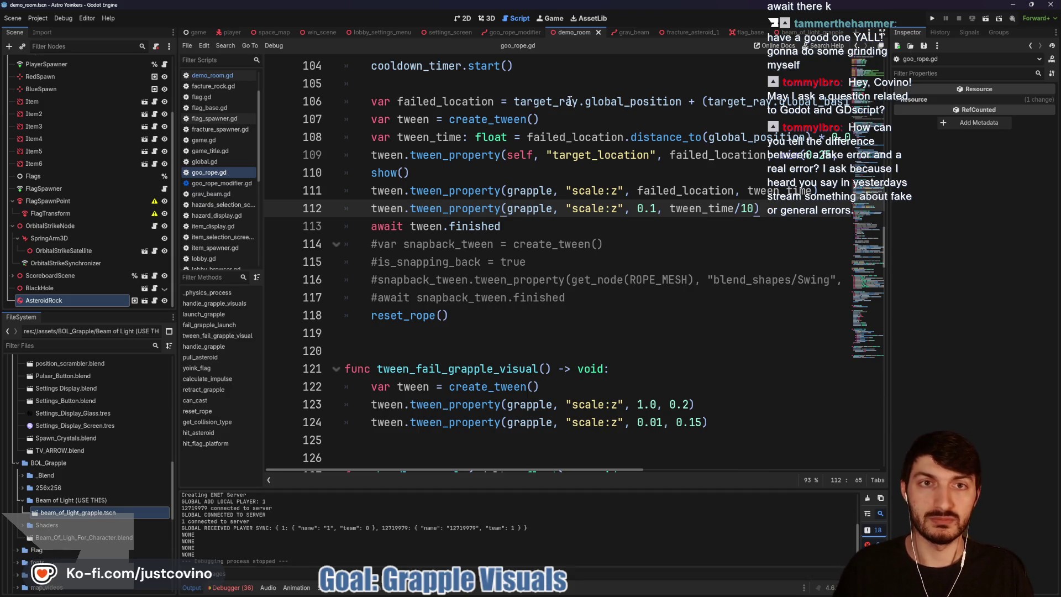
key(F5)
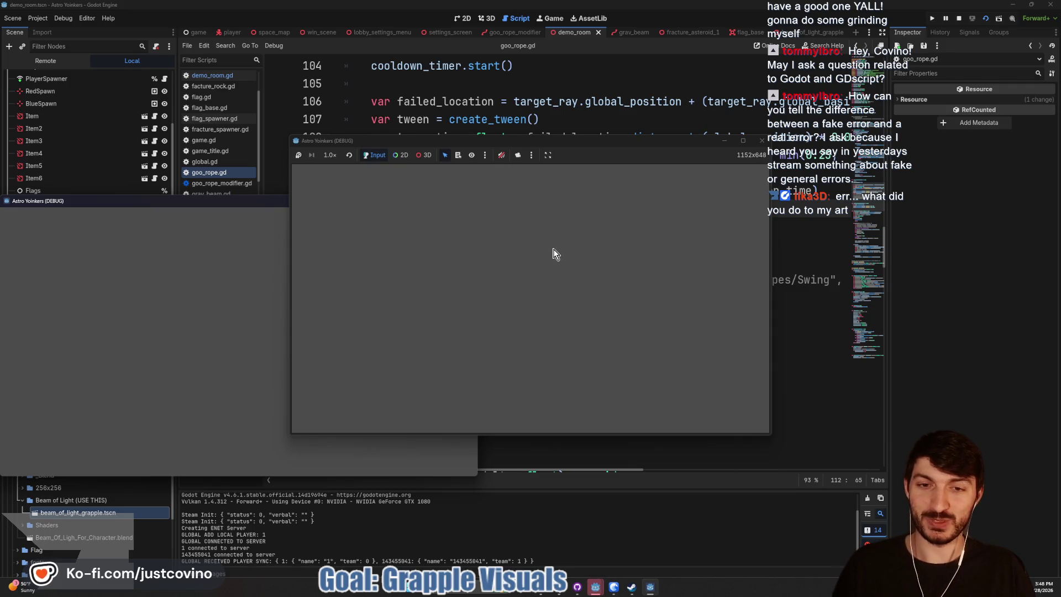
Step: Walk the red player around and fire the grapple beam repeatedly at different targets
key(a)
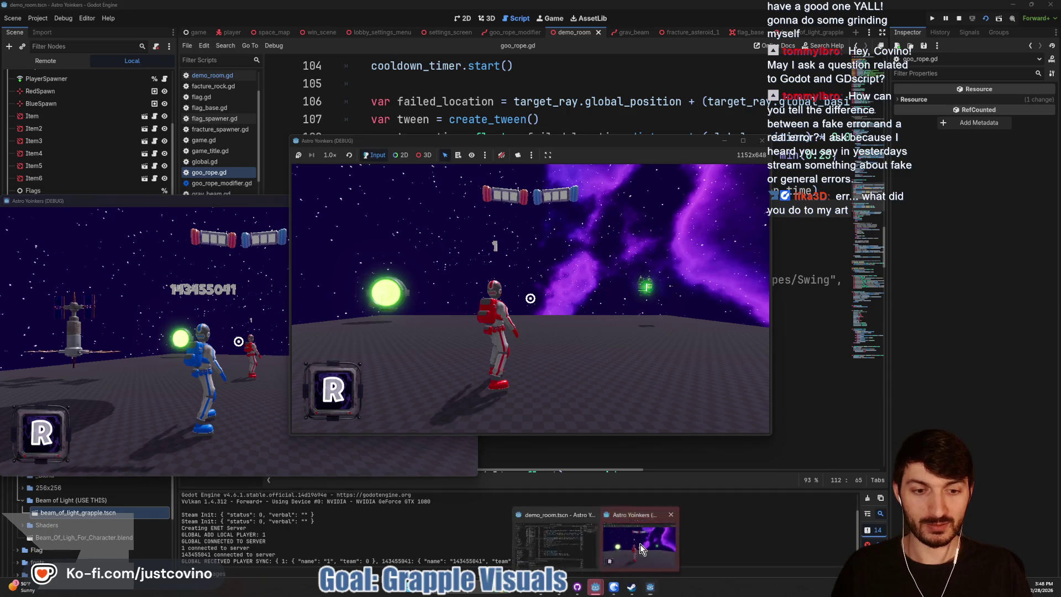
click(669, 544)
click(531, 298)
click(530, 298)
key(w)
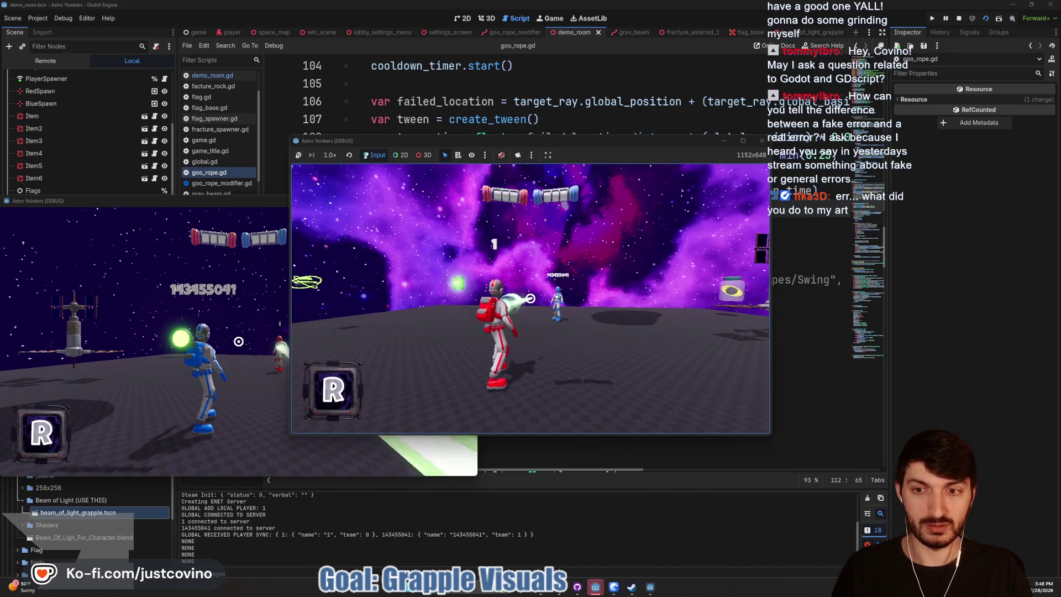
click(530, 298)
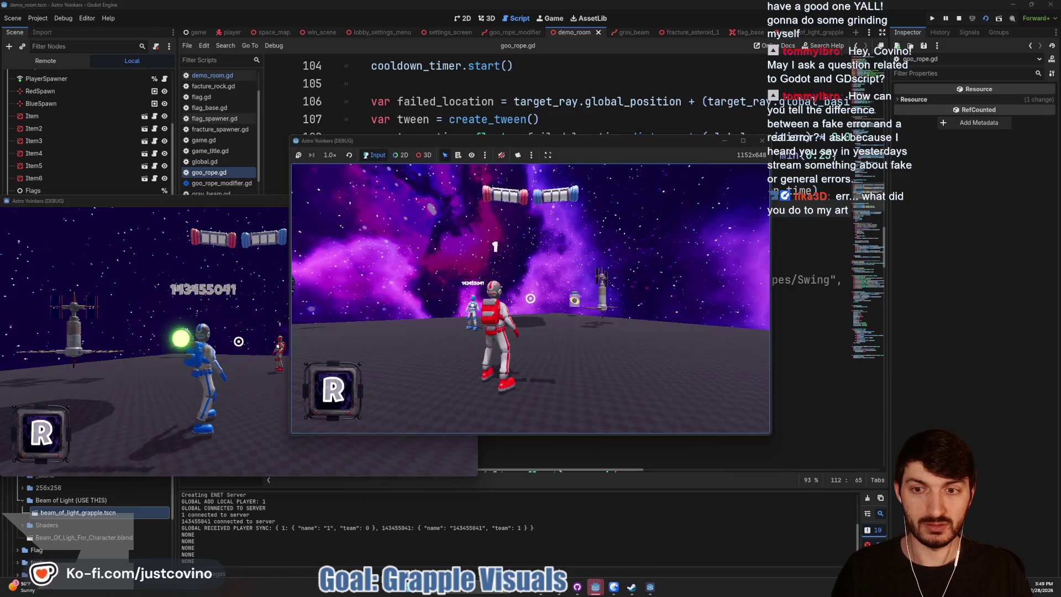
click(531, 298)
click(531, 299)
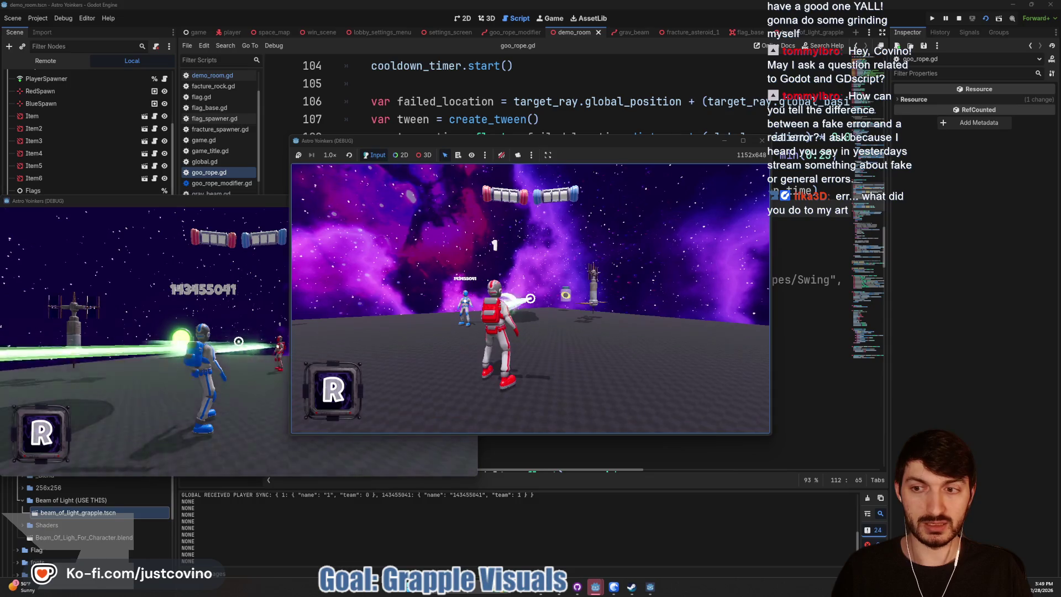
click(531, 298)
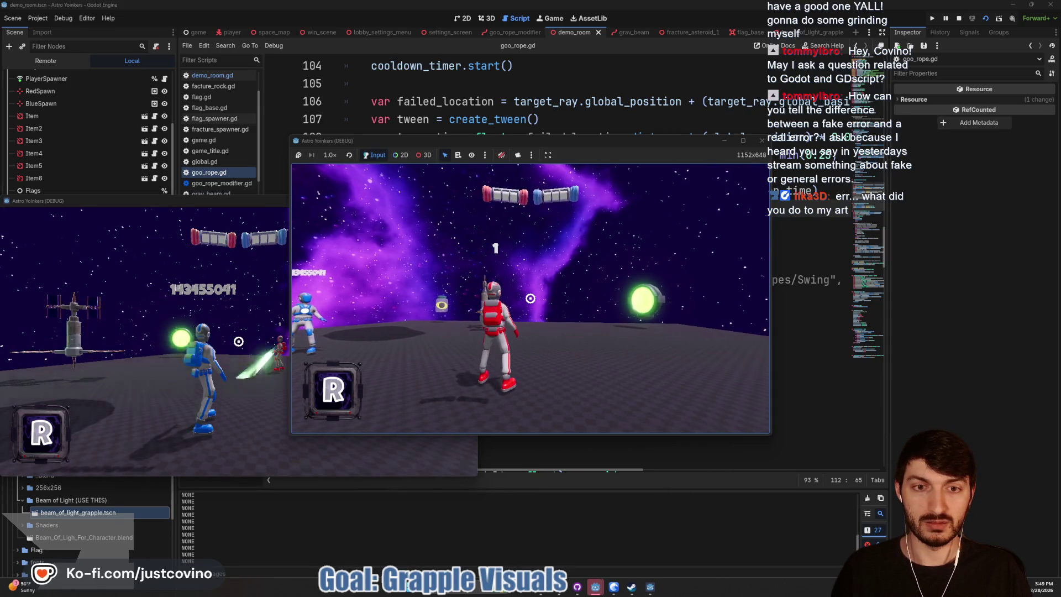
key(w)
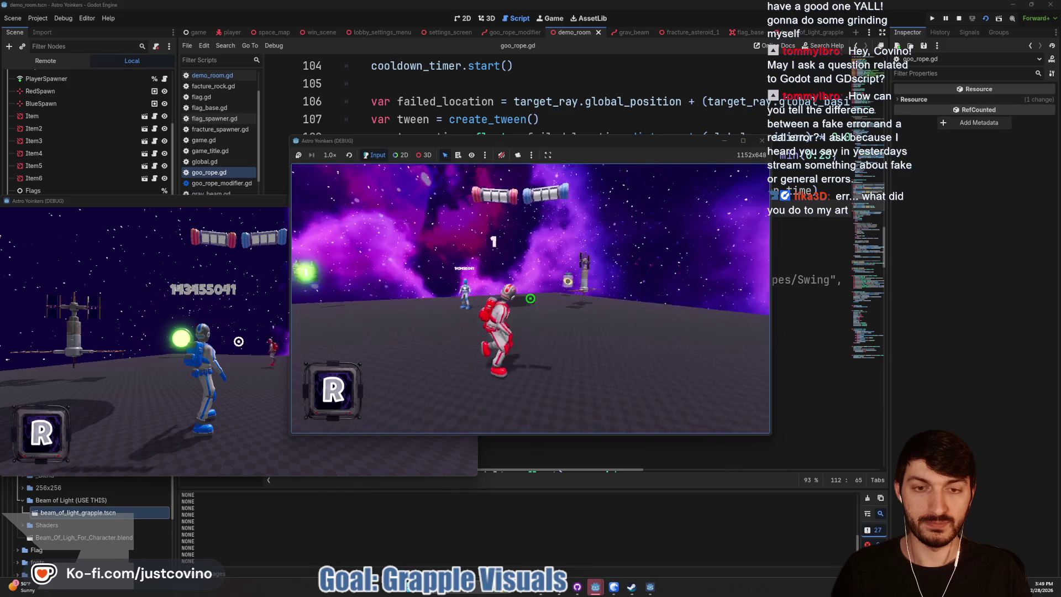
click(531, 298)
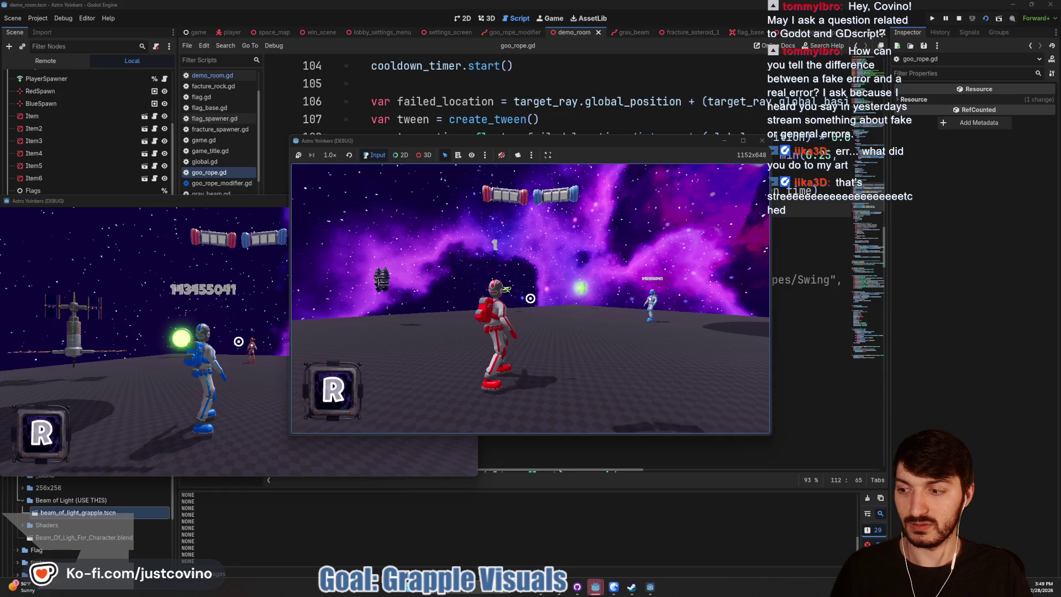
click(531, 299)
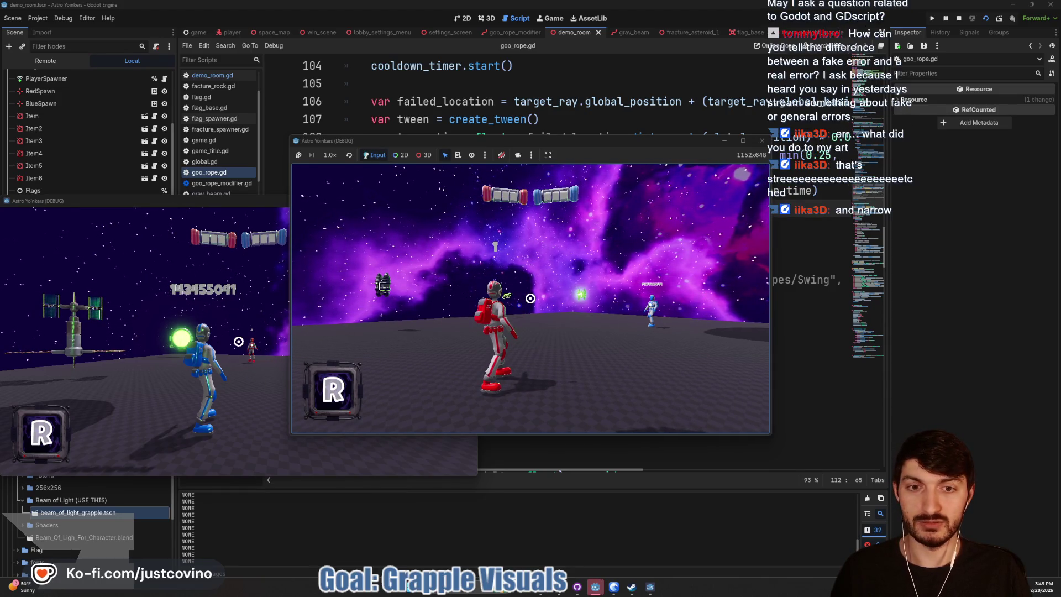
click(531, 299)
click(530, 298)
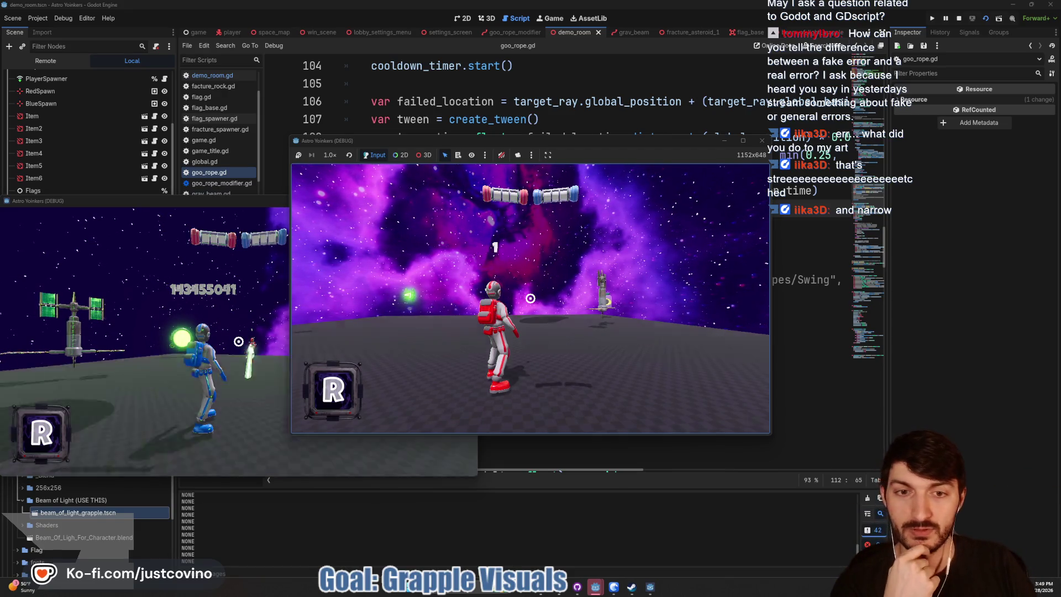
click(531, 299)
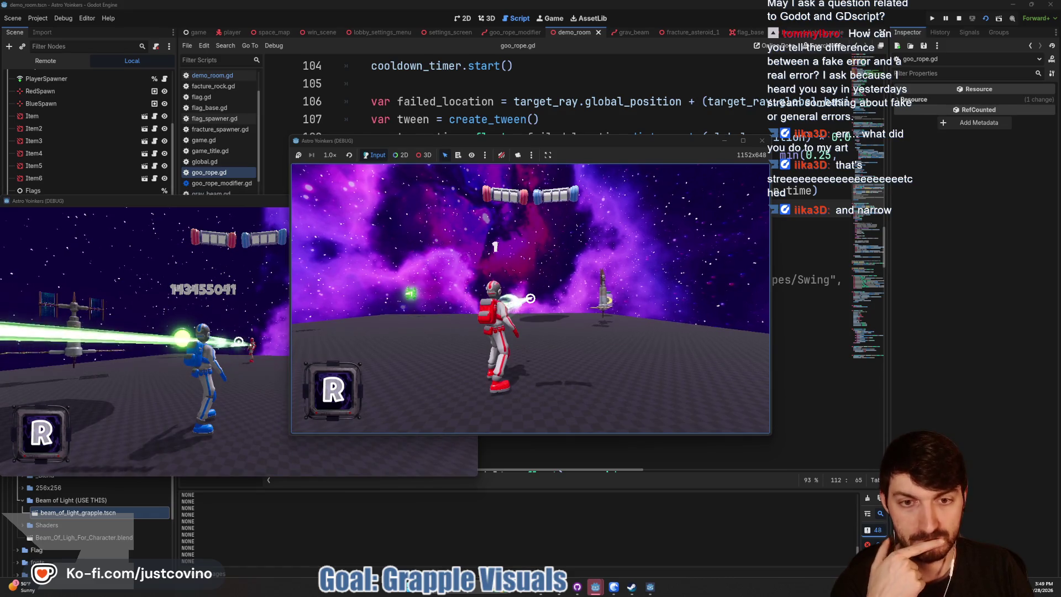
click(531, 299)
click(531, 298)
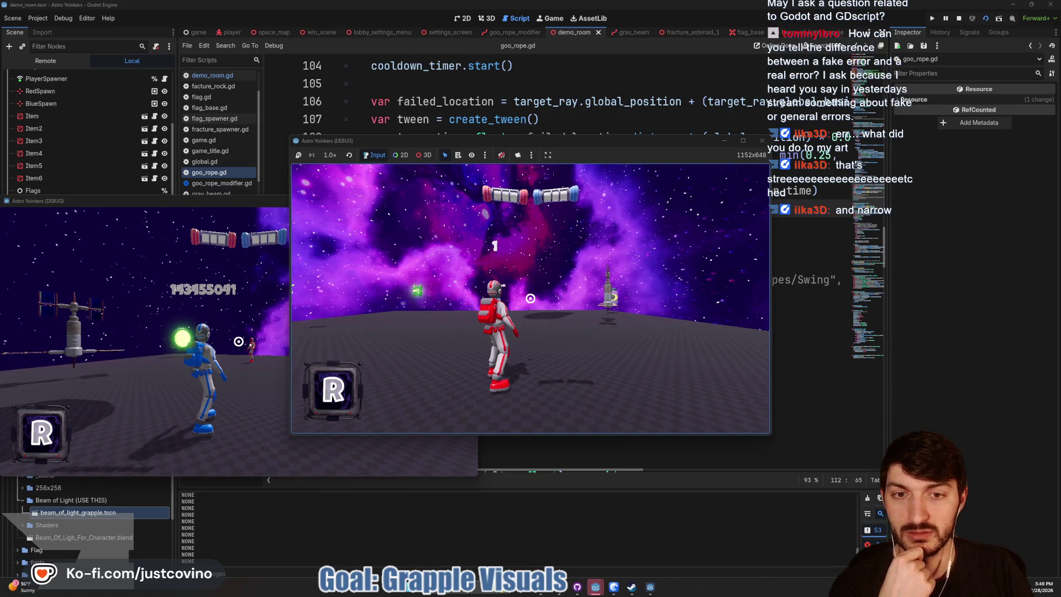
Step: Fire the grapple from the blue player, once more from the red, then stop the game with F8
click(239, 341)
click(238, 341)
click(239, 341)
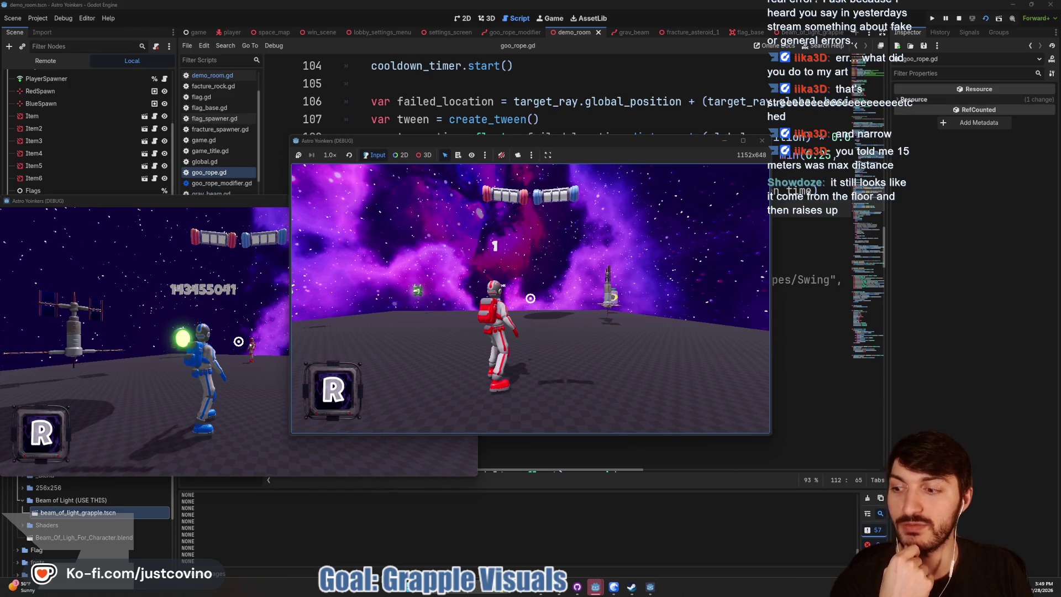
click(238, 341)
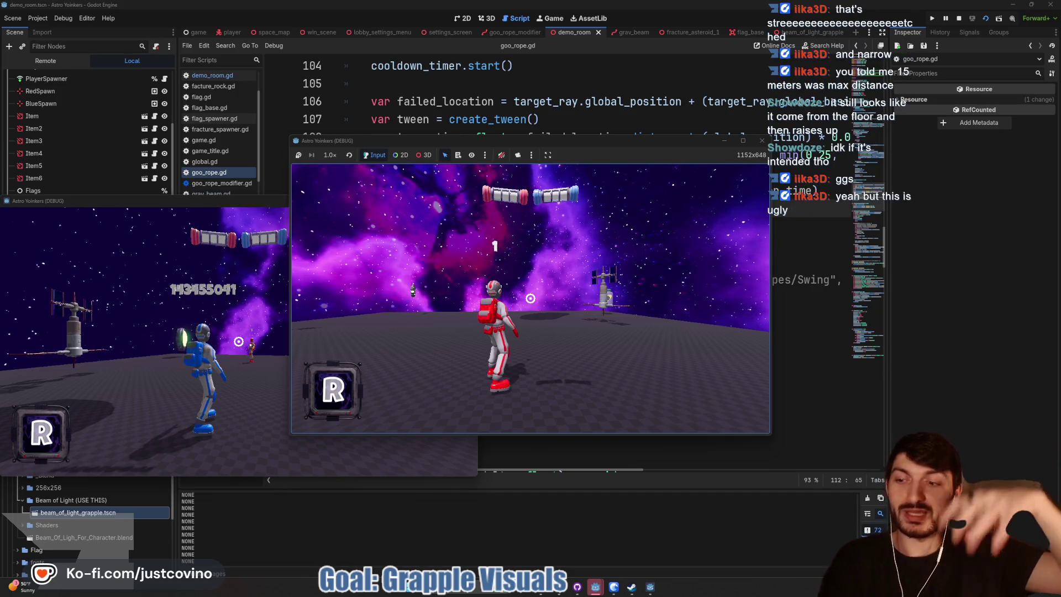
click(530, 299)
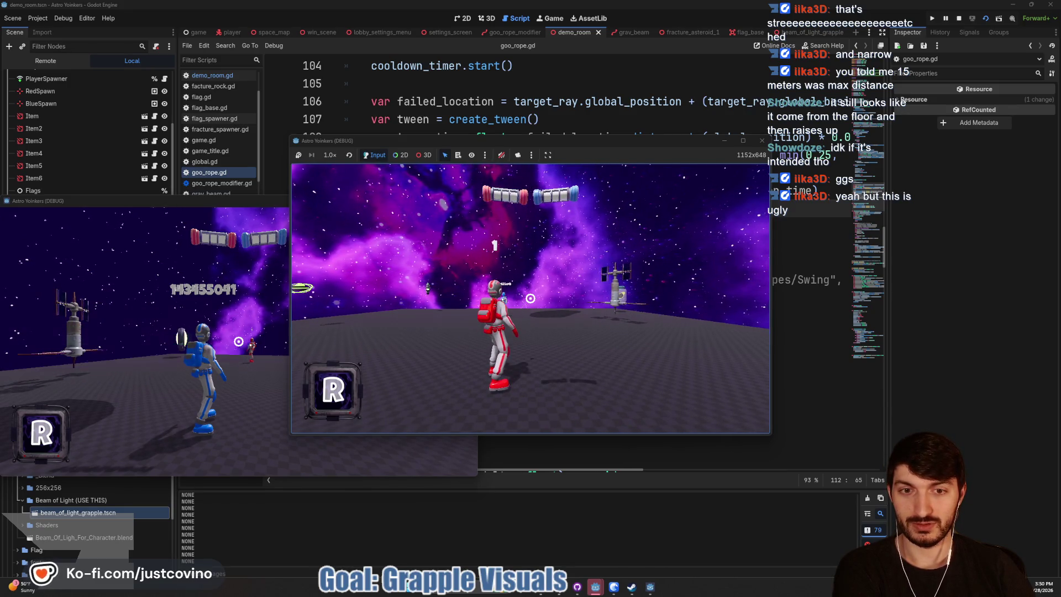
key(F8)
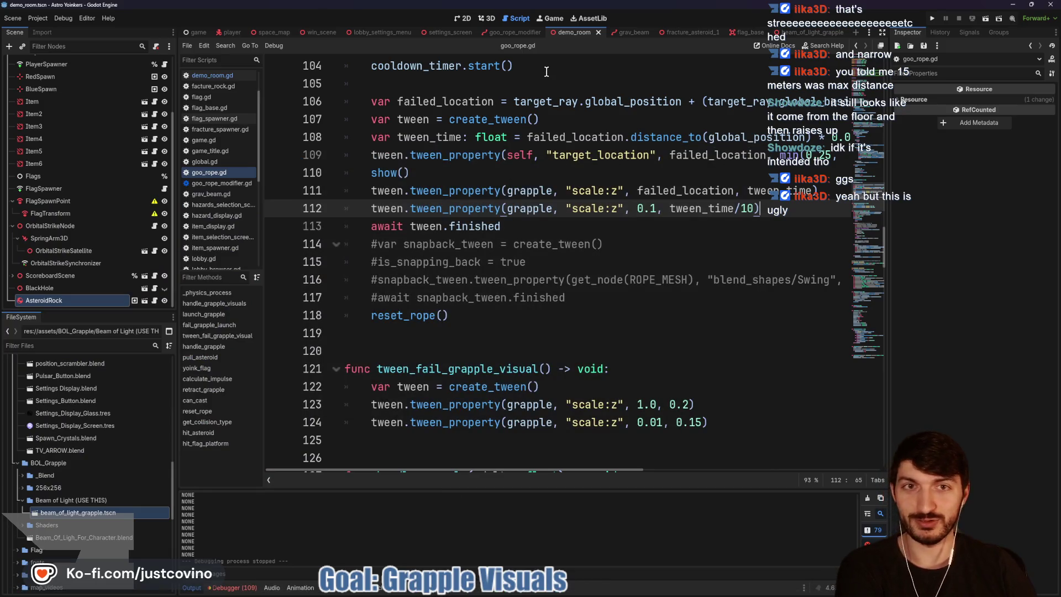
Step: Open goo_rope_modifier.tscn in 3D, orbit around the beam, and select Beam_Of_Ligh_For_Character
click(505, 34)
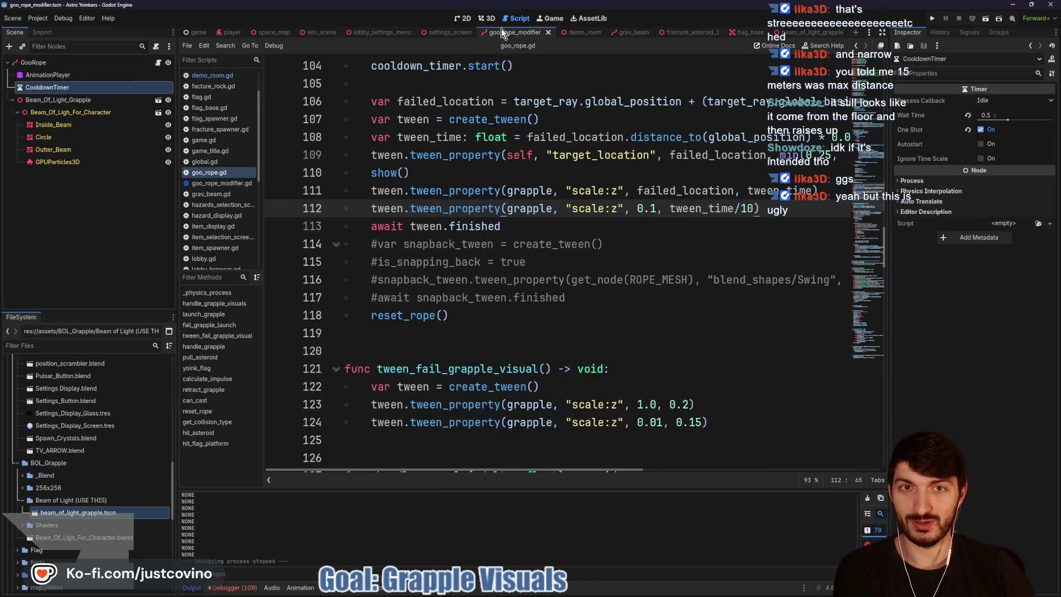
click(486, 18)
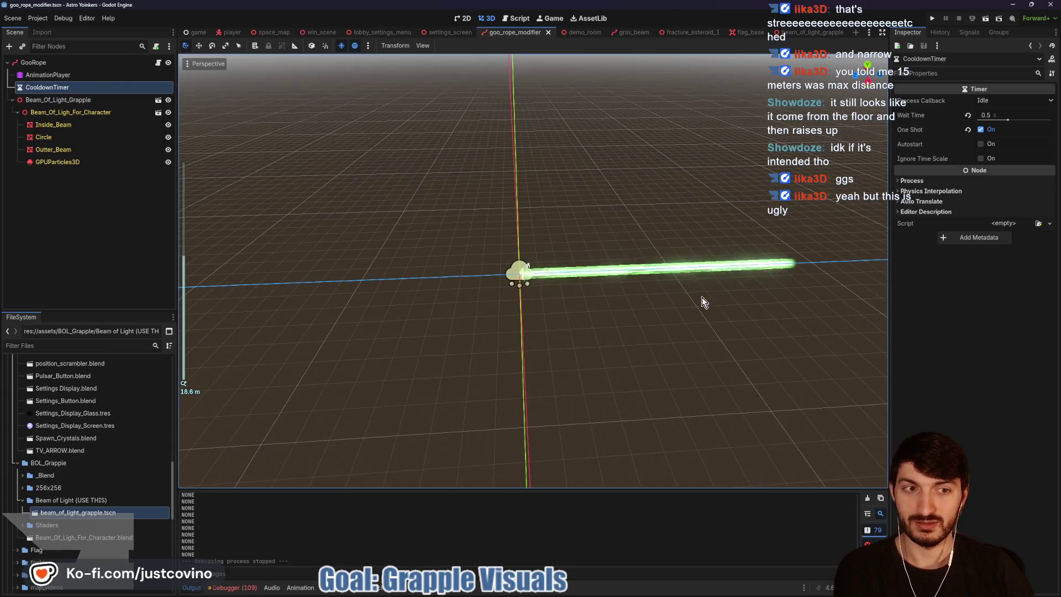
scroll(559, 316, up, 5)
scroll(540, 313, down, 2)
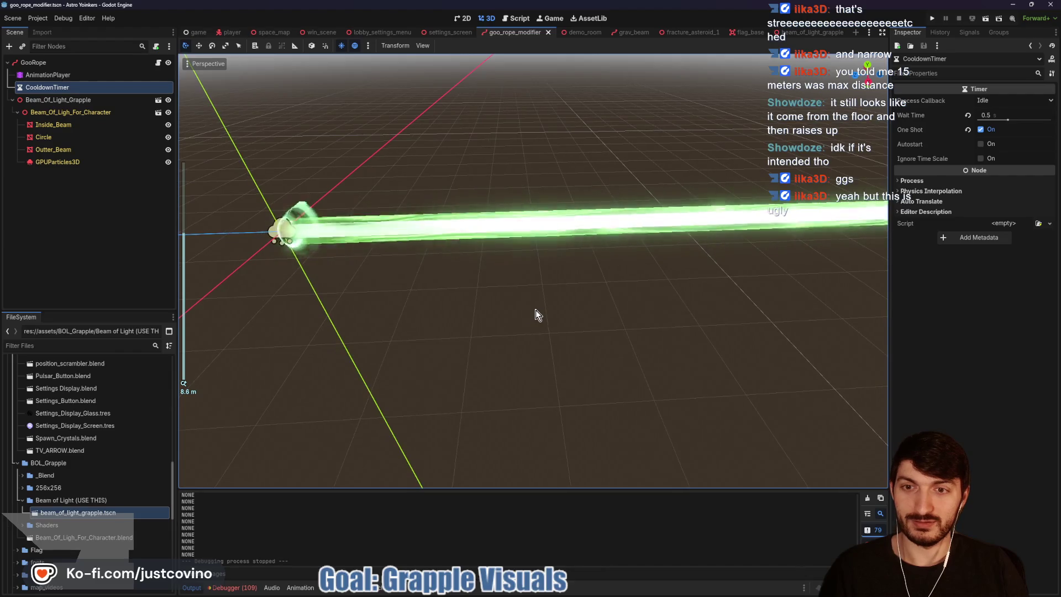
scroll(564, 308, down, 2)
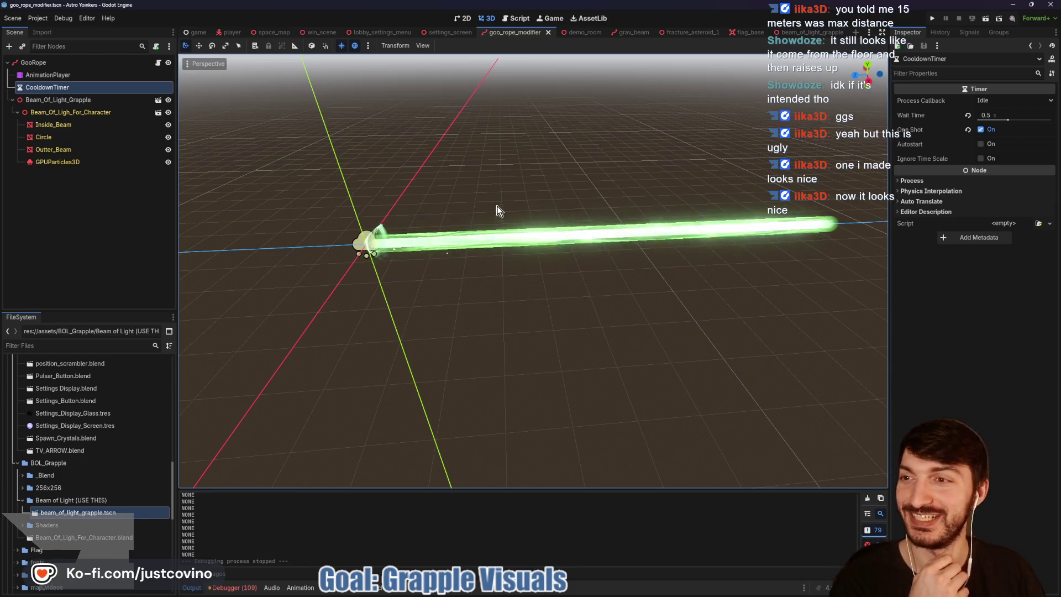
mouse_move(547, 301)
mouse_down()
mouse_move(490, 289)
mouse_move(552, 297)
mouse_up()
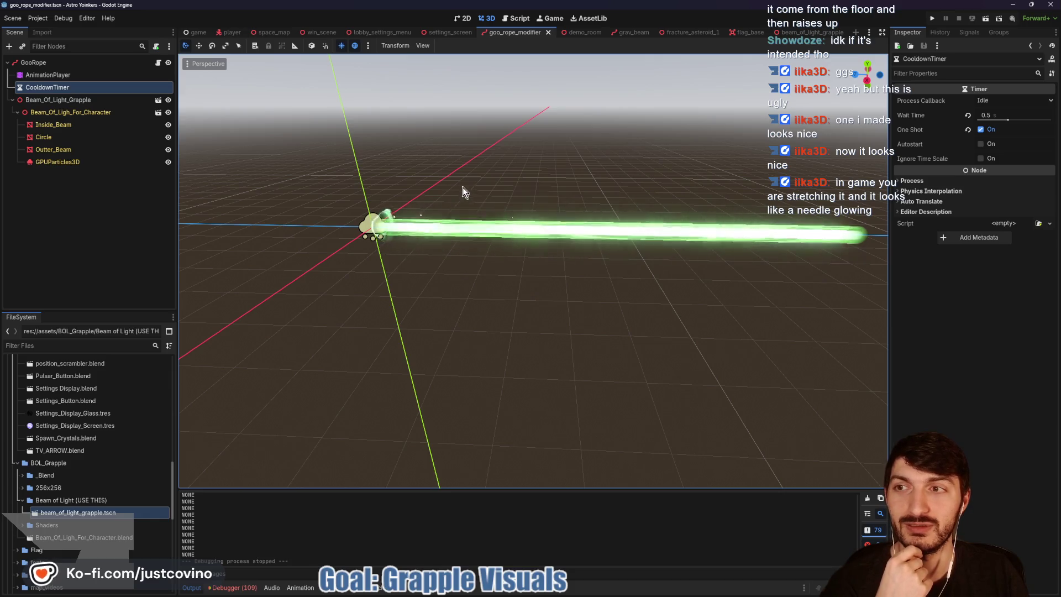
click(102, 99)
click(95, 111)
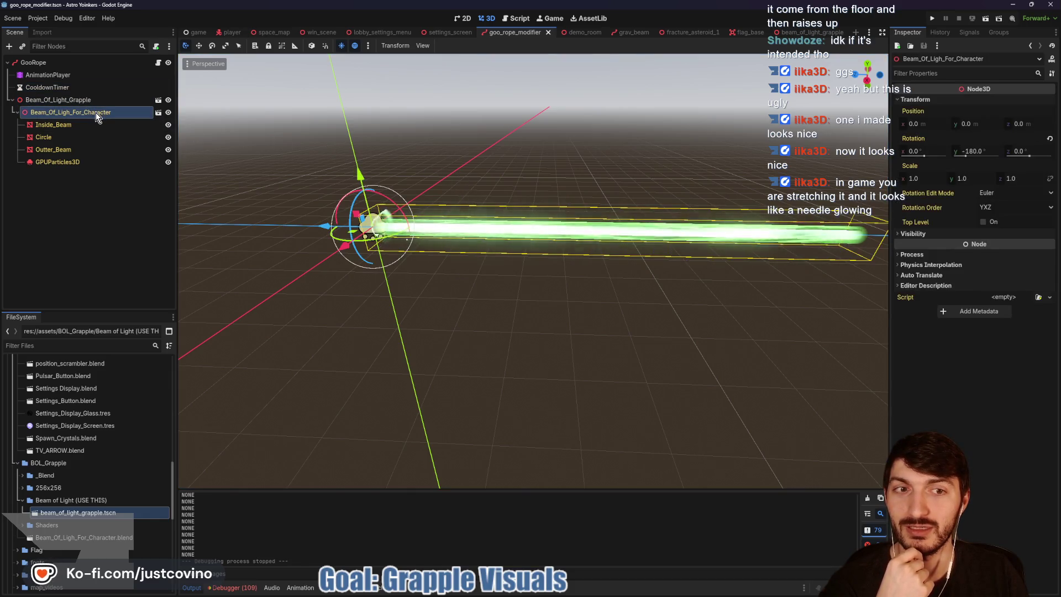
Step: Shorten Beam_Of_Ligh_For_Character's z scale to 0.345
mouse_move(1027, 177)
mouse_down()
mouse_move(973, 178)
mouse_move(1046, 178)
mouse_move(1029, 182)
mouse_up()
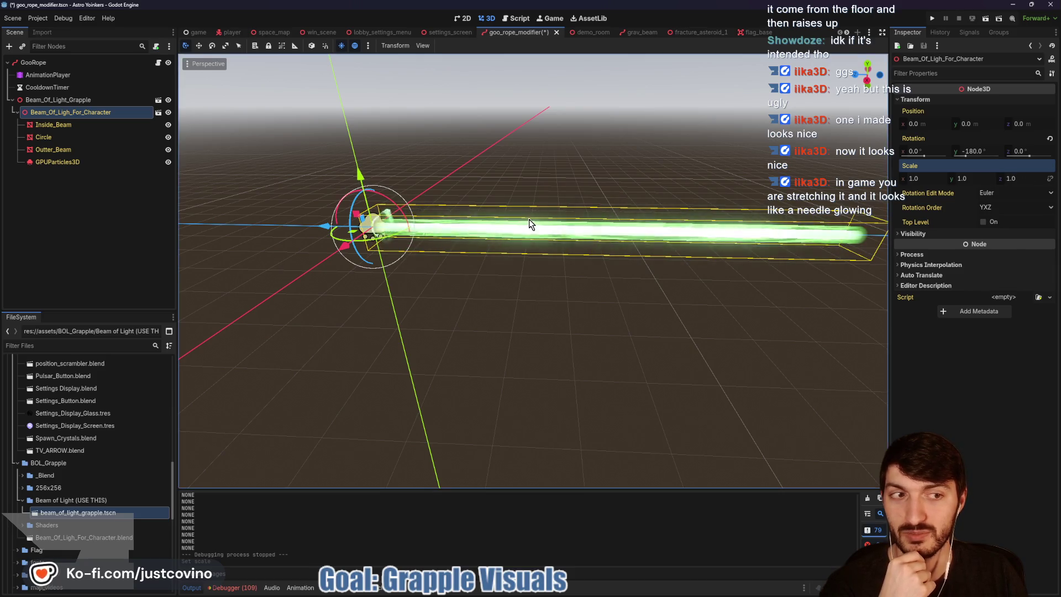
scroll(735, 260, down, 2)
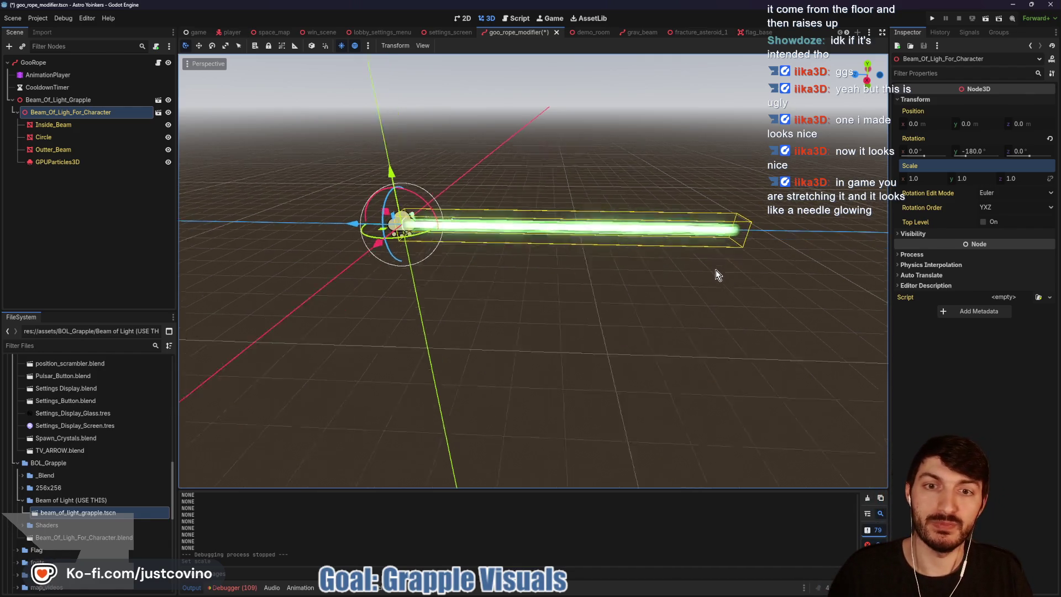
scroll(616, 289, up, 8)
scroll(614, 281, down, 2)
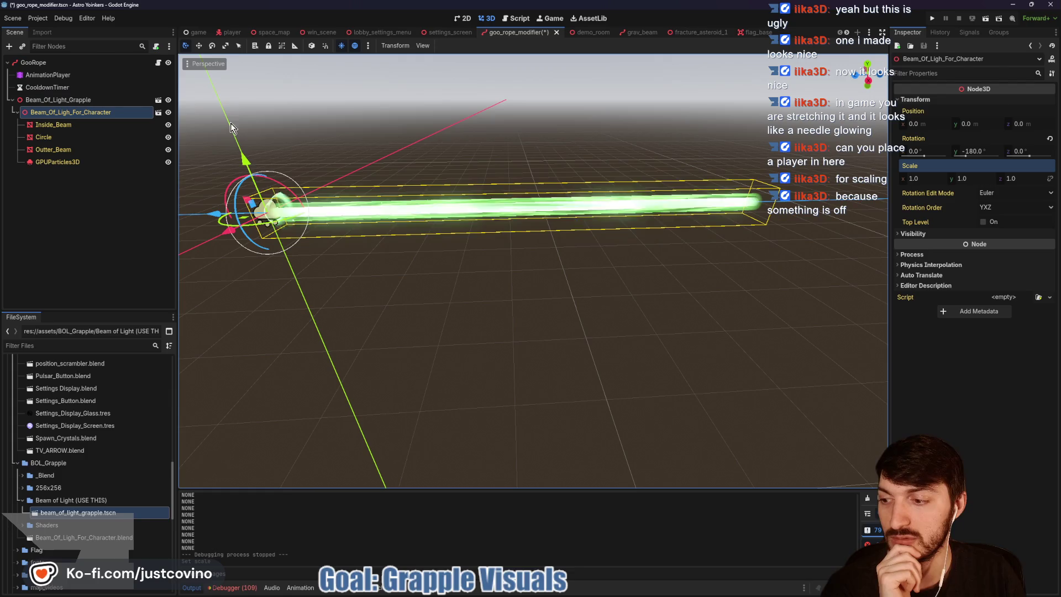
Step: Try instancing the player scene under GooRope, dismiss the alert, and switch to player.tscn
click(73, 63)
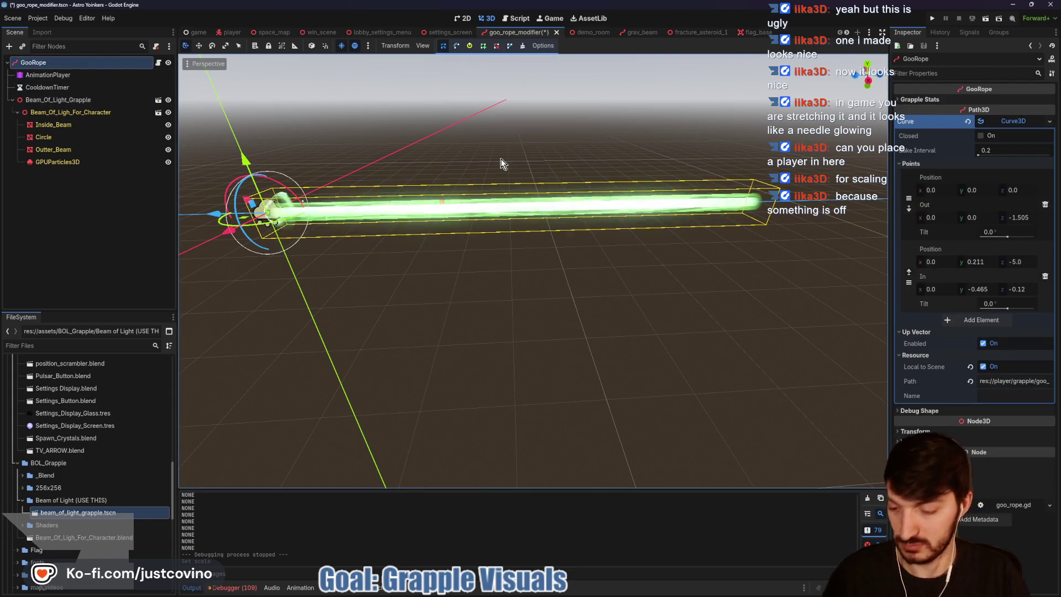
key(ctrl+shift+a)
text(player)
key(Return)
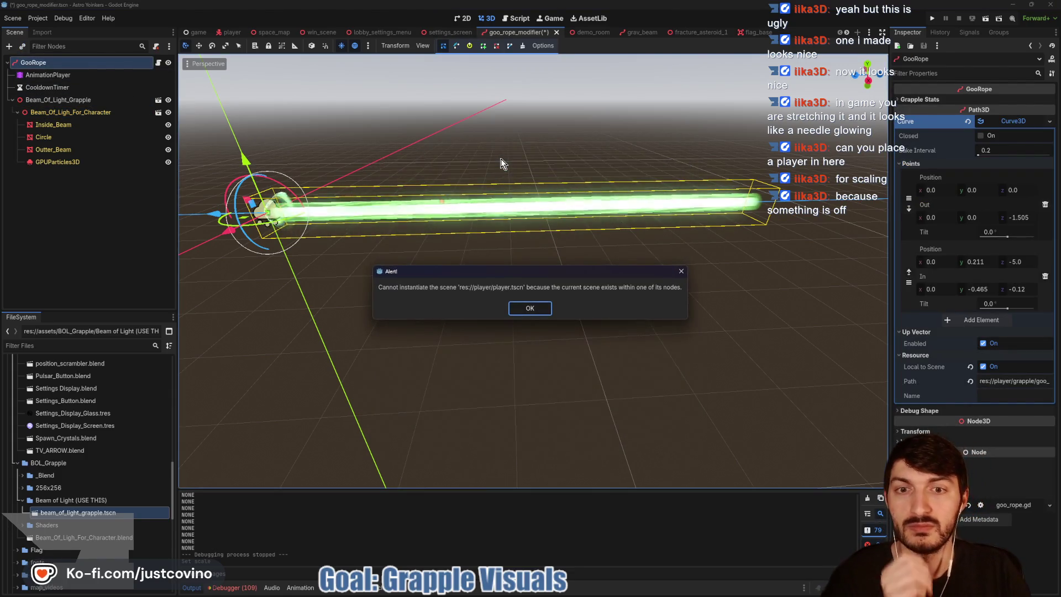
click(532, 310)
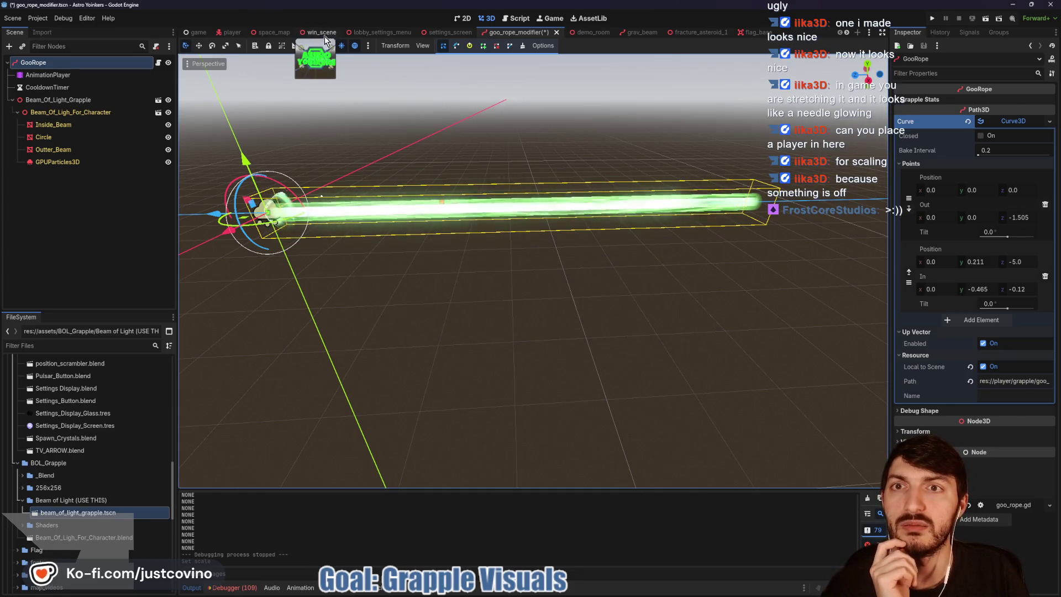
click(232, 32)
scroll(103, 288, down, 3)
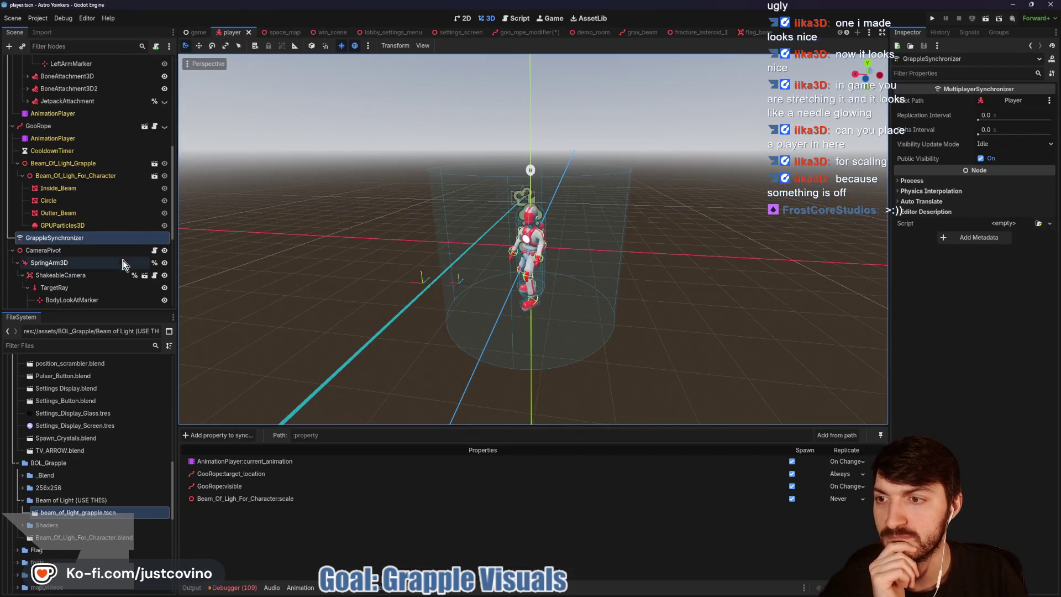
Step: Unhide GooRope and drag its gizmo to nudge it slightly down and back
click(164, 126)
scroll(340, 284, down, 3)
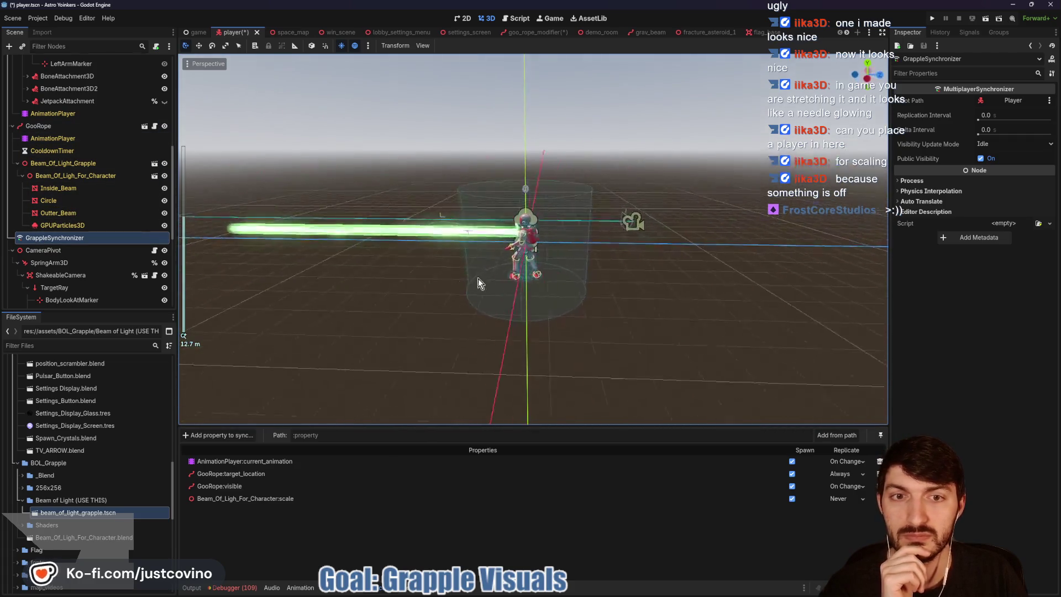
drag(340, 284, 571, 278)
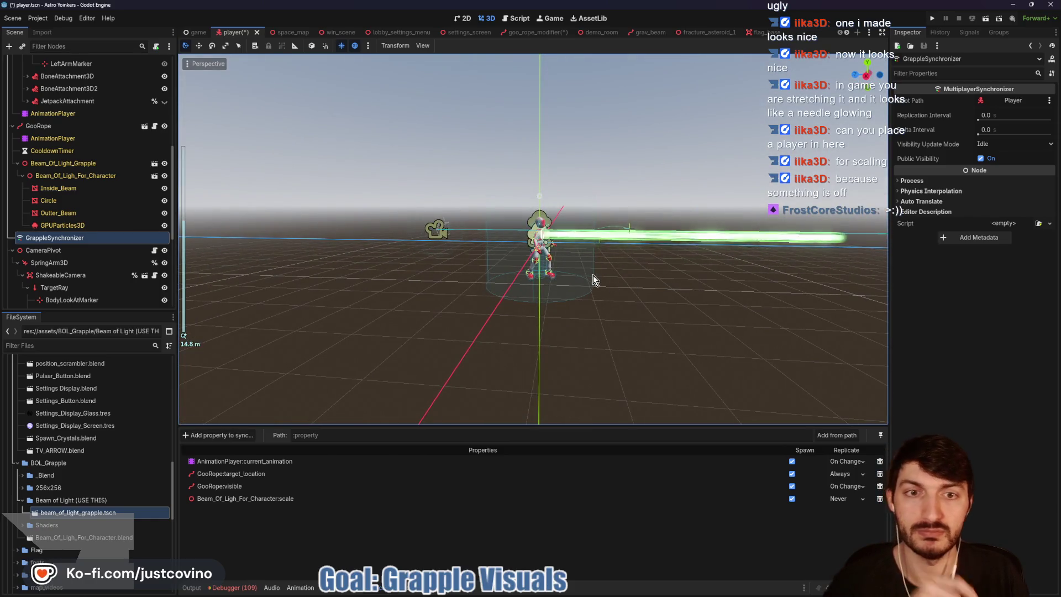
scroll(615, 277, up, 7)
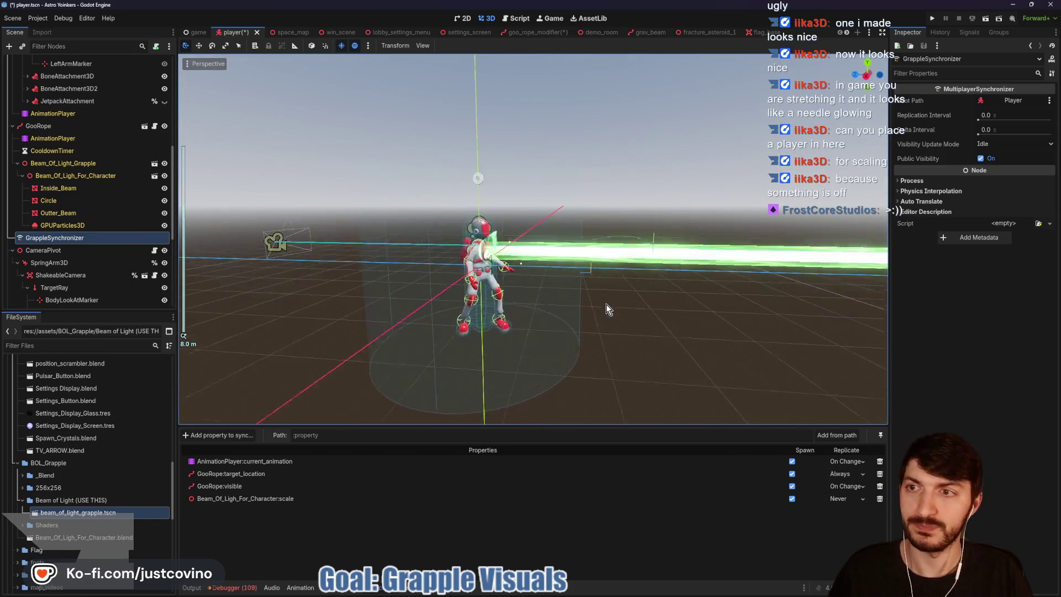
double_click(38, 126)
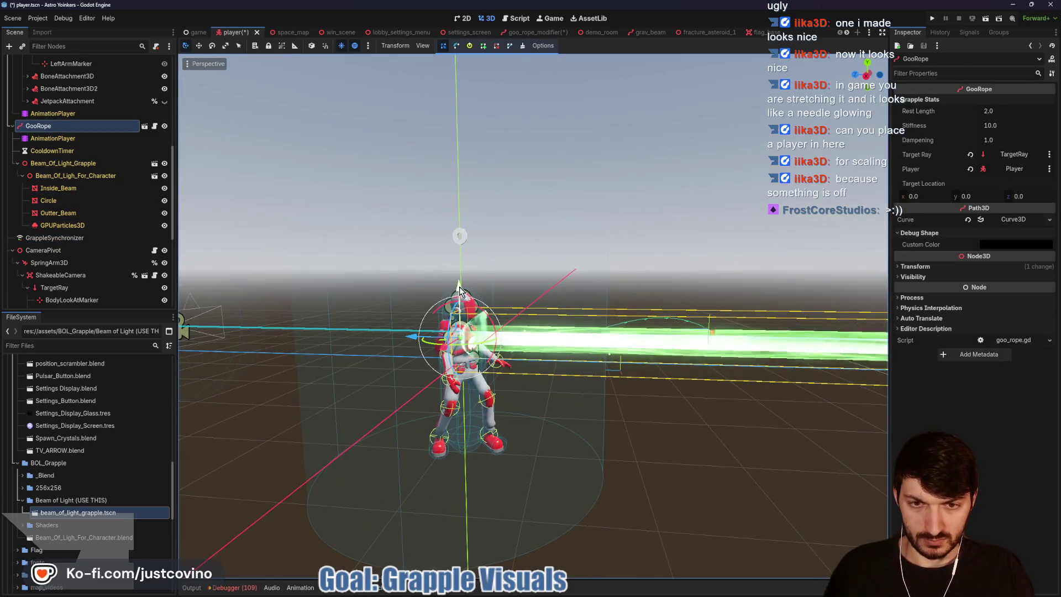
drag(459, 287, 461, 296)
mouse_move(412, 341)
mouse_down()
mouse_move(624, 310)
mouse_move(463, 321)
mouse_move(570, 285)
mouse_move(764, 300)
mouse_move(801, 314)
mouse_move(723, 332)
mouse_move(751, 327)
mouse_move(571, 339)
mouse_move(676, 320)
mouse_move(606, 321)
mouse_up()
Step: Save player.tscn, hide GooRope again, and launch the game
key(ctrl+s)
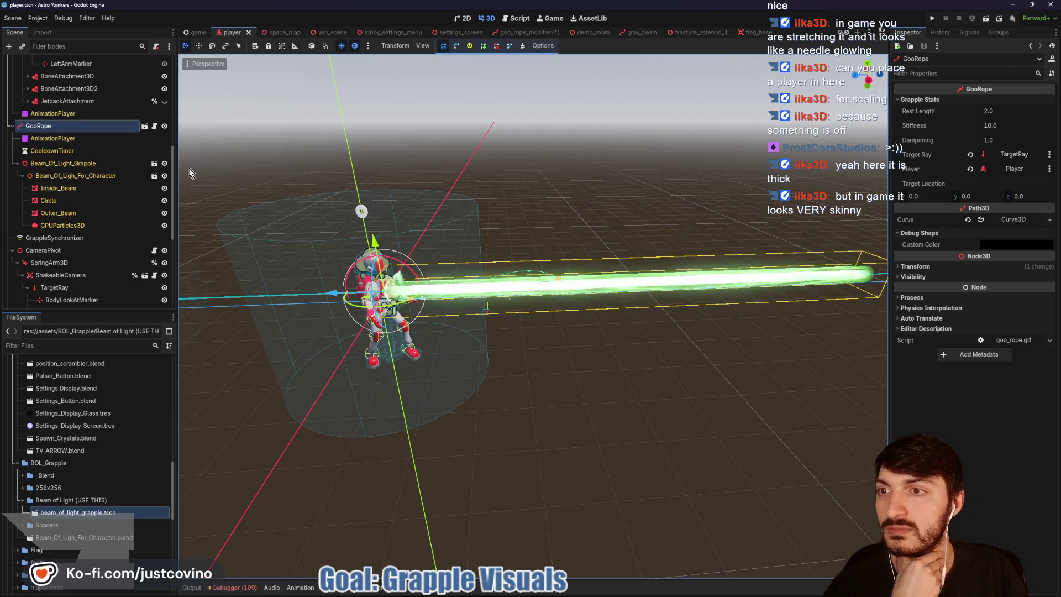
click(164, 126)
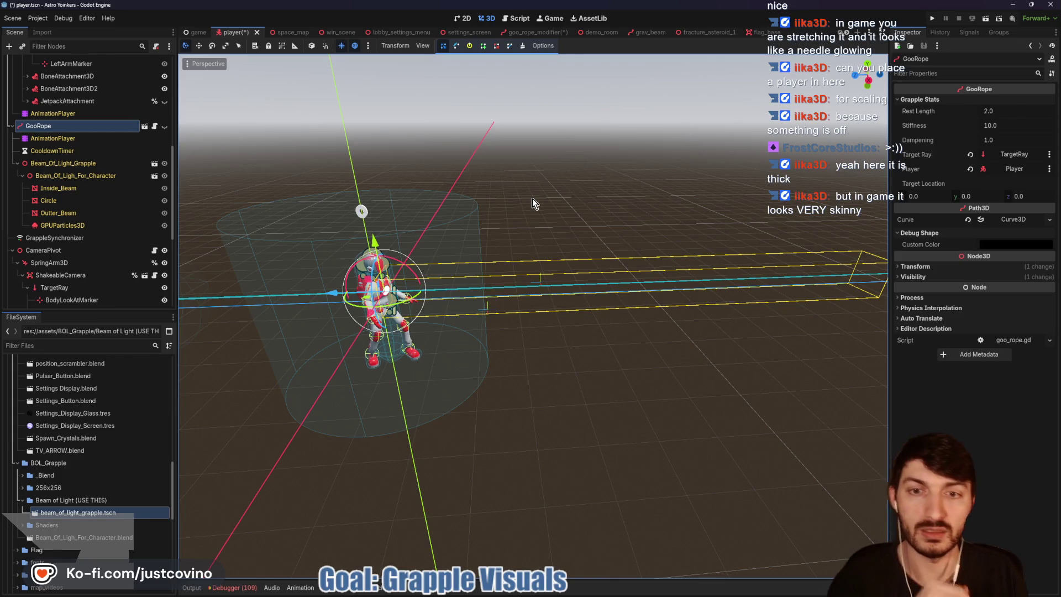
key(F5)
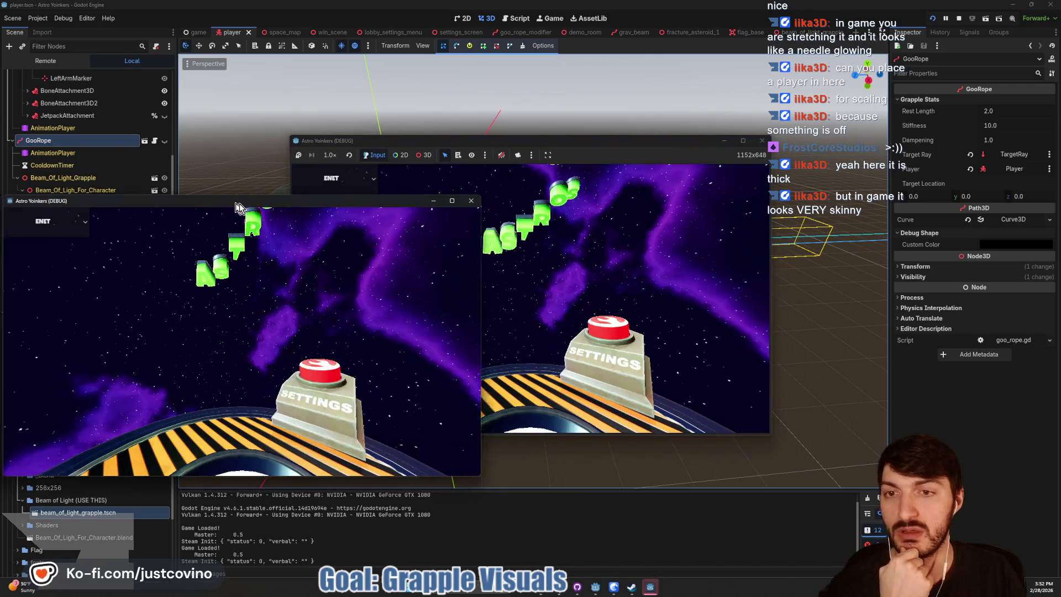
Step: Place the two game windows side by side, host a public lobby, join it from the second client, ready up and start the match
drag(240, 203, 738, 168)
drag(547, 145, 321, 154)
click(154, 250)
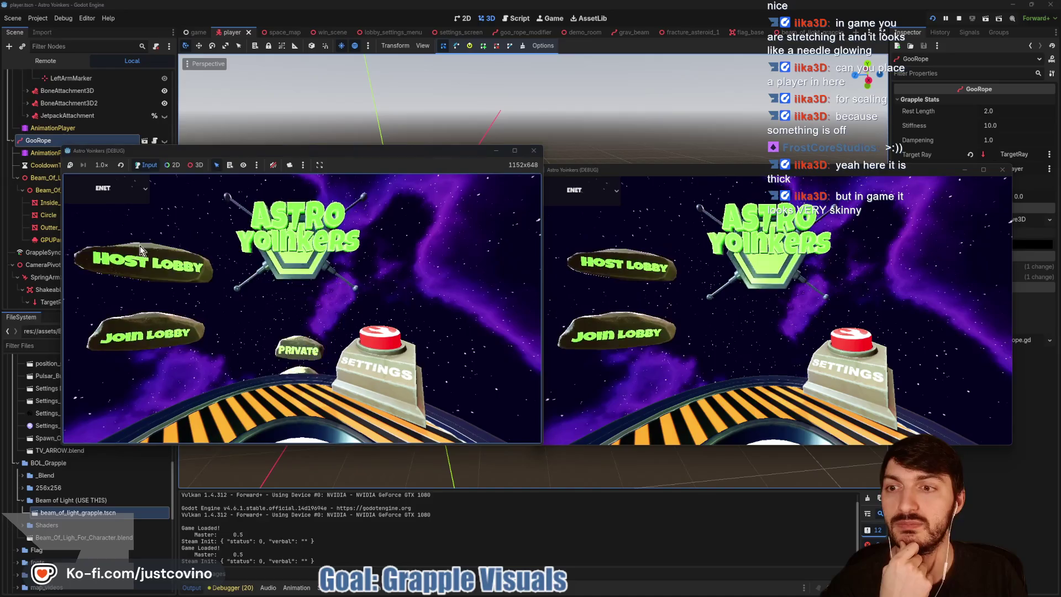
click(308, 331)
click(626, 342)
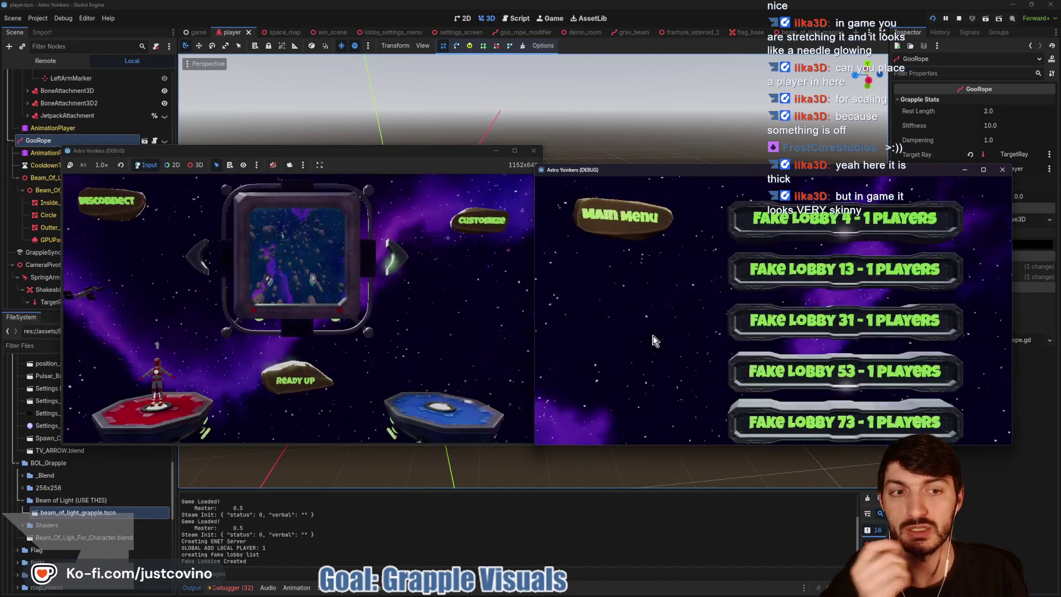
click(799, 282)
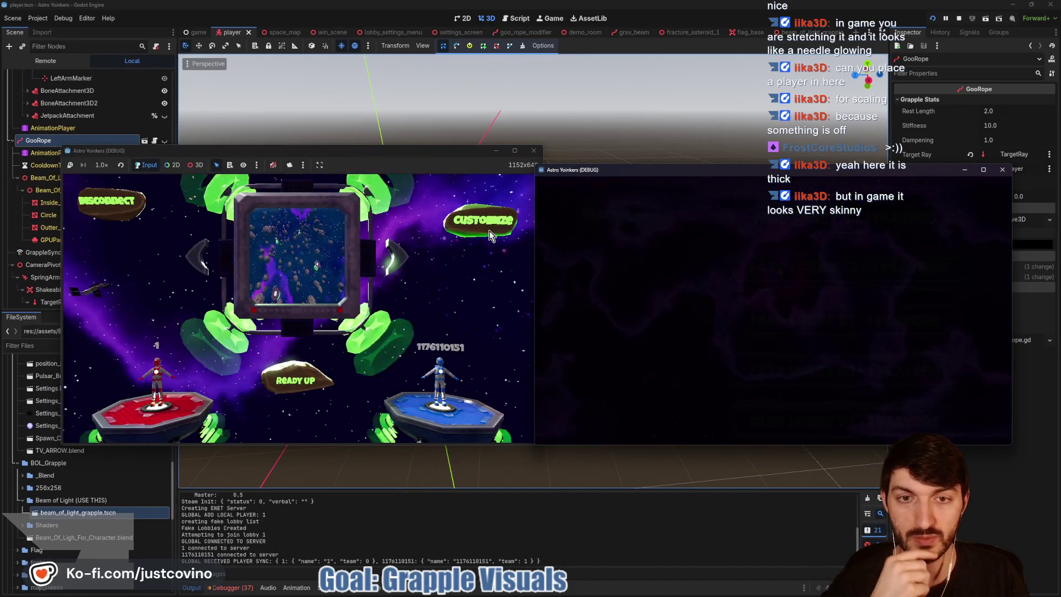
click(296, 380)
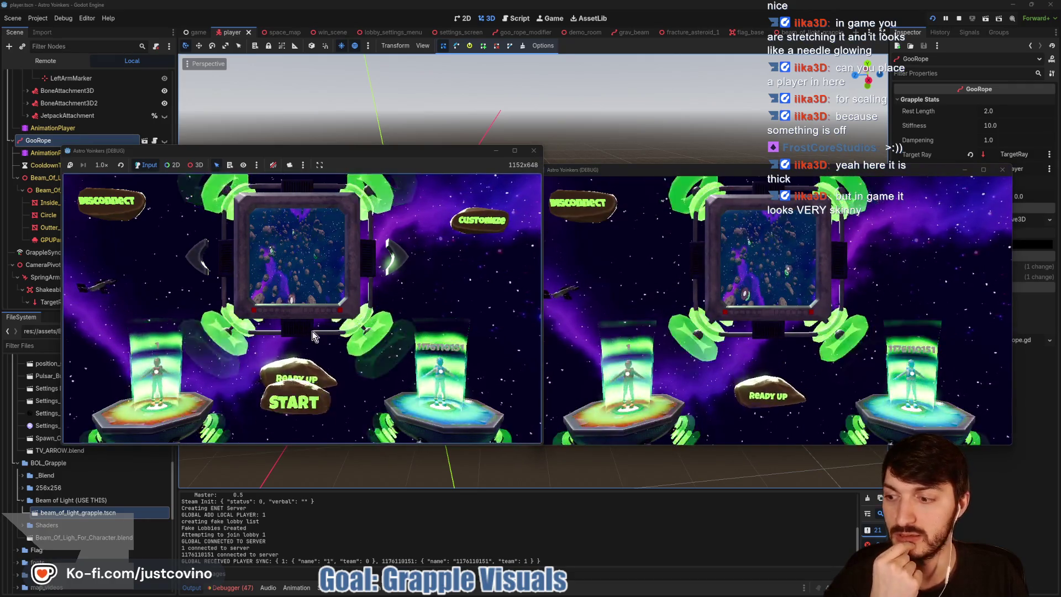
click(297, 380)
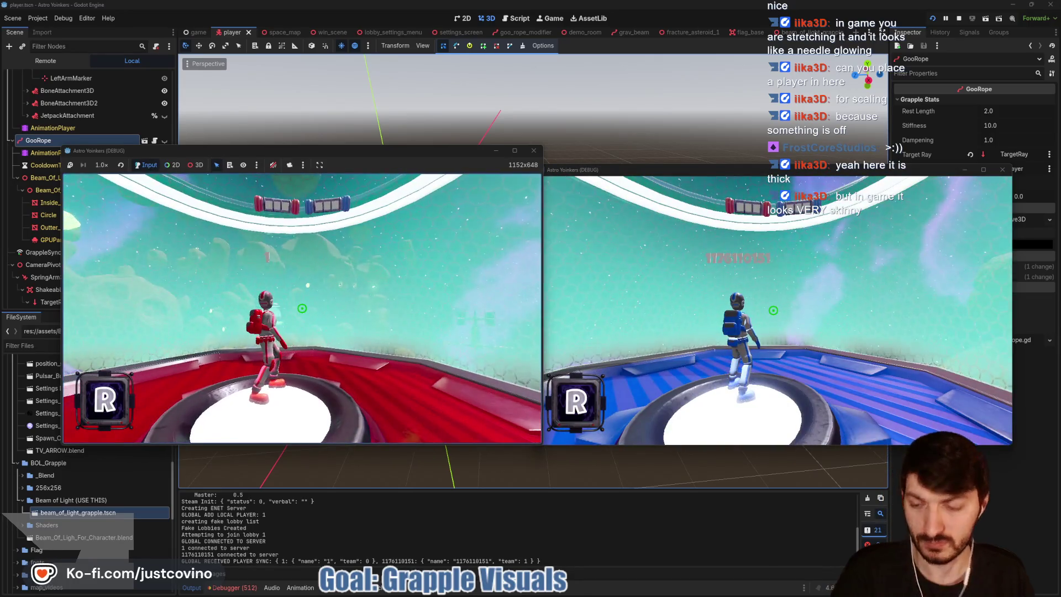
Step: Fire the grapple beam repeatedly at the asteroids and reticle, then stop the game with F8
key(super)
click(308, 308)
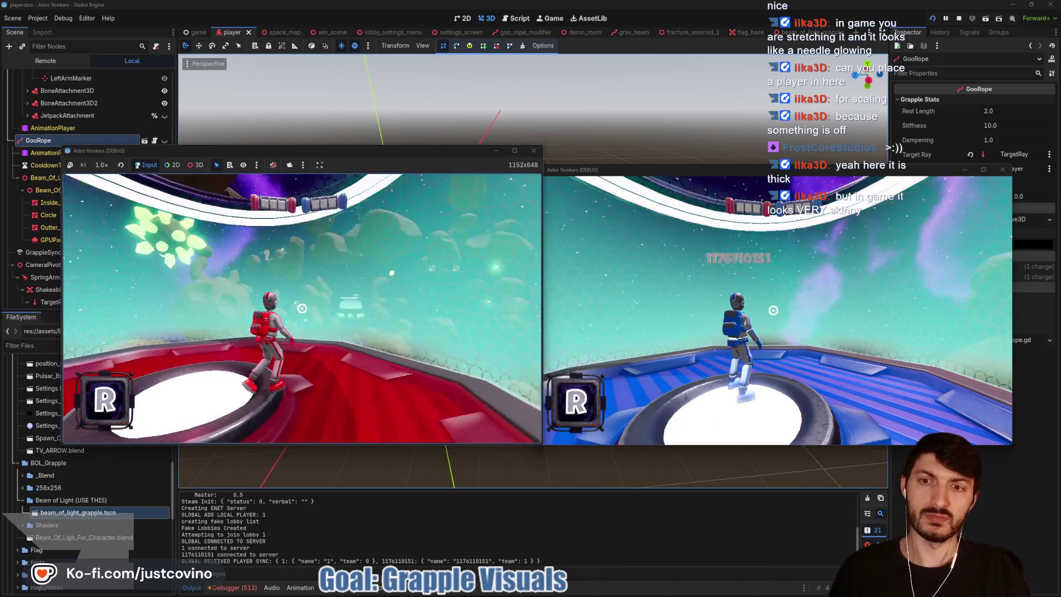
click(302, 307)
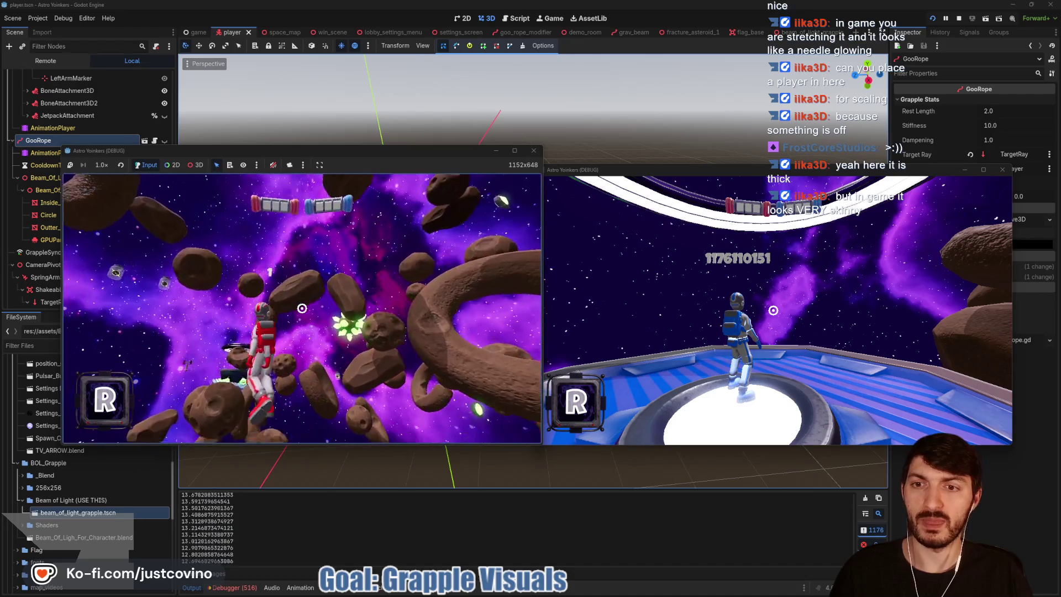
click(302, 308)
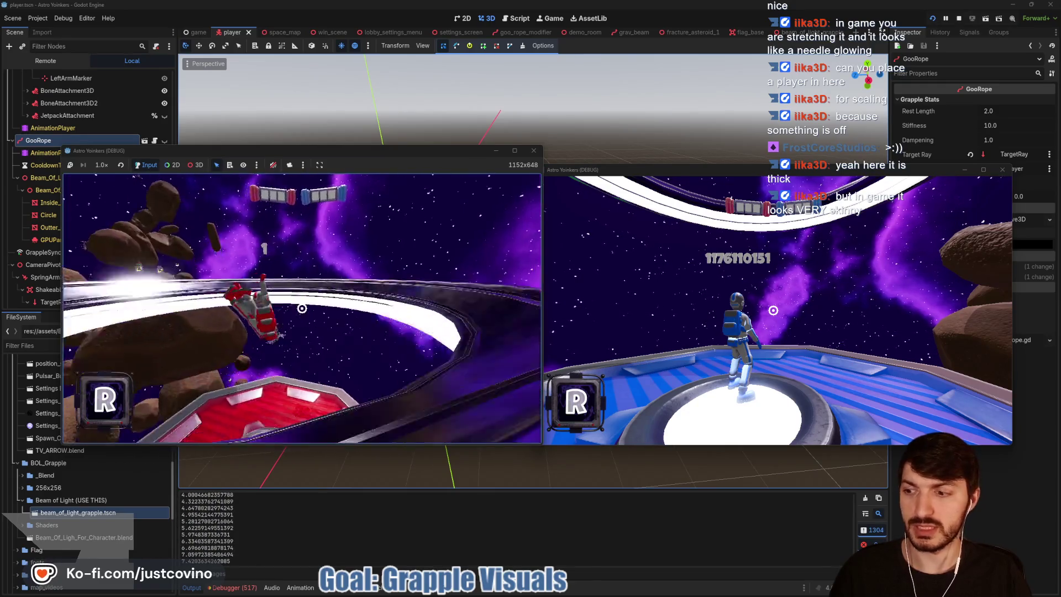
click(302, 308)
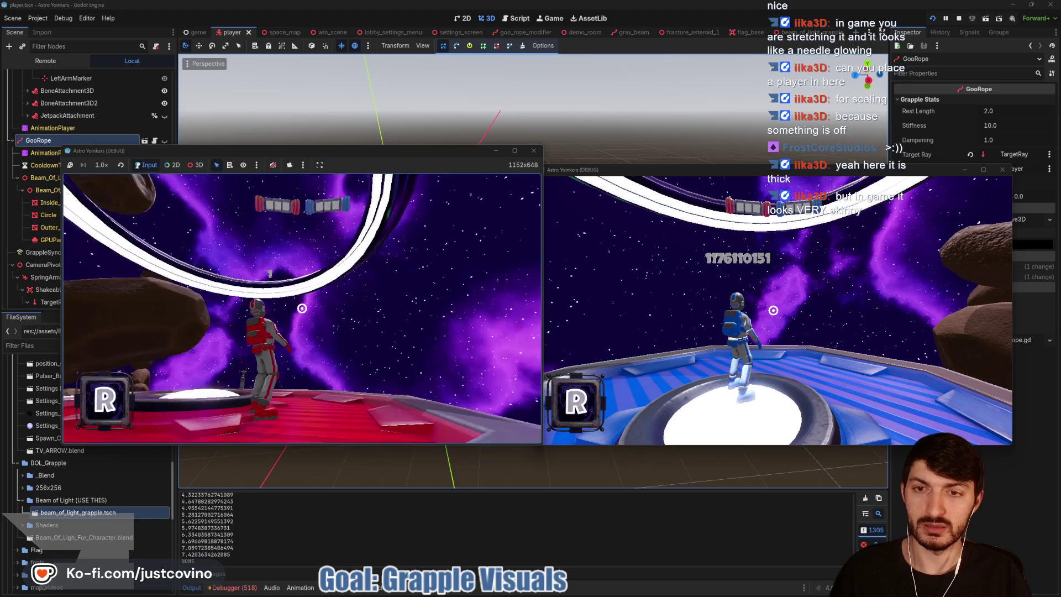
click(302, 308)
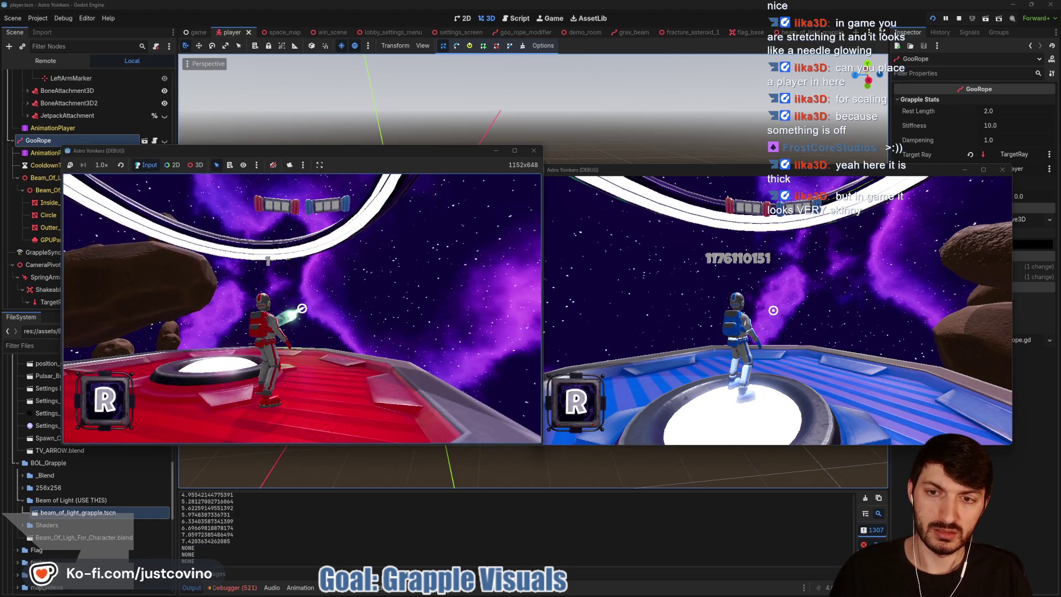
click(302, 308)
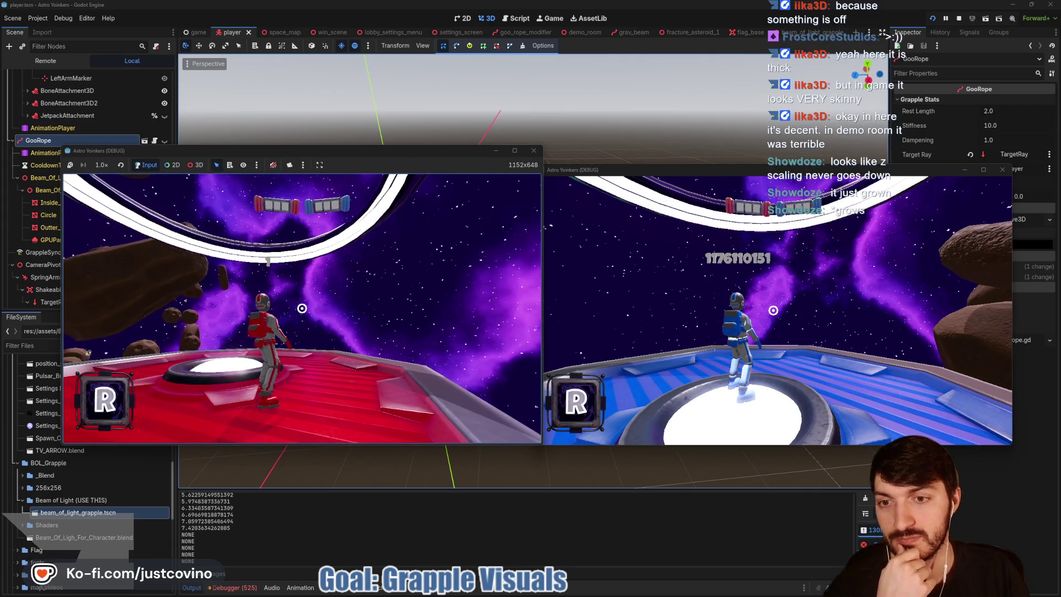
click(302, 308)
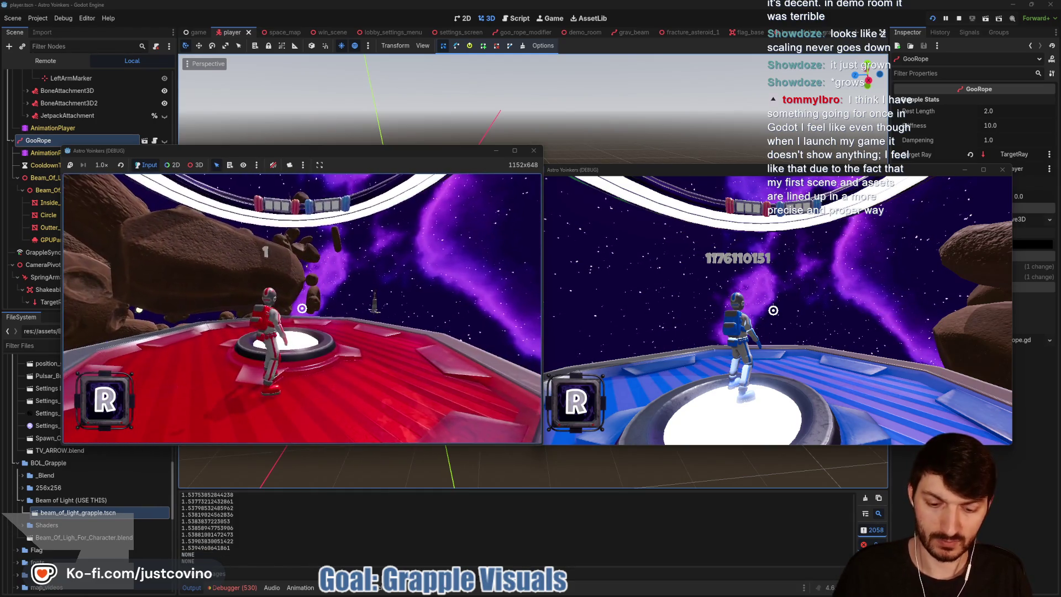
key(F8)
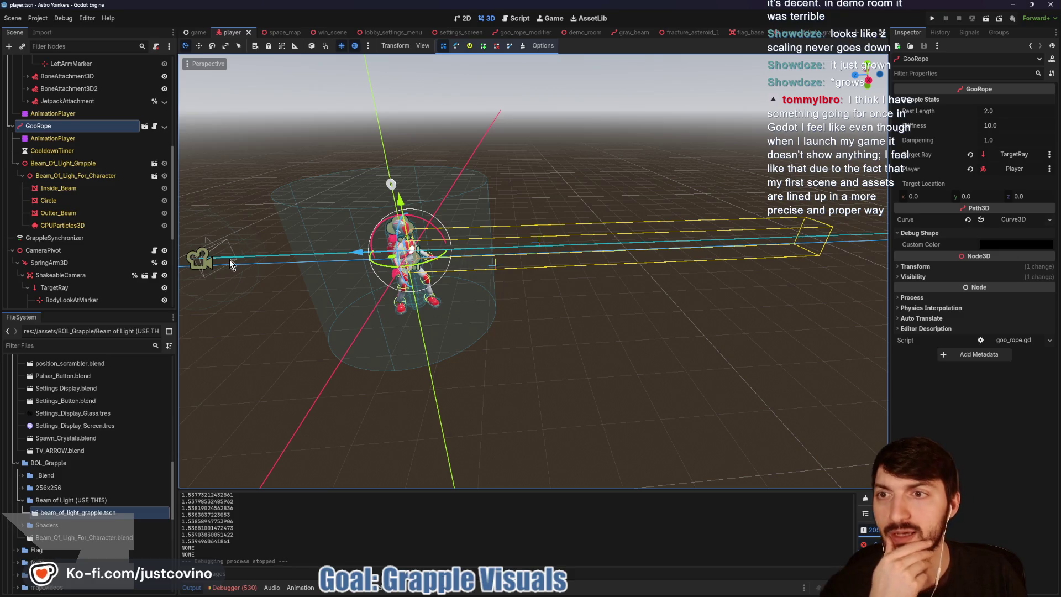
Step: Switch to the grav_beam scene, zoom in on its glowing green beam mesh, then close that tab
click(631, 32)
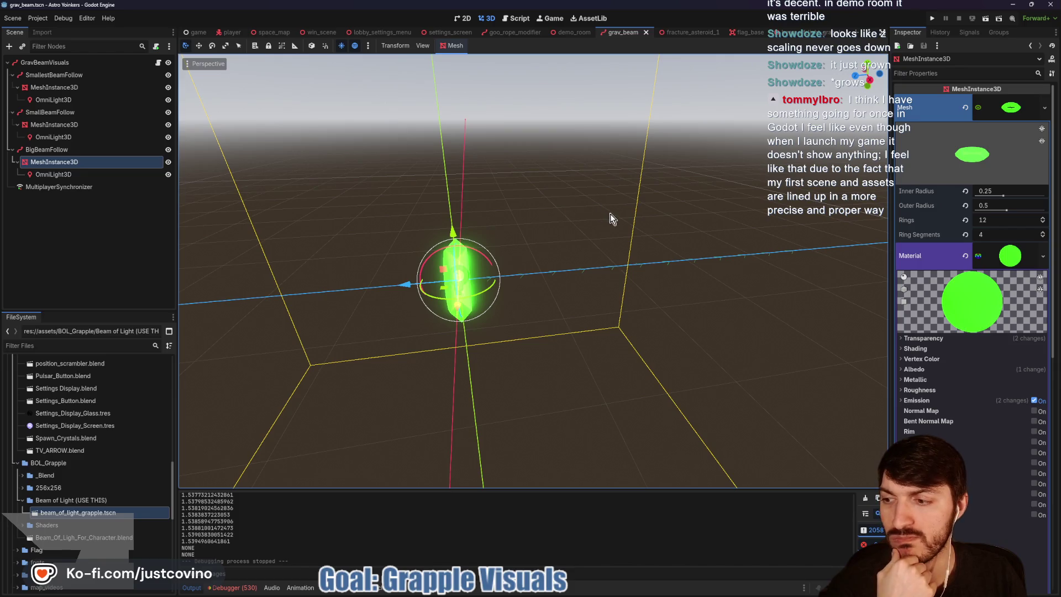
scroll(636, 235, up, 1)
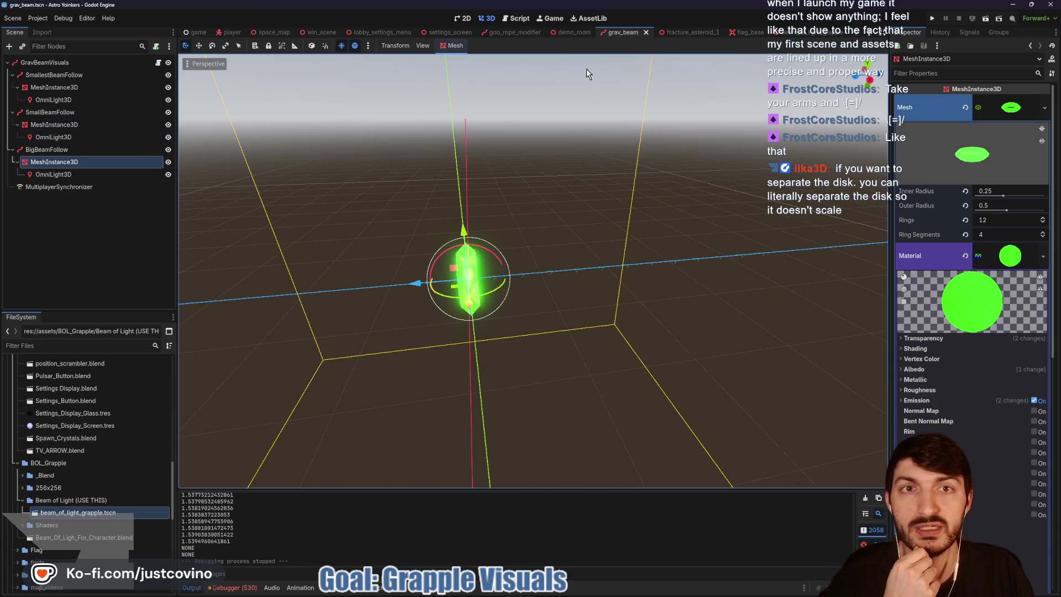
click(645, 34)
click(519, 32)
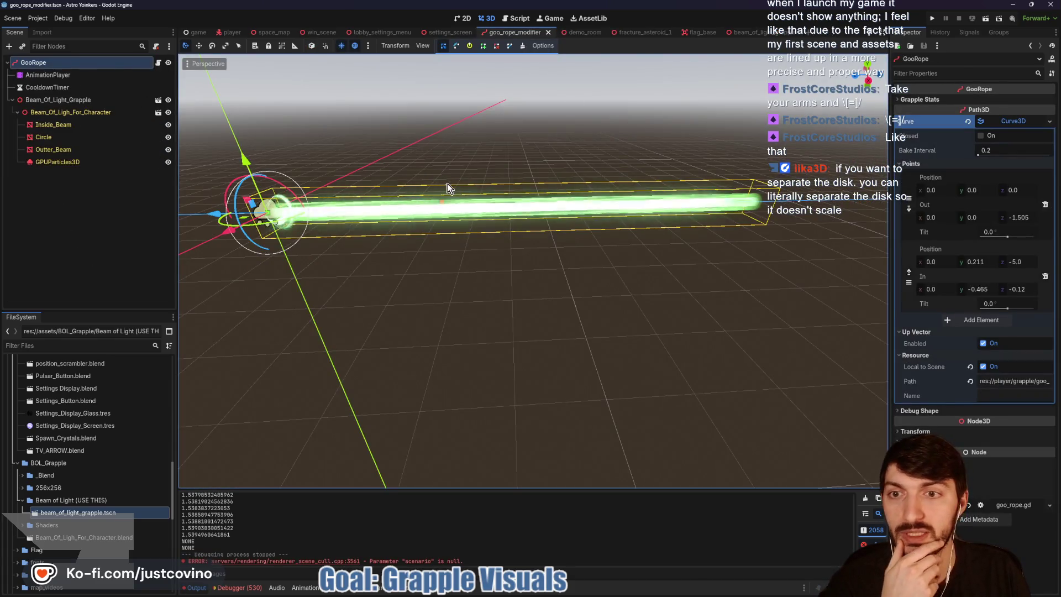
mouse_move(344, 256)
mouse_down()
mouse_move(459, 254)
mouse_move(501, 239)
mouse_move(462, 219)
mouse_up()
scroll(462, 219, up, 3)
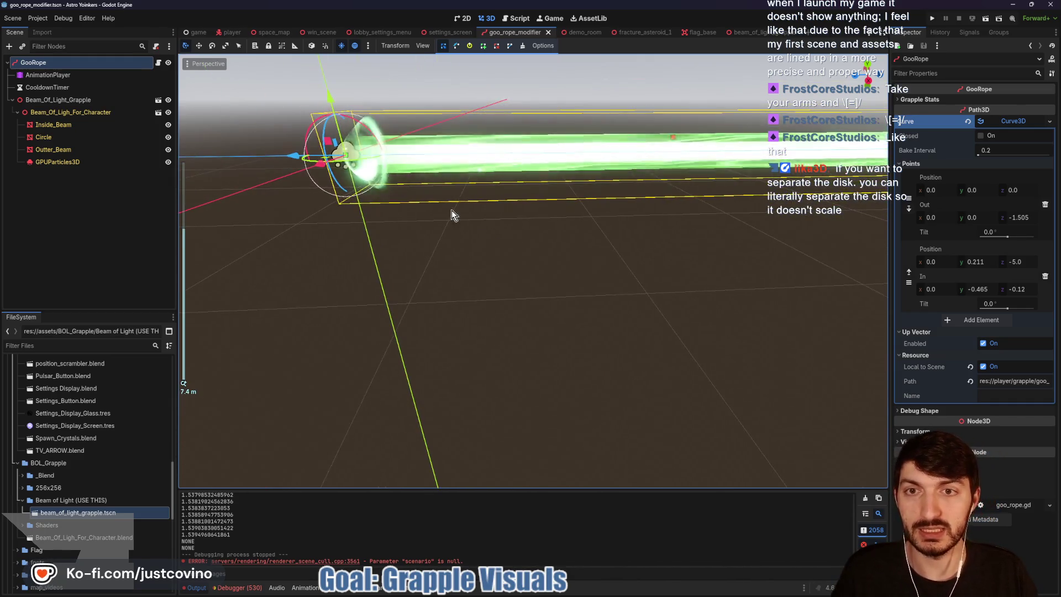
mouse_move(623, 228)
mouse_down()
mouse_move(391, 261)
mouse_move(755, 189)
mouse_up()
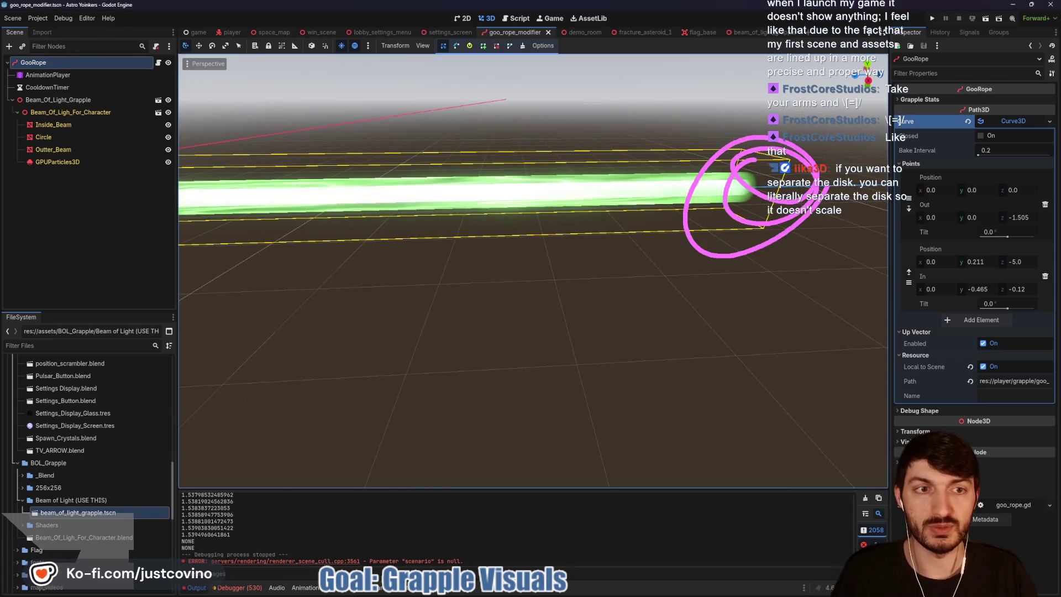
scroll(720, 213, down, 5)
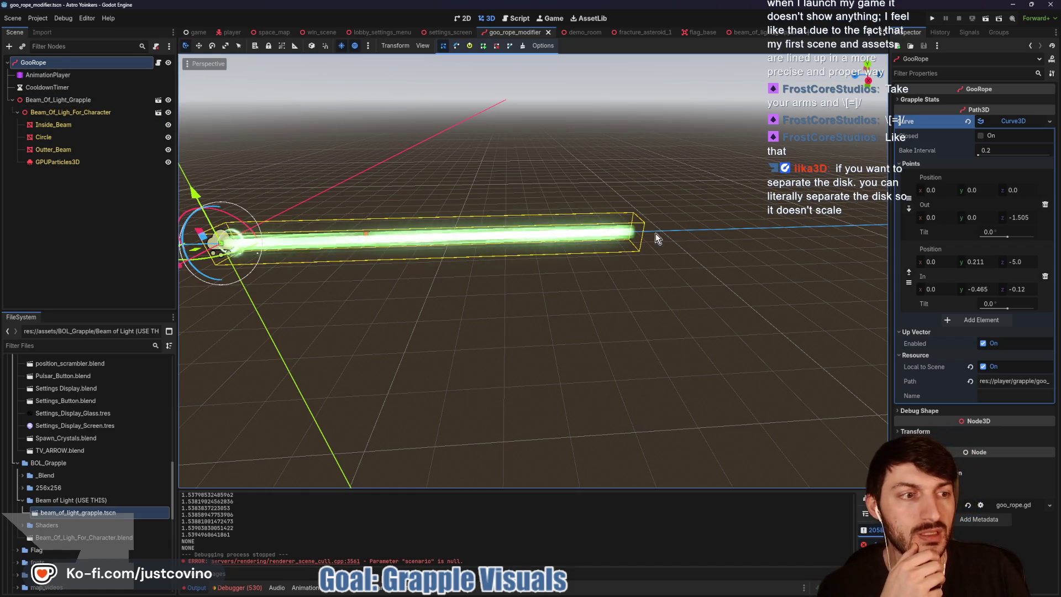
click(62, 113)
key(f)
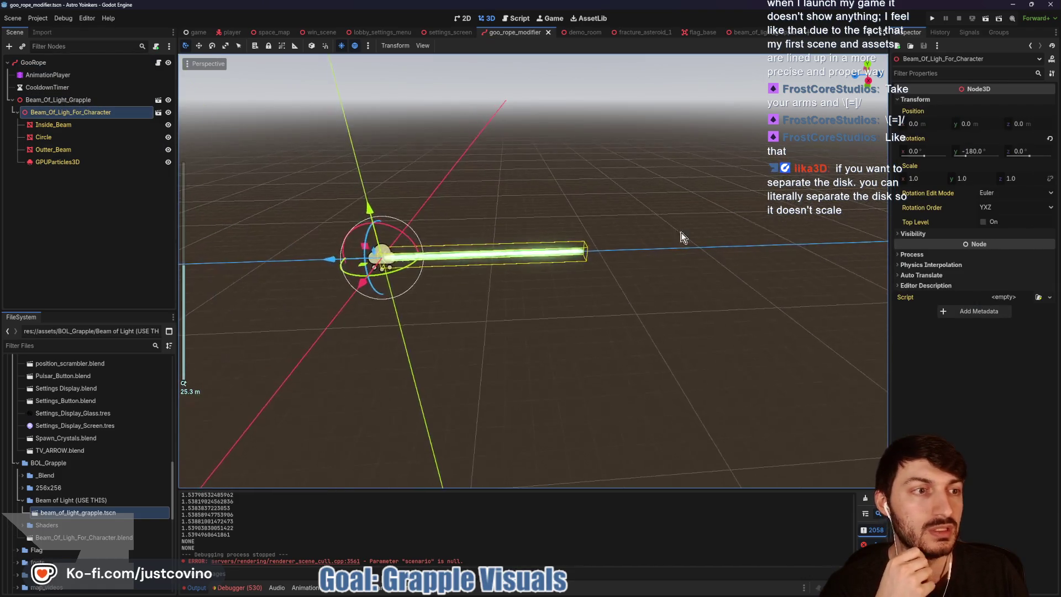
drag(1014, 178, 1037, 179)
click(1025, 177)
text(20)
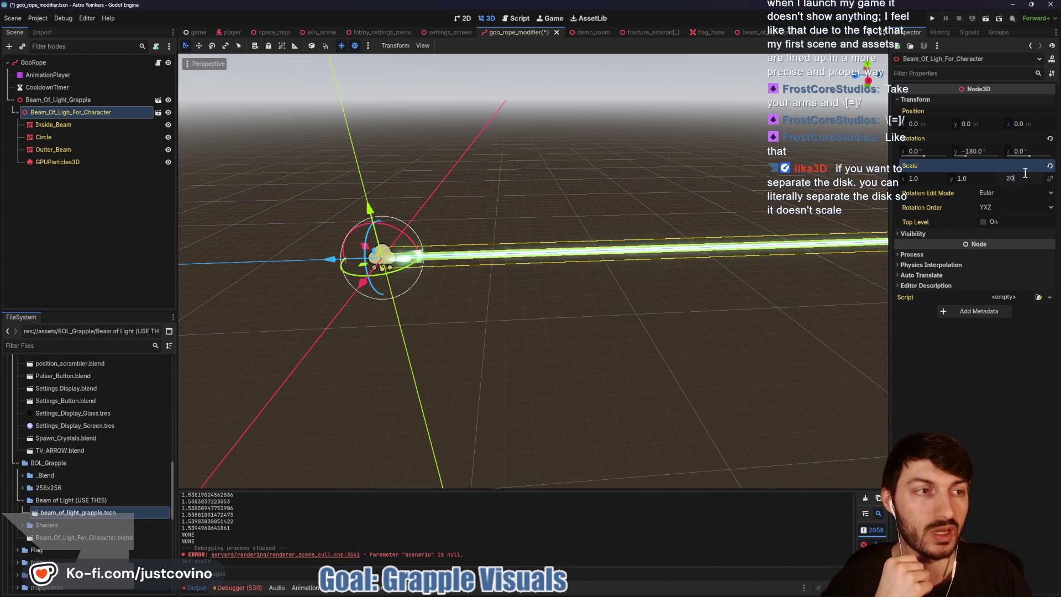
key(Return)
scroll(534, 271, down, 3)
scroll(533, 271, up, 2)
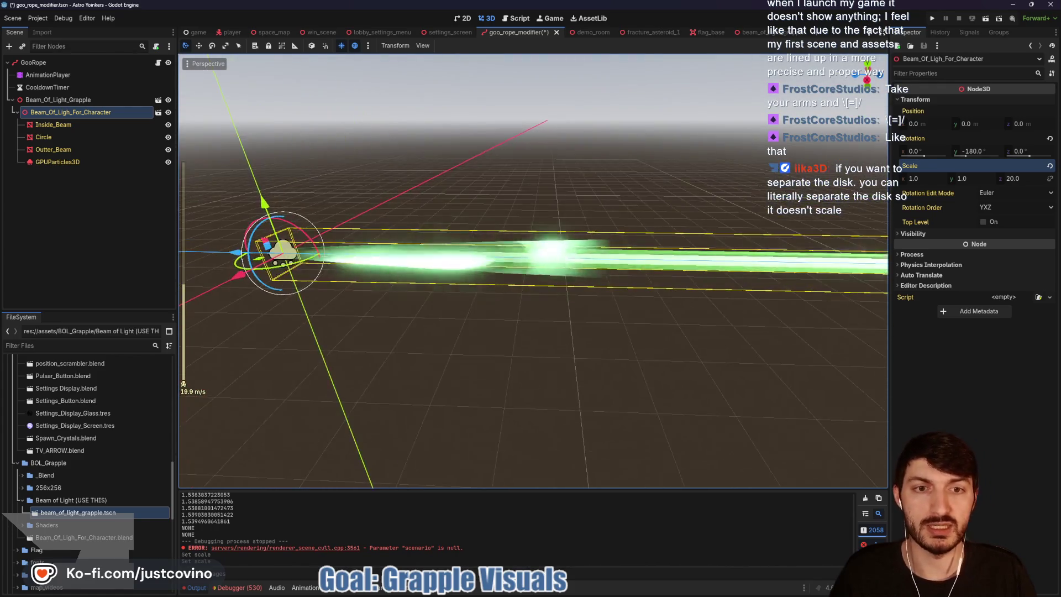
key(q)
key(e)
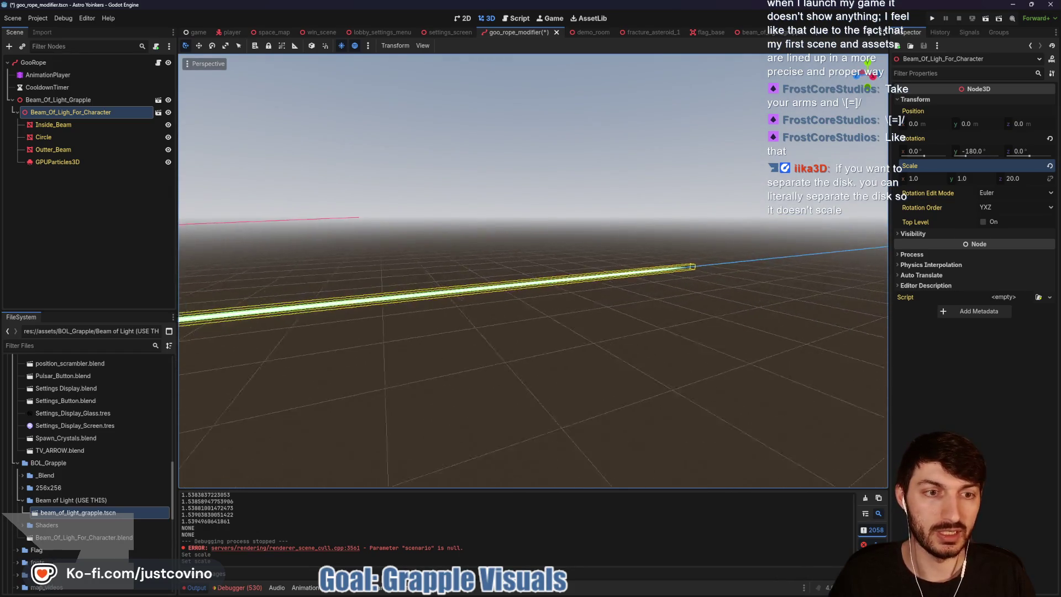
key(w)
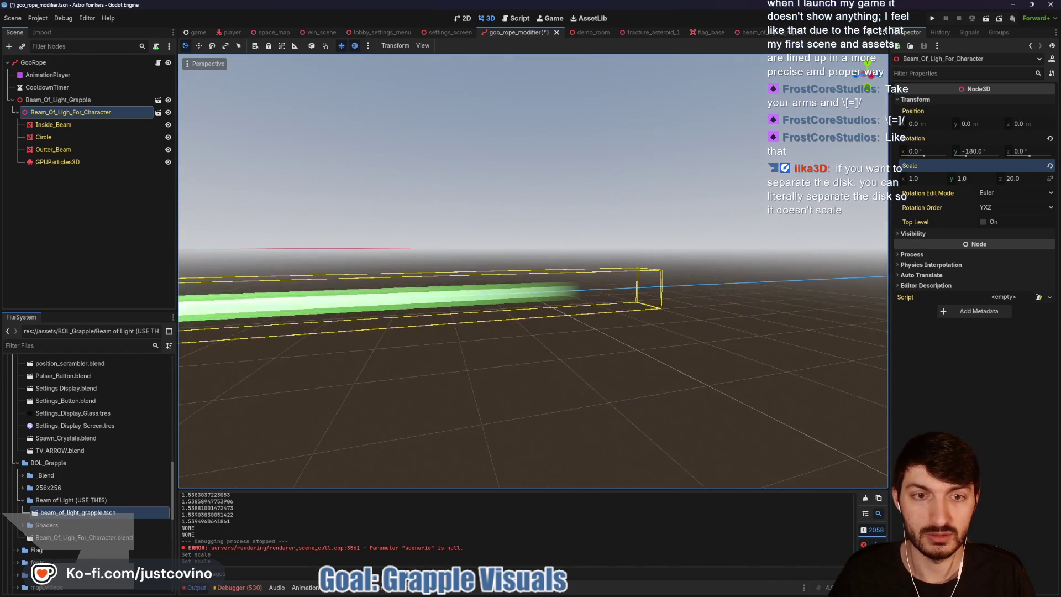
key(s)
key(e)
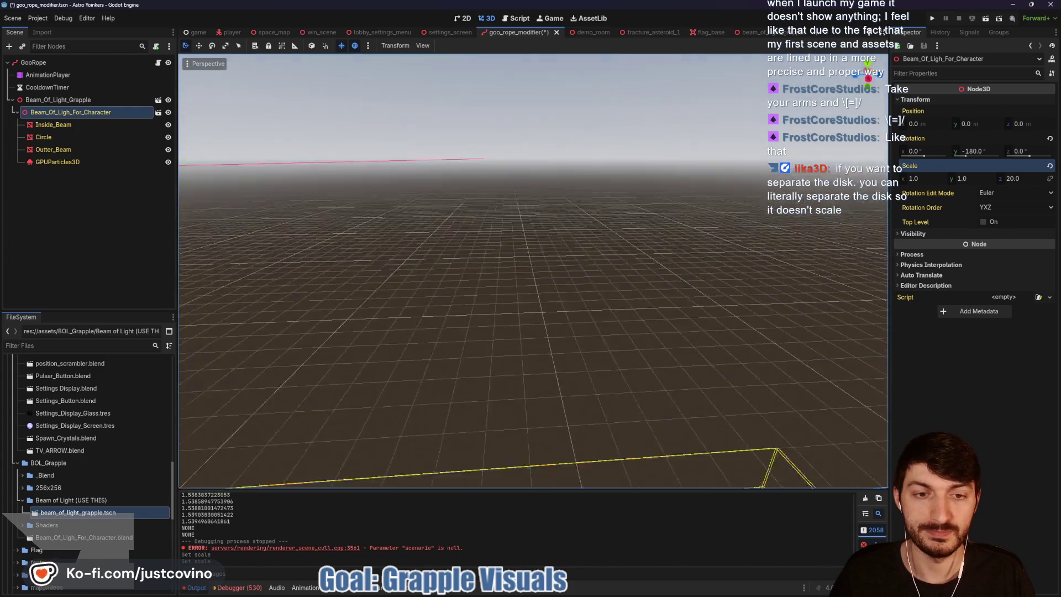
key(q)
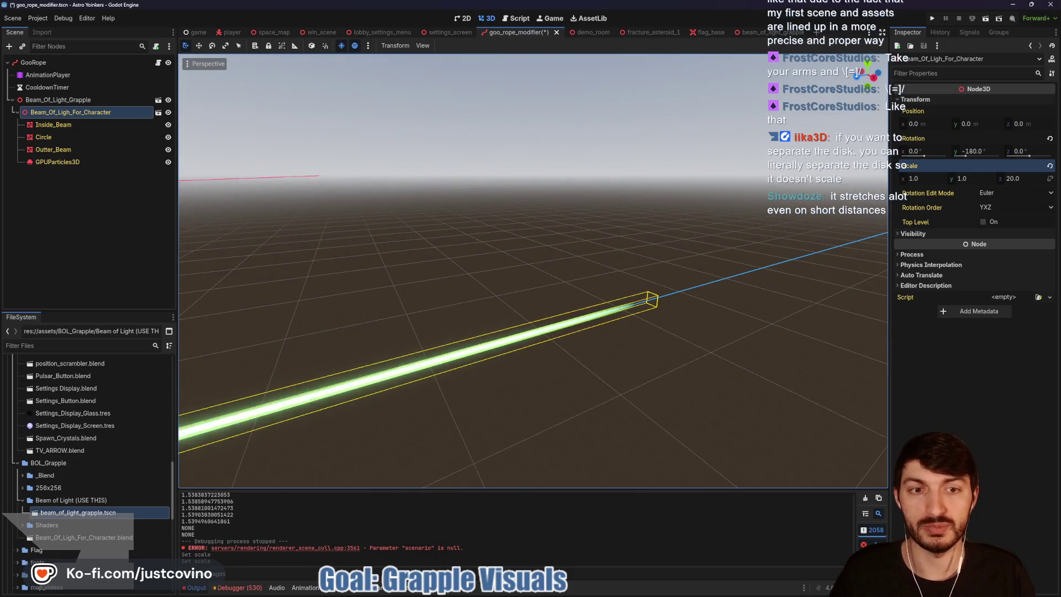
key(a)
key(s)
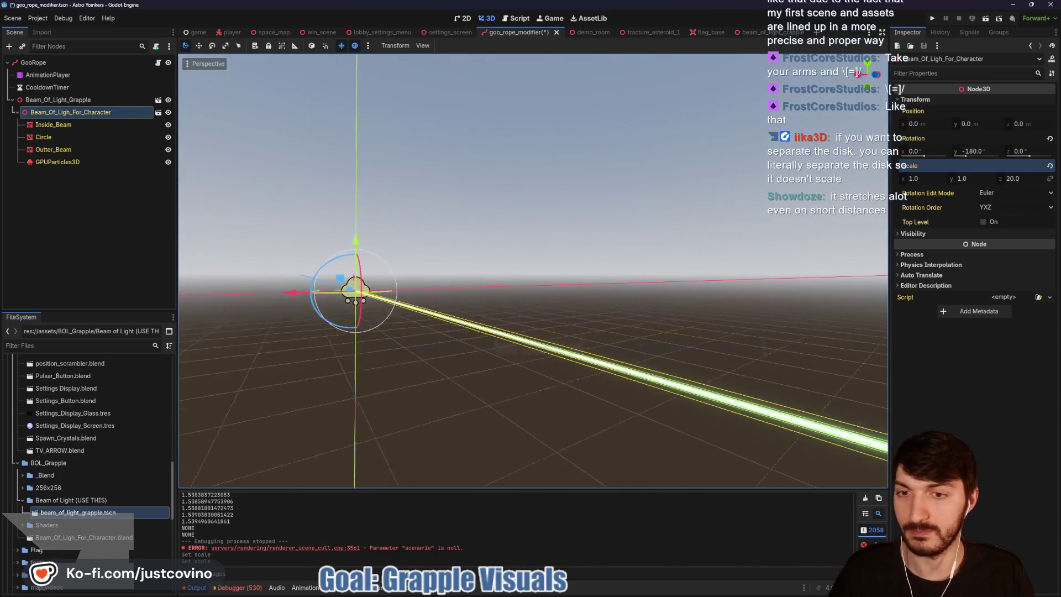
key(q)
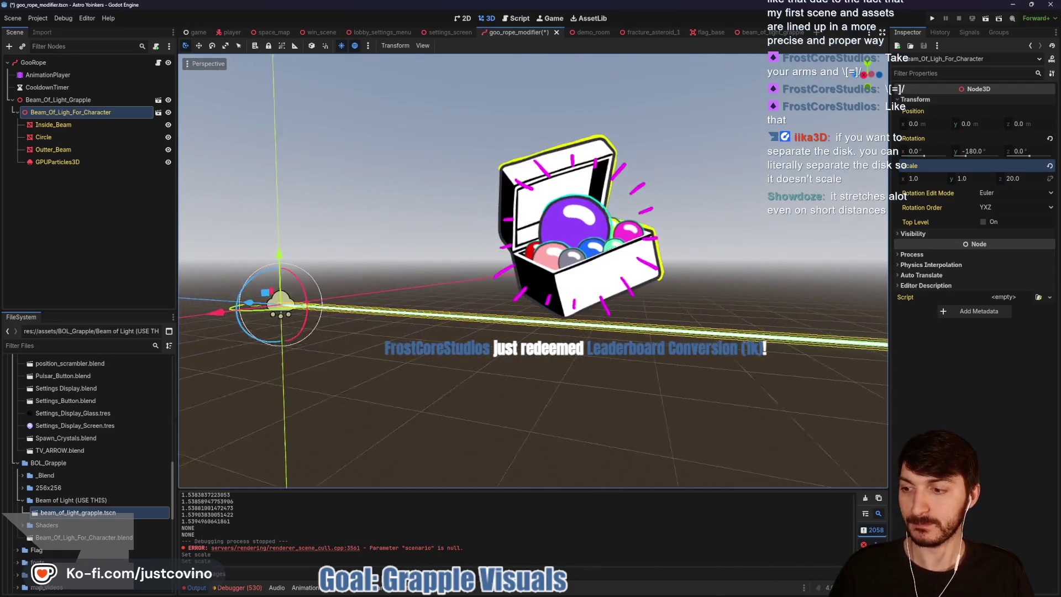
key(a)
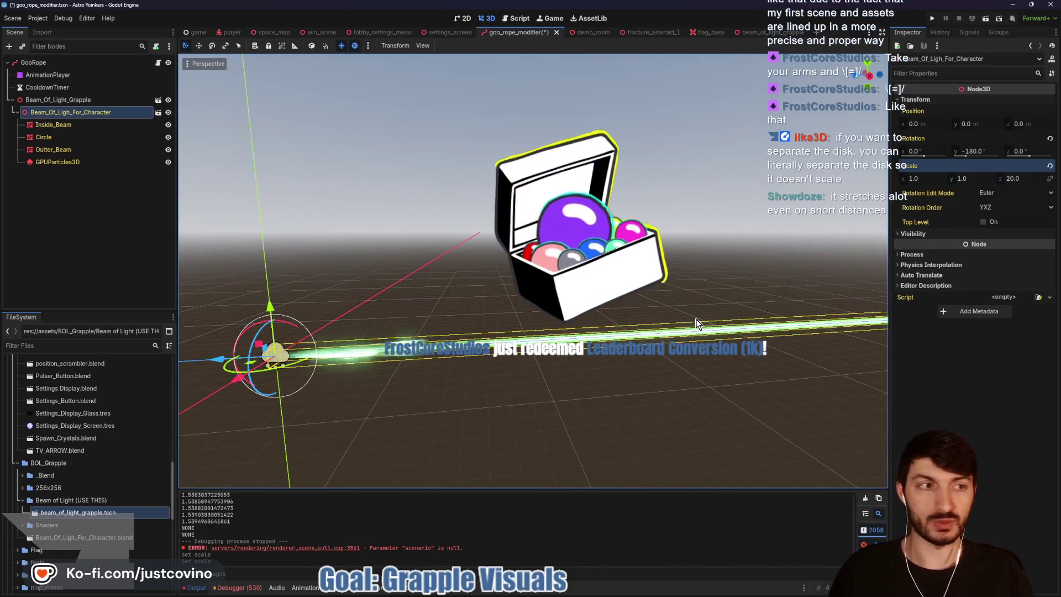
click(1022, 176)
text(1)
key(Return)
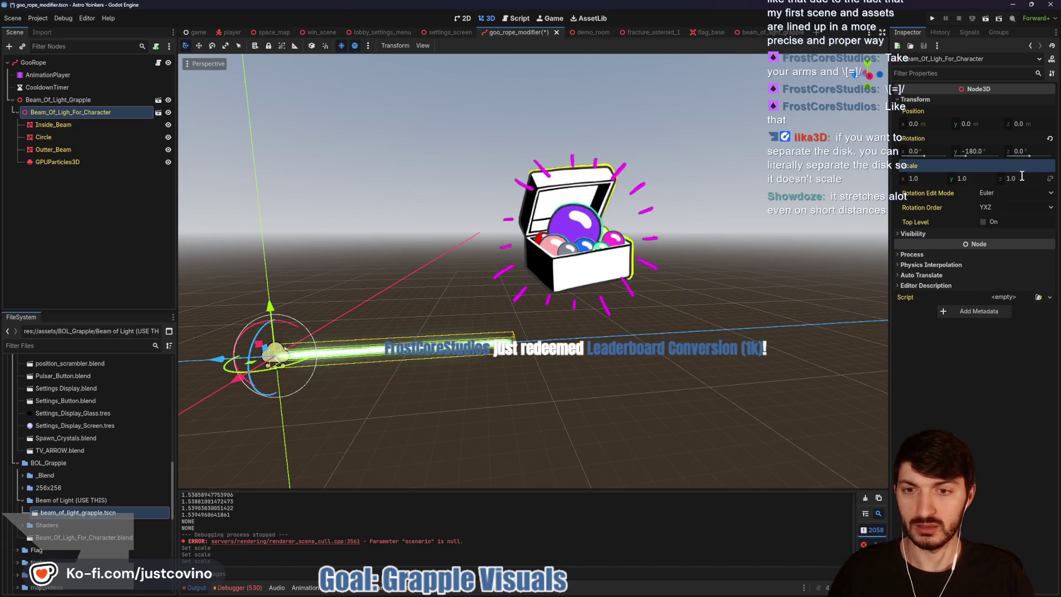
key(q)
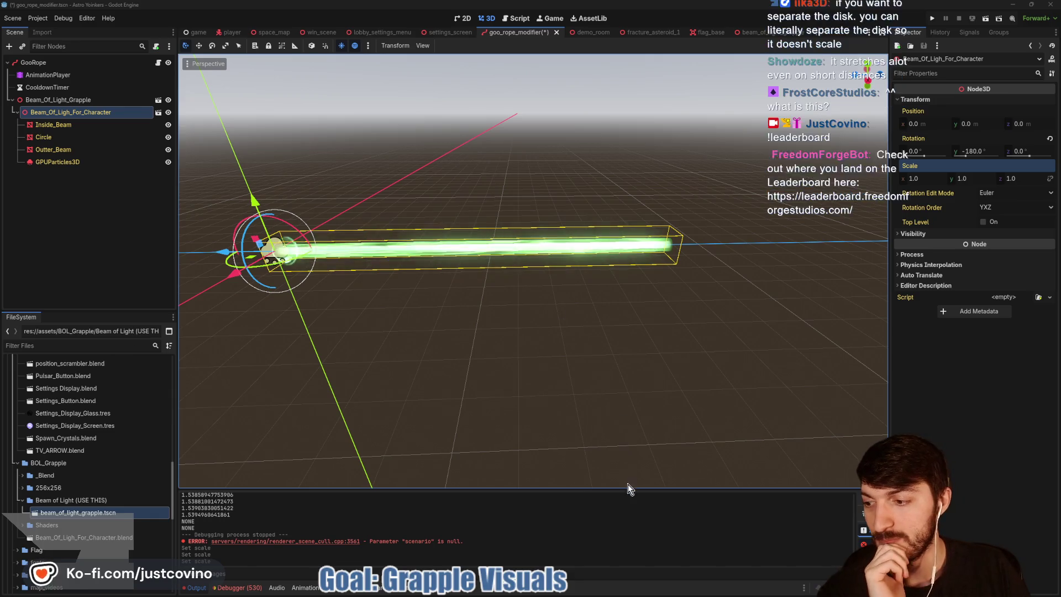
click(587, 591)
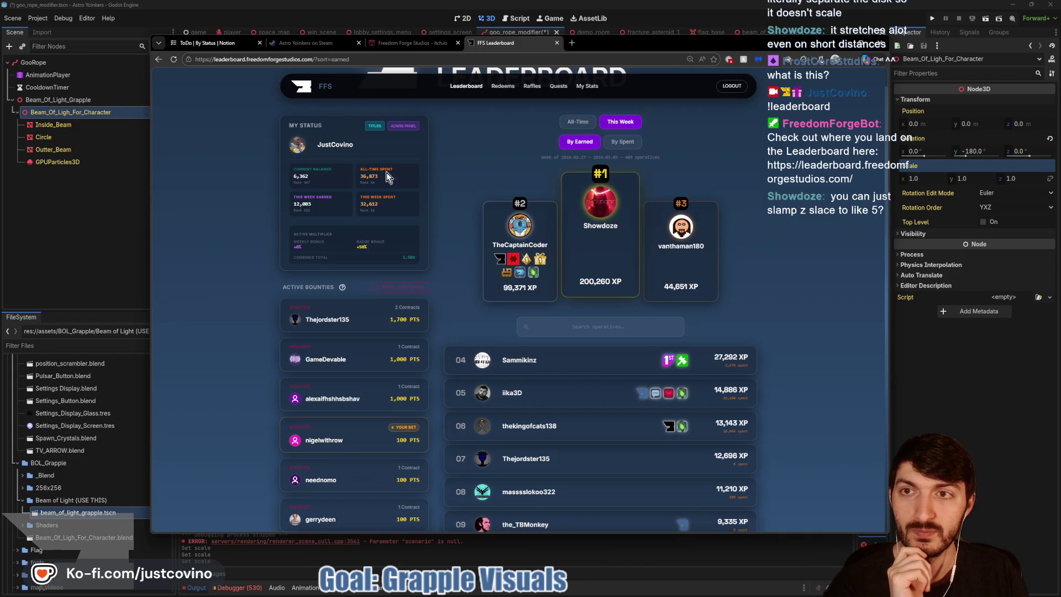
scroll(615, 277, down, 3)
scroll(710, 303, up, 5)
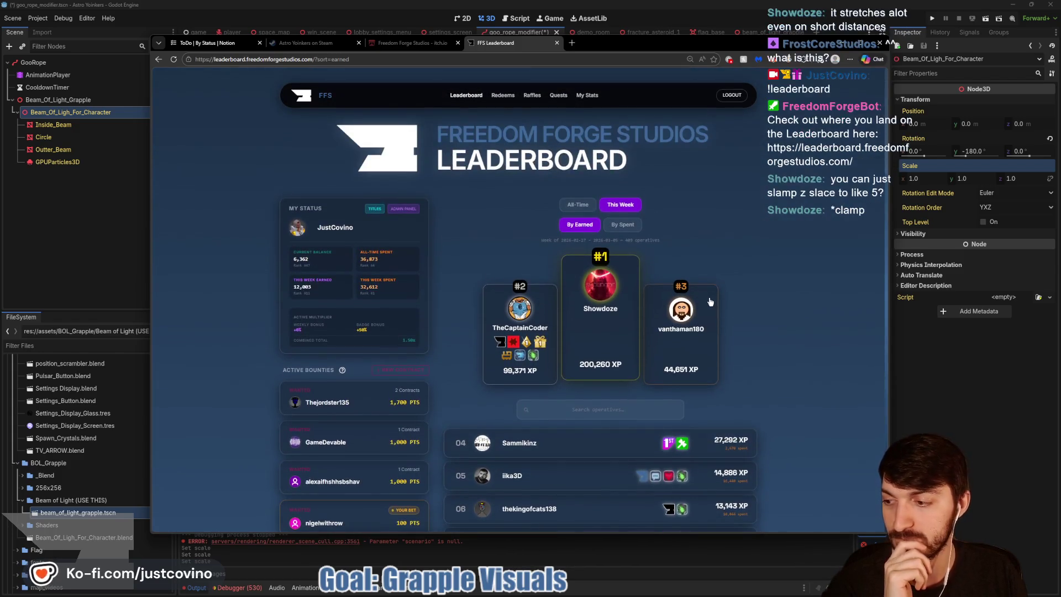
scroll(710, 302, down, 4)
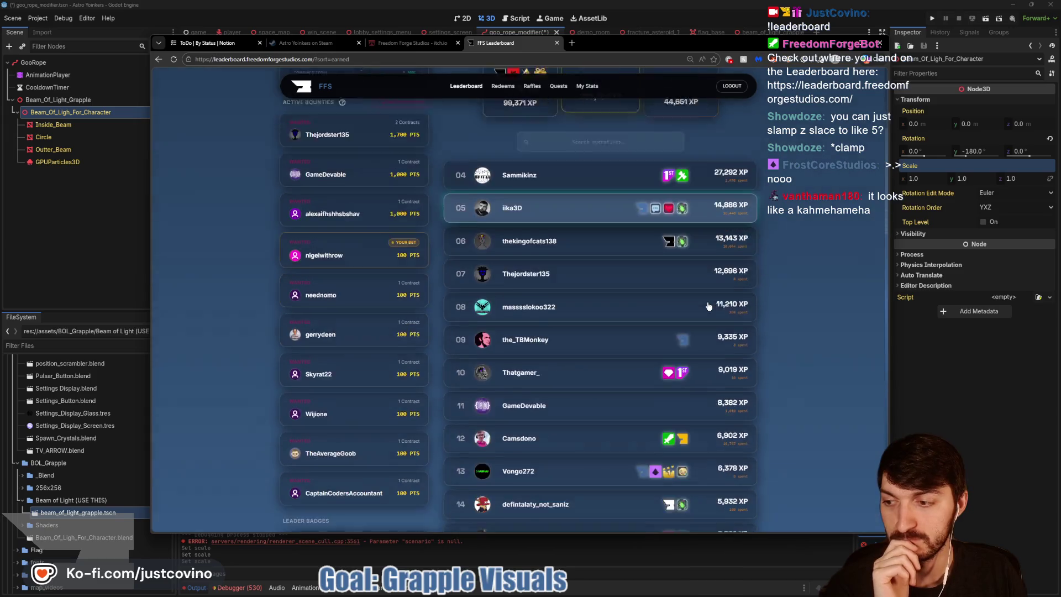
scroll(709, 306, down, 3)
scroll(735, 321, up, 5)
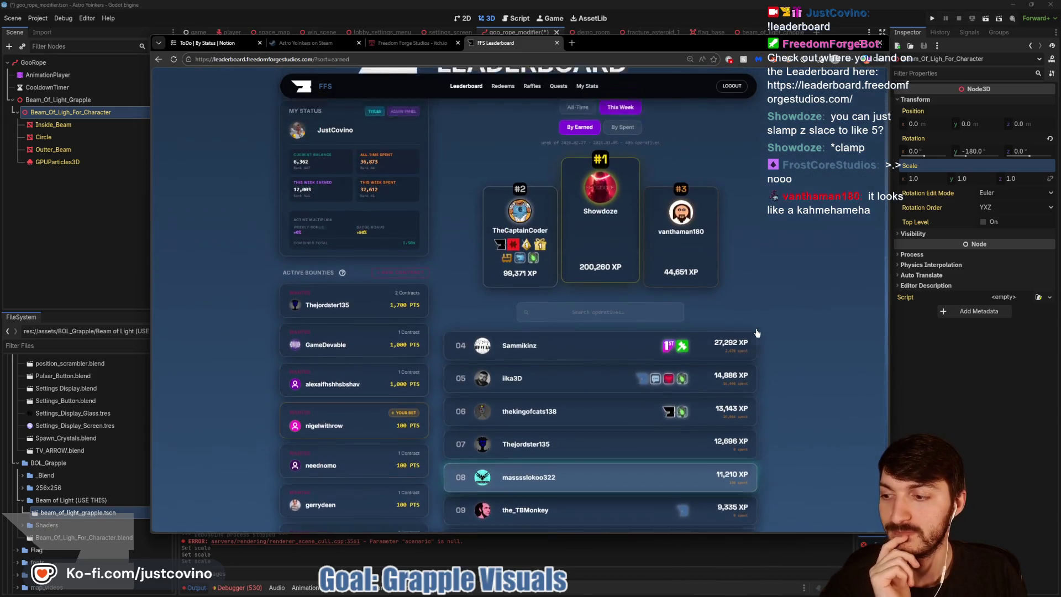
scroll(757, 333, up, 2)
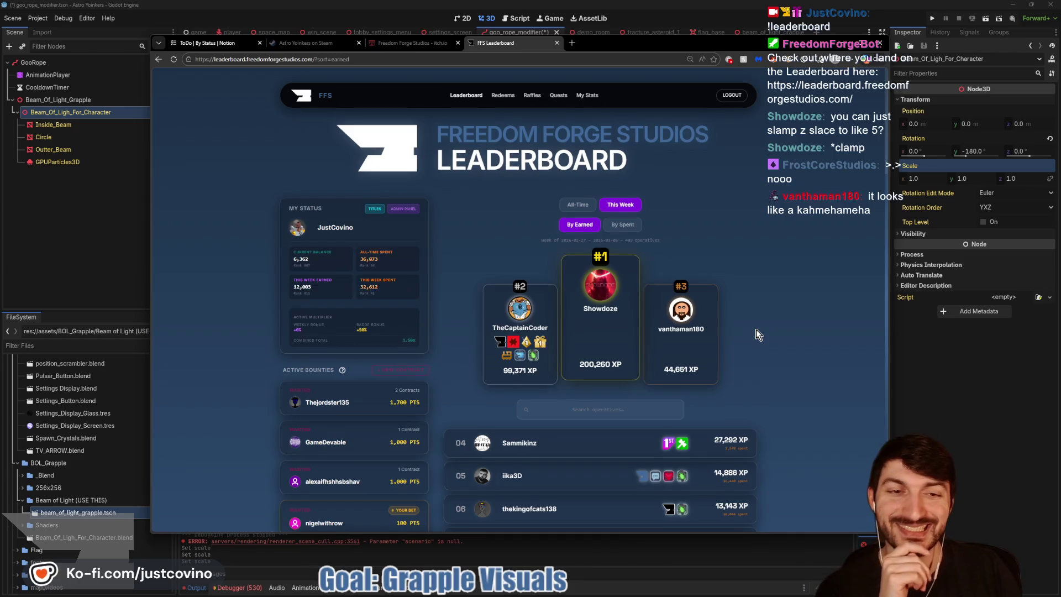
scroll(756, 330, down, 2)
click(958, 398)
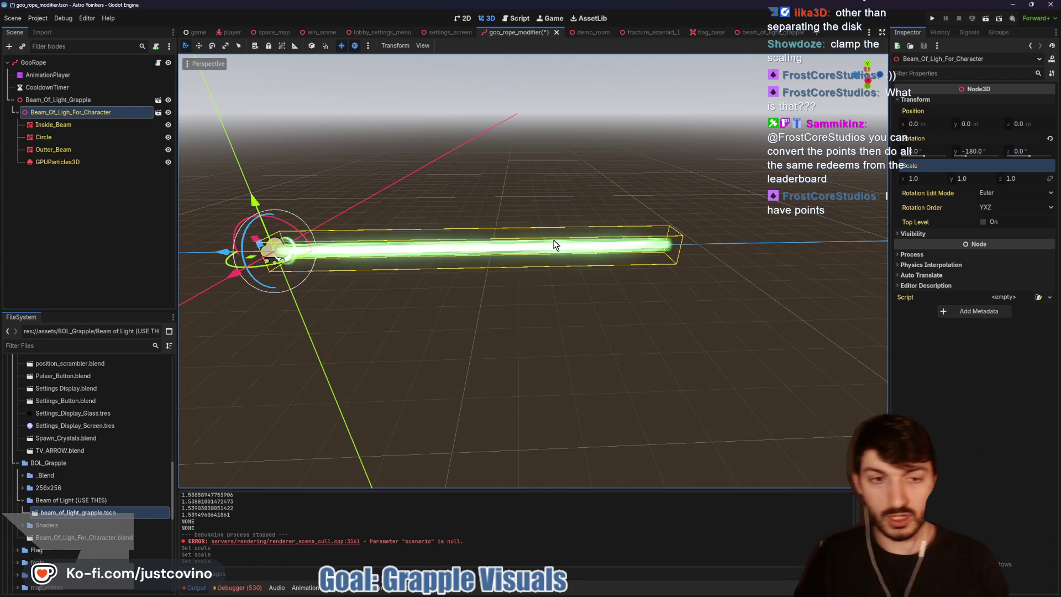
Step: Sketch on-screen annotations marking how the beam should shorten, then clear all the drawings
drag(327, 203, 325, 301)
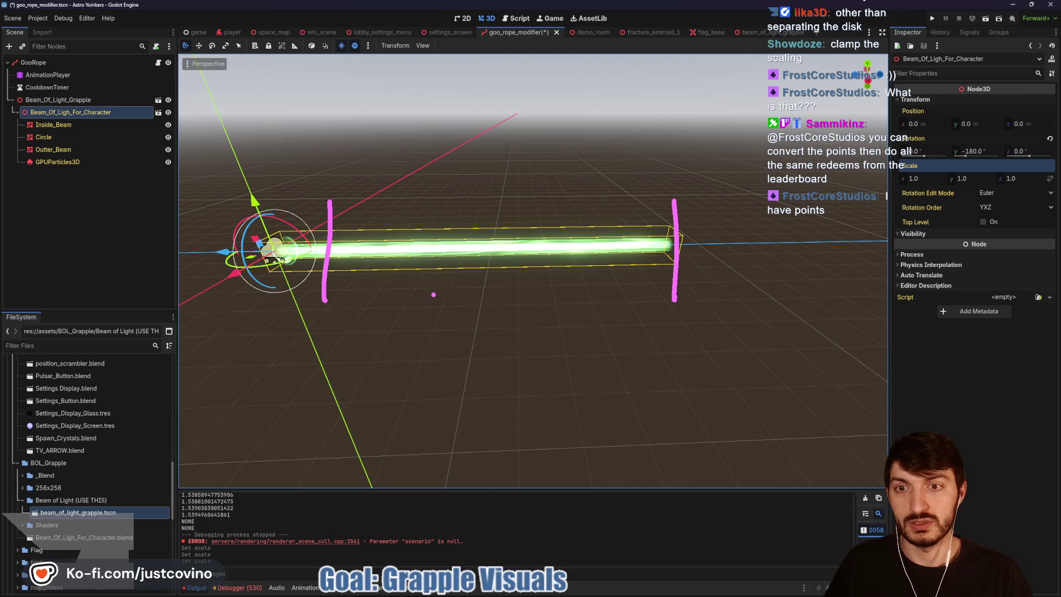
drag(725, 219, 519, 220)
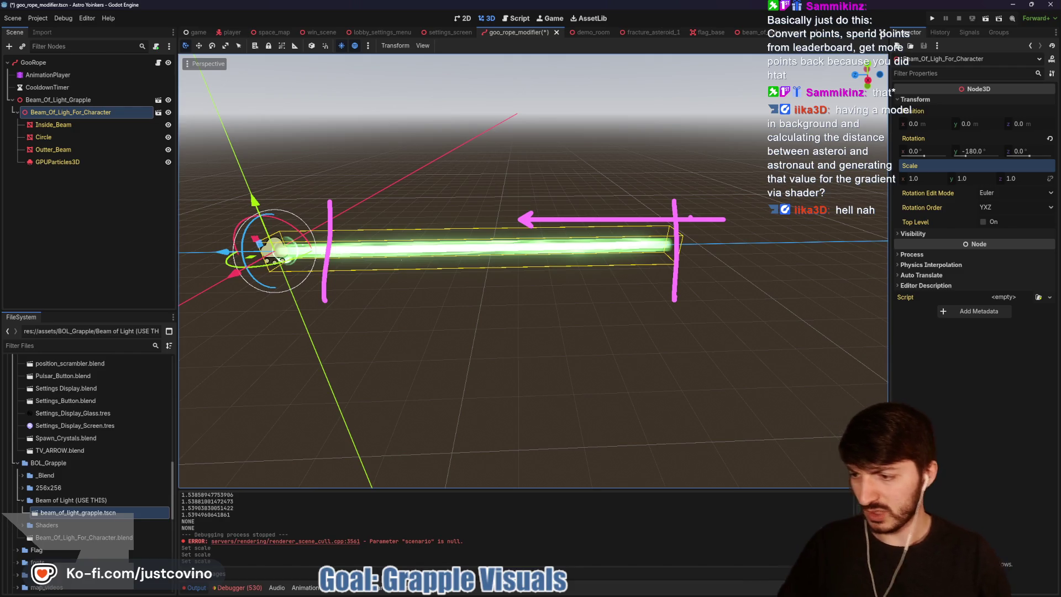
click(582, 246)
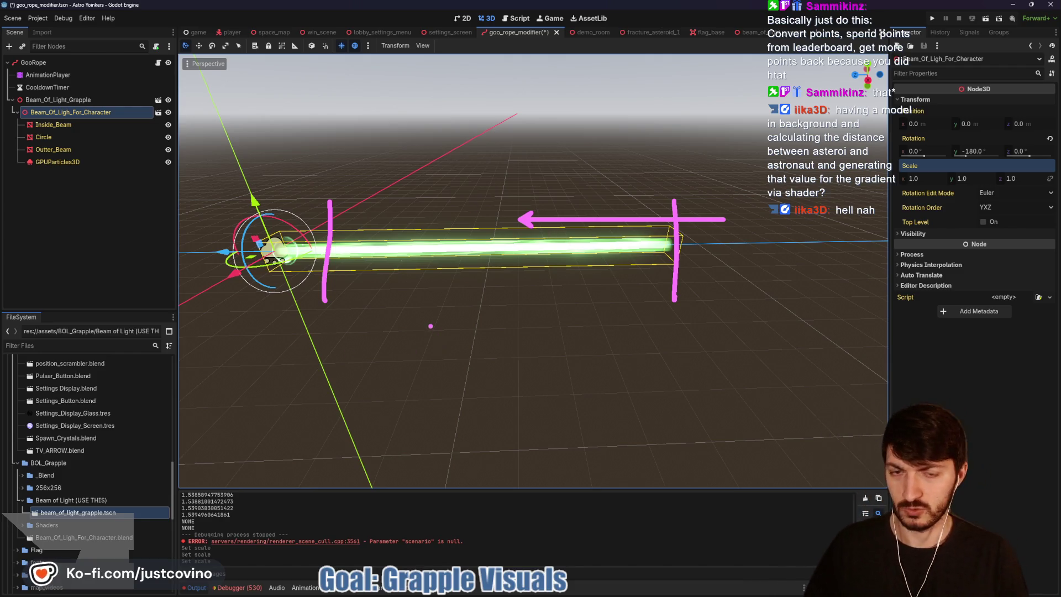
key(ctrl+z)
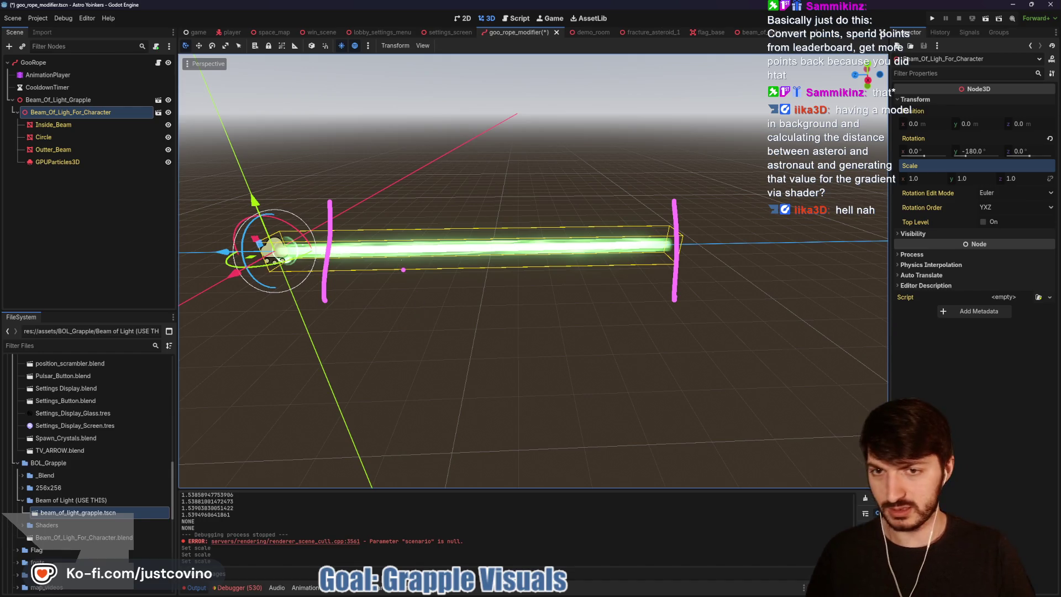
key(ctrl+z)
key(ctrl+z)
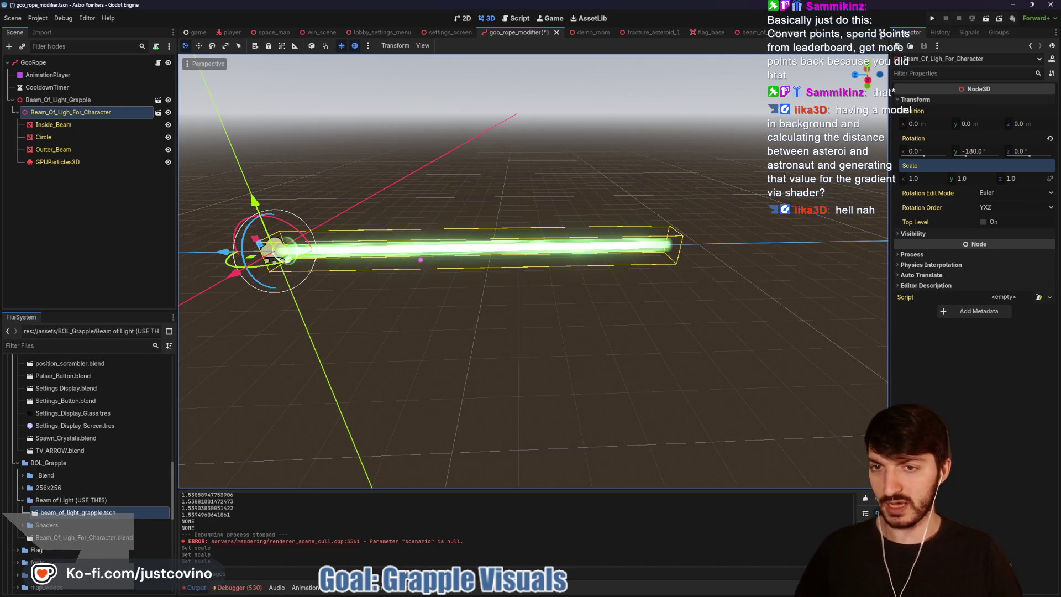
drag(423, 260, 423, 221)
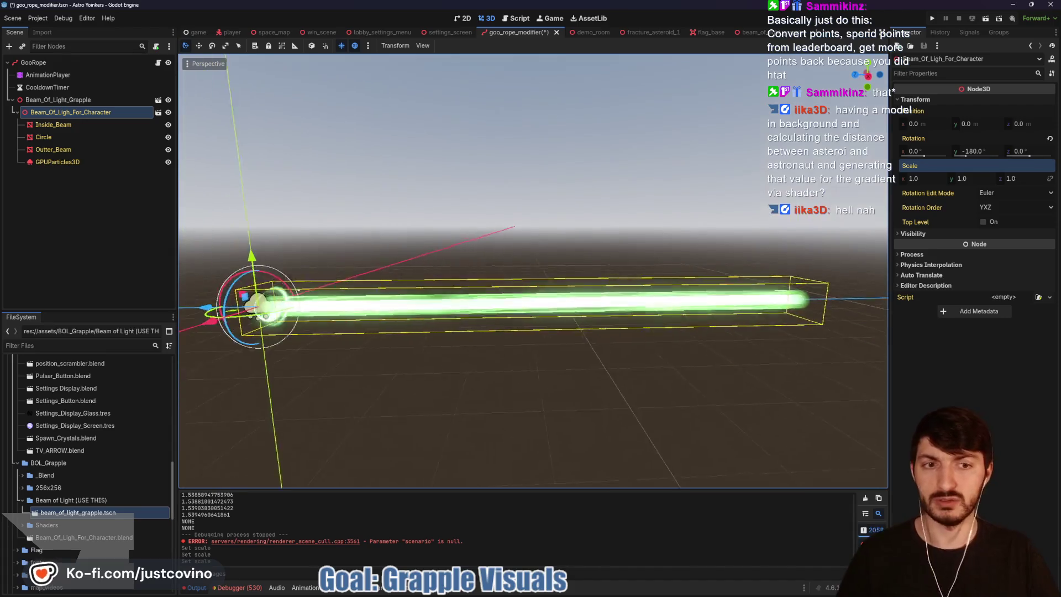
scroll(437, 304, down, 2)
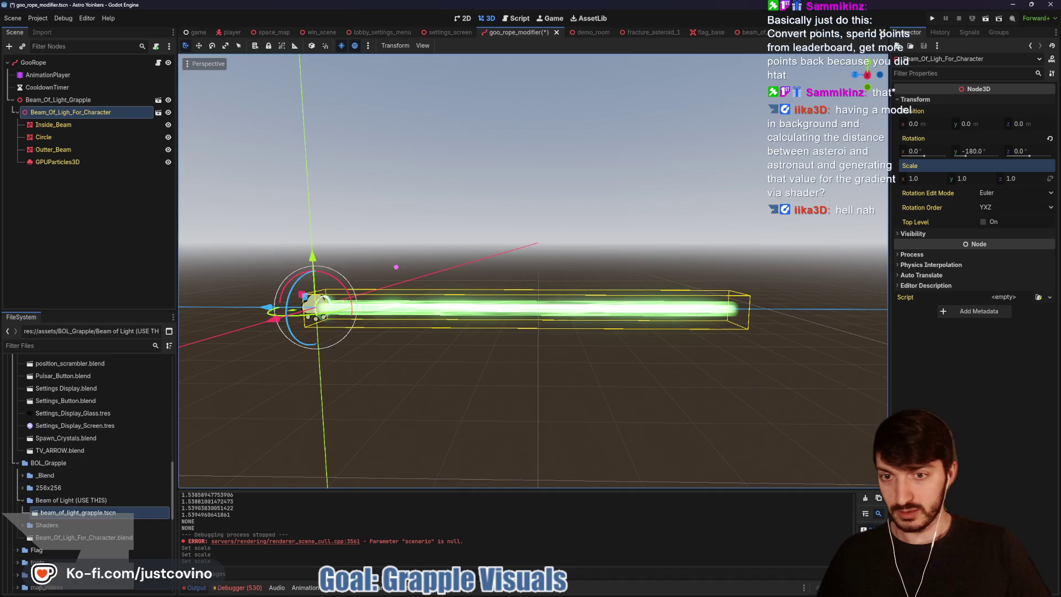
drag(741, 271, 274, 272)
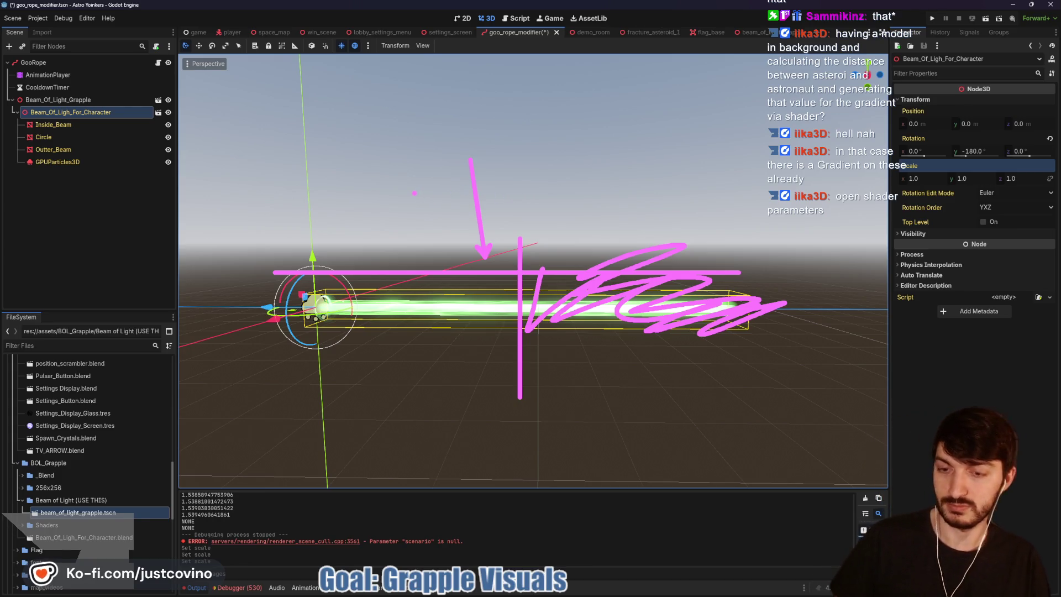
key(Escape)
Step: Save the goo_rope_modifier scene and filter the FileSystem for 'orbital'
key(ctrl+s)
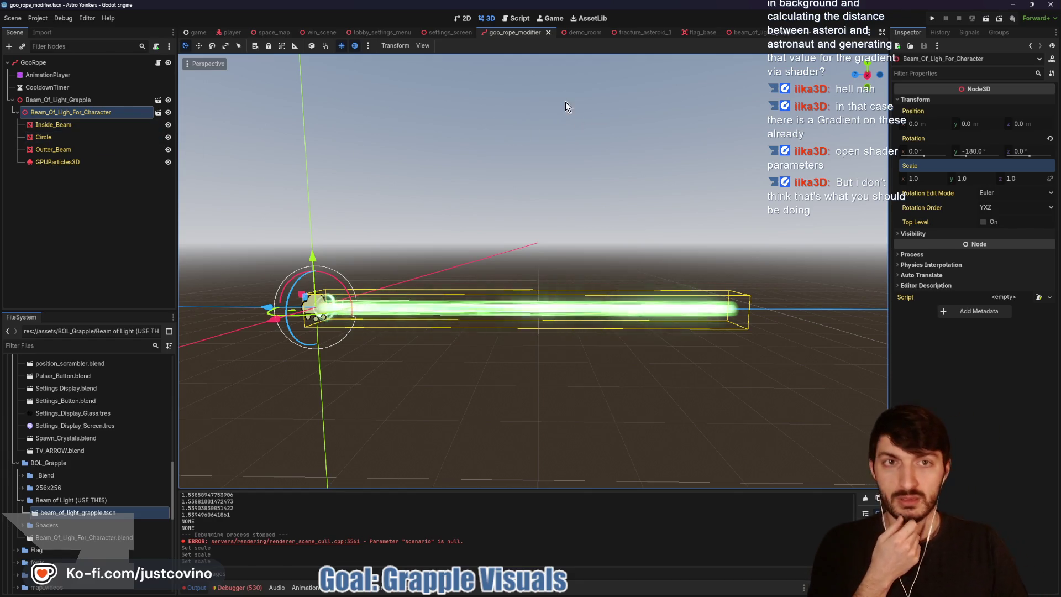
click(112, 341)
text(o)
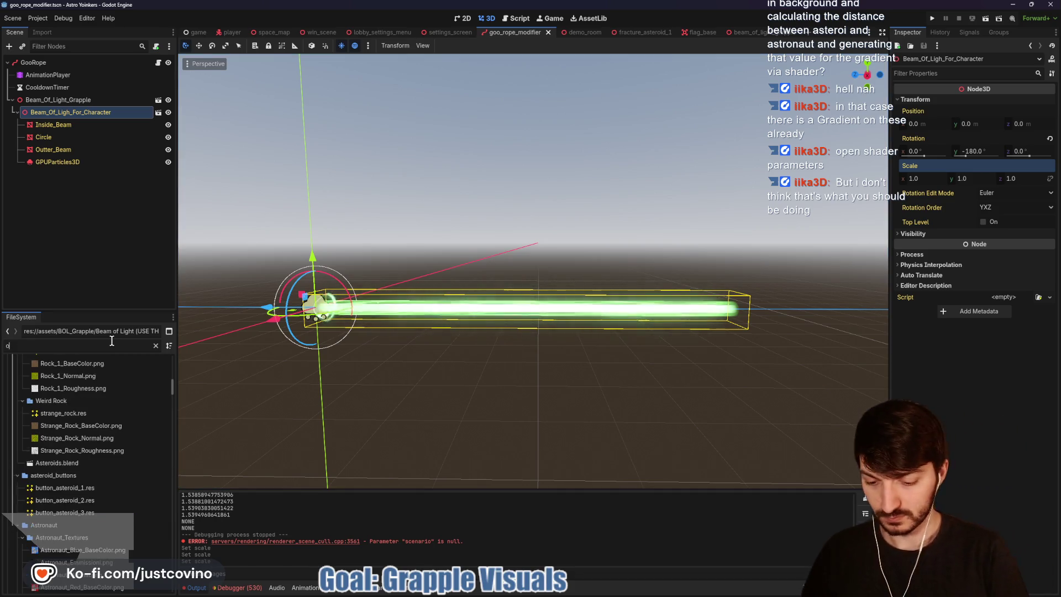
text(rbital)
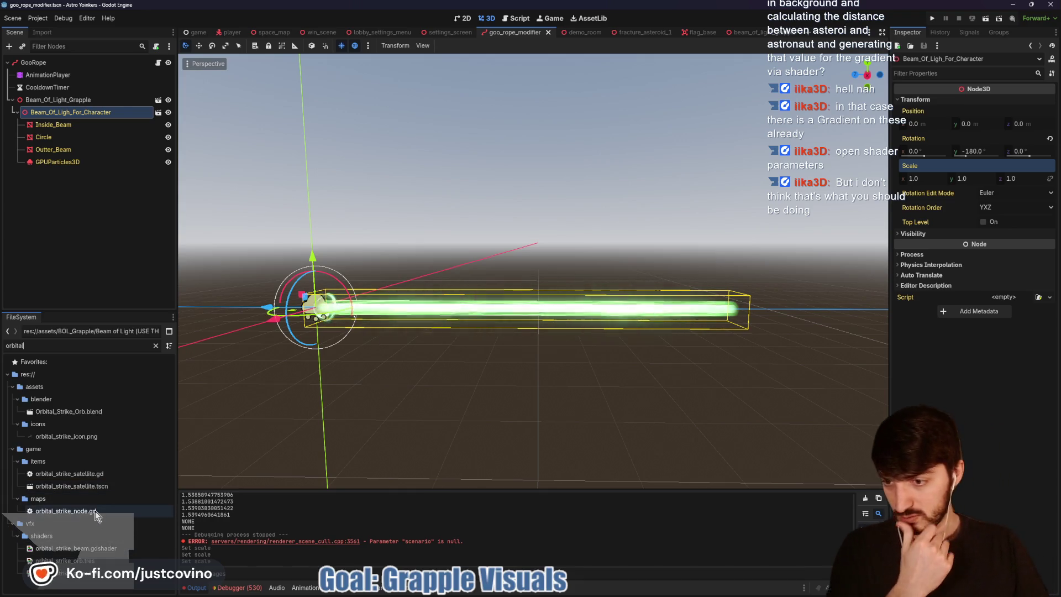
Step: Open orbital_strike_satellite.tscn, select InnerLaser, and inspect the script's beam_progress tween
double_click(72, 487)
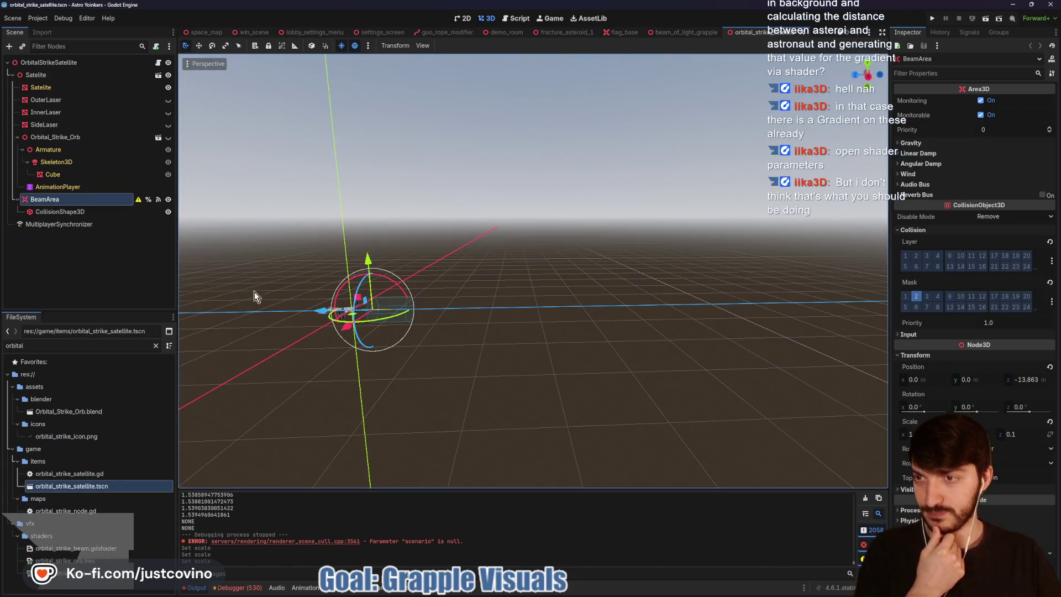
scroll(308, 239, down, 2)
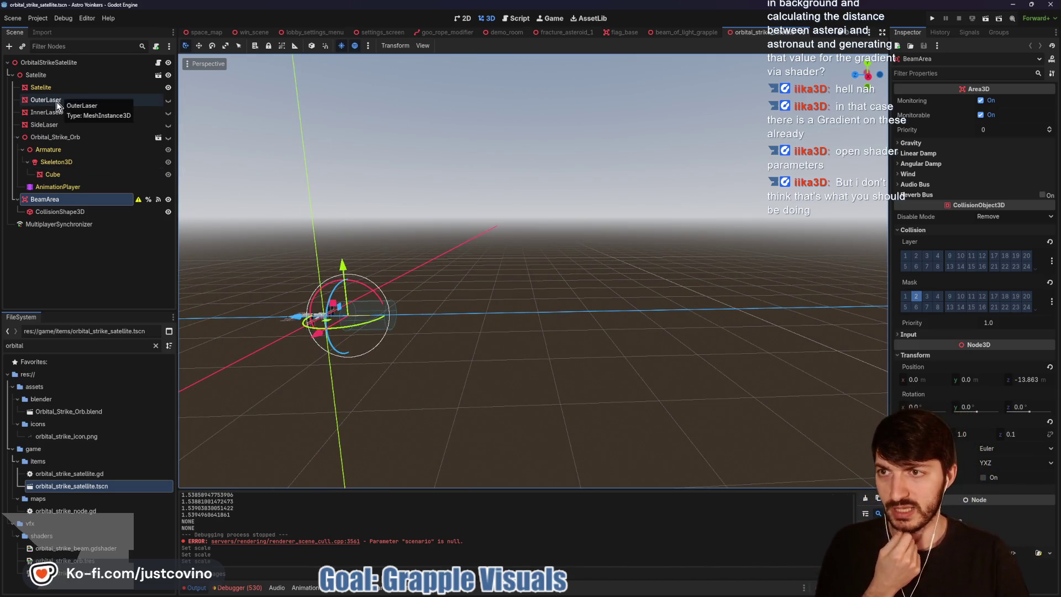
click(47, 112)
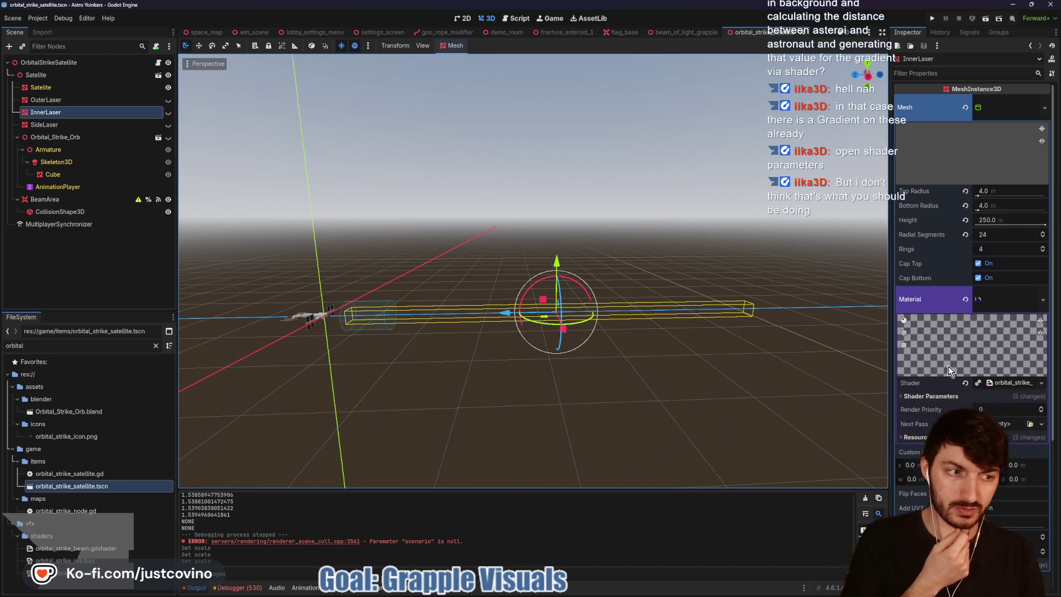
click(158, 62)
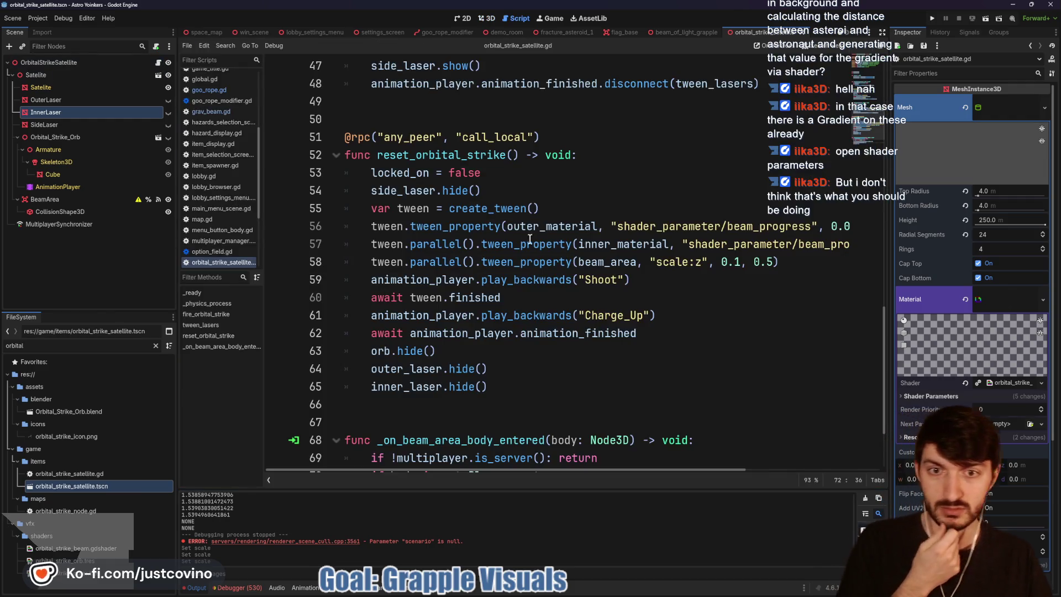
scroll(529, 239, up, 2)
scroll(558, 268, down, 1)
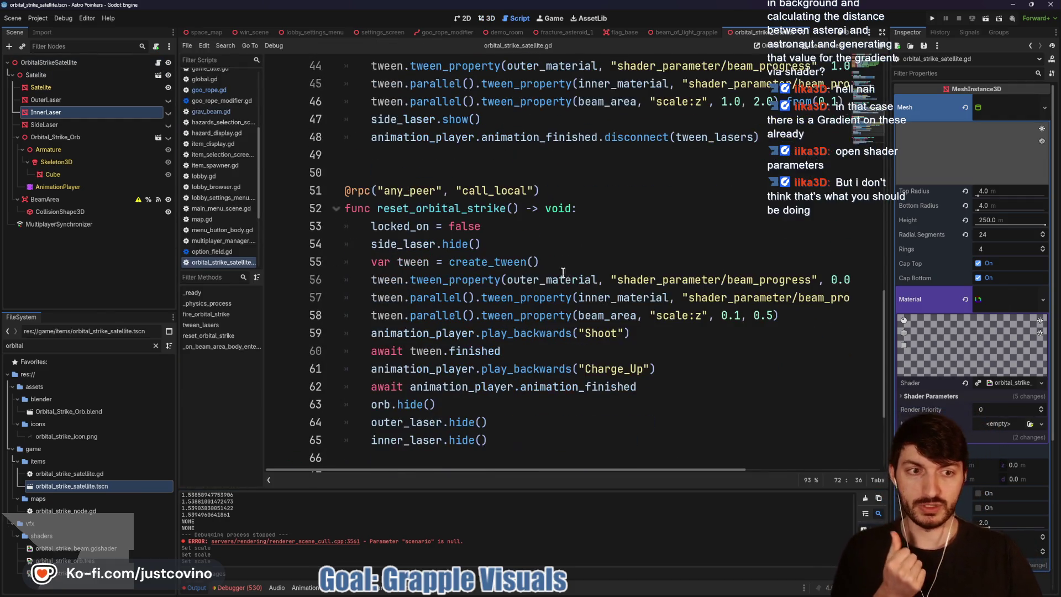
double_click(737, 282)
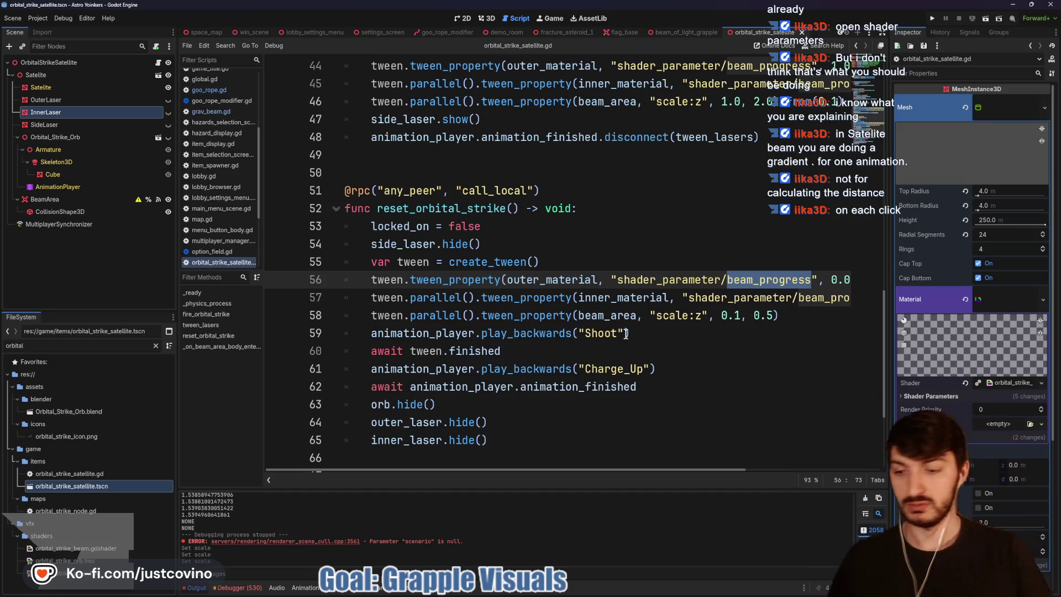
Step: Switch to the beam_of_light_grapple scene and zoom its viewport
click(686, 33)
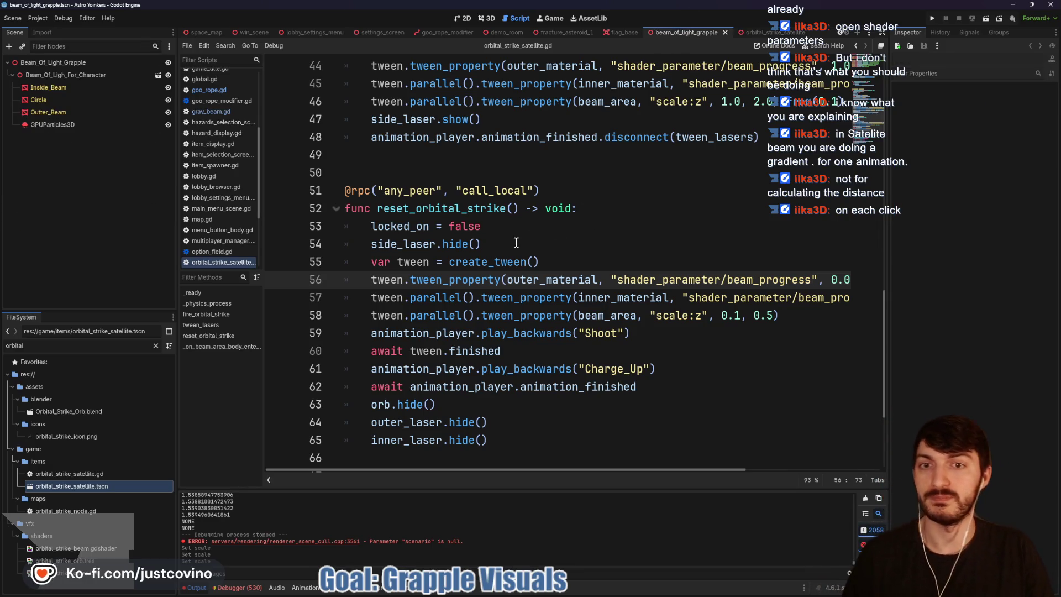
scroll(506, 243, up, 8)
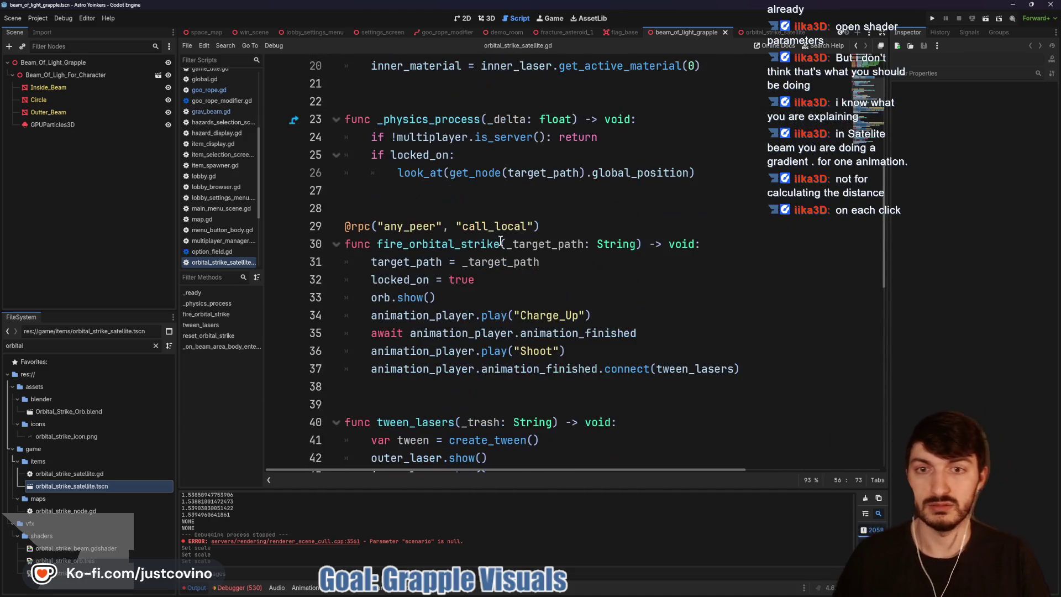
scroll(495, 246, down, 5)
scroll(495, 246, up, 4)
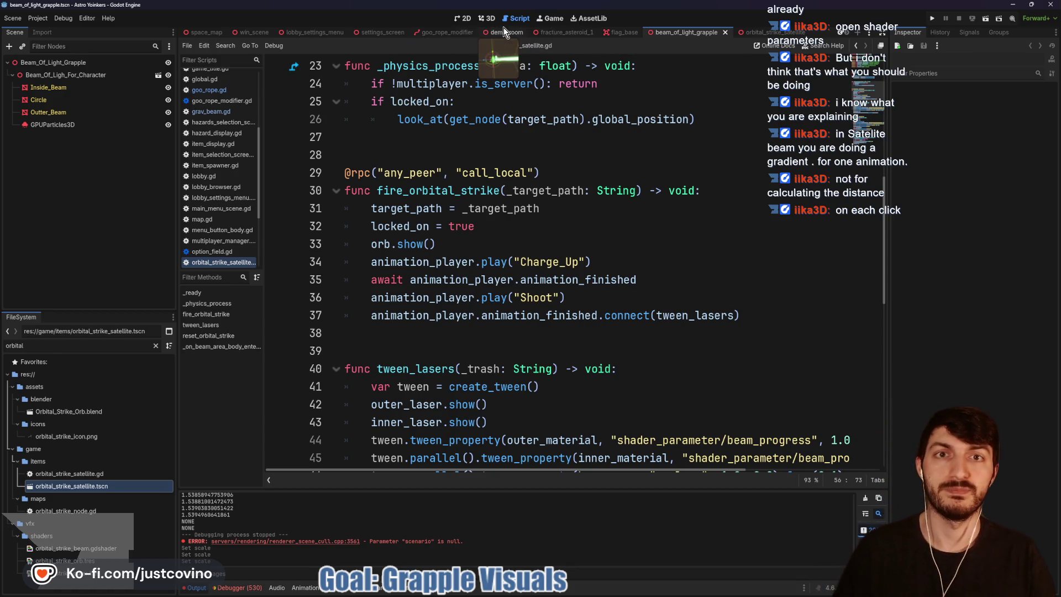
Step: In goo_rope.gd, review the grapple tween code in fail_grapple_launch up to the show() call
click(432, 32)
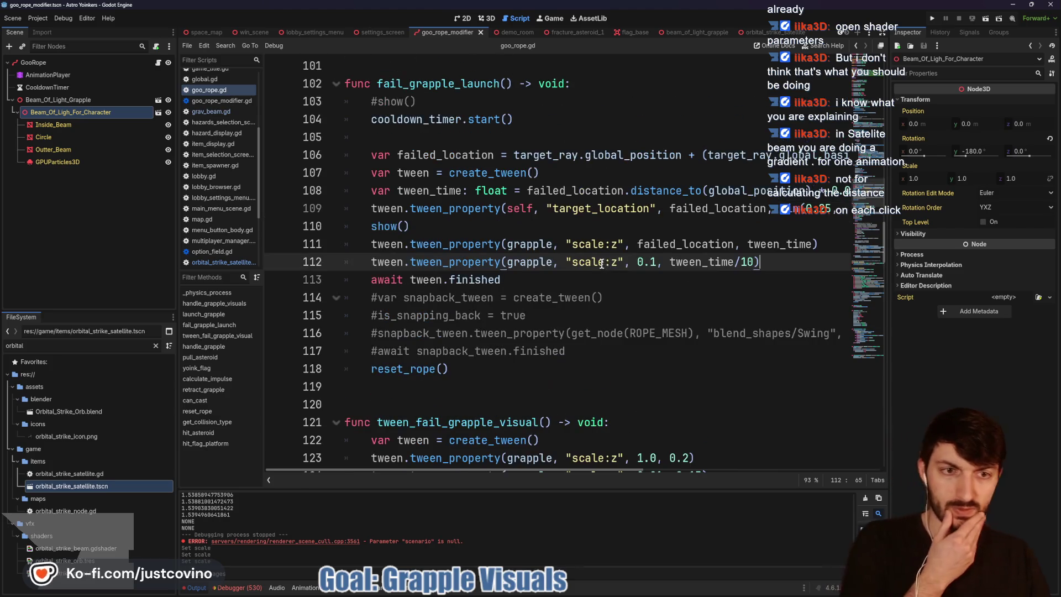
click(668, 243)
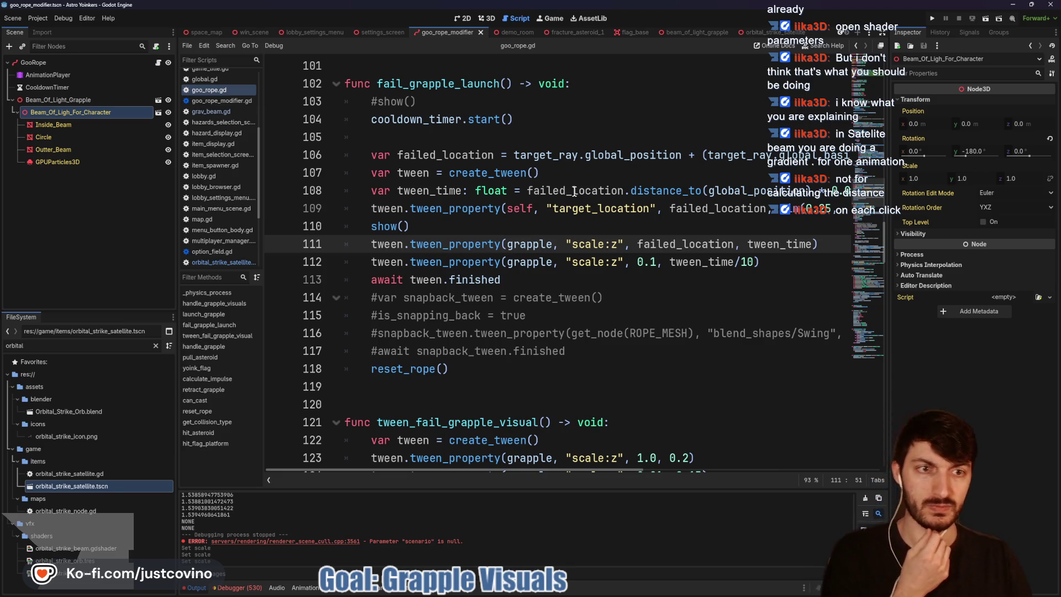
click(576, 192)
scroll(602, 209, right, 3)
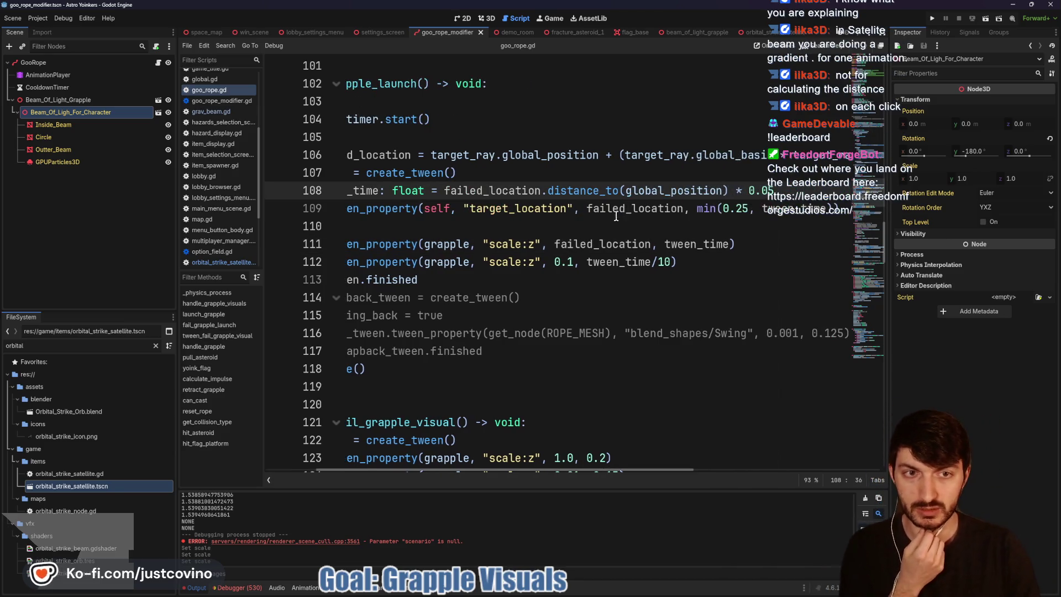
scroll(619, 213, left, 3)
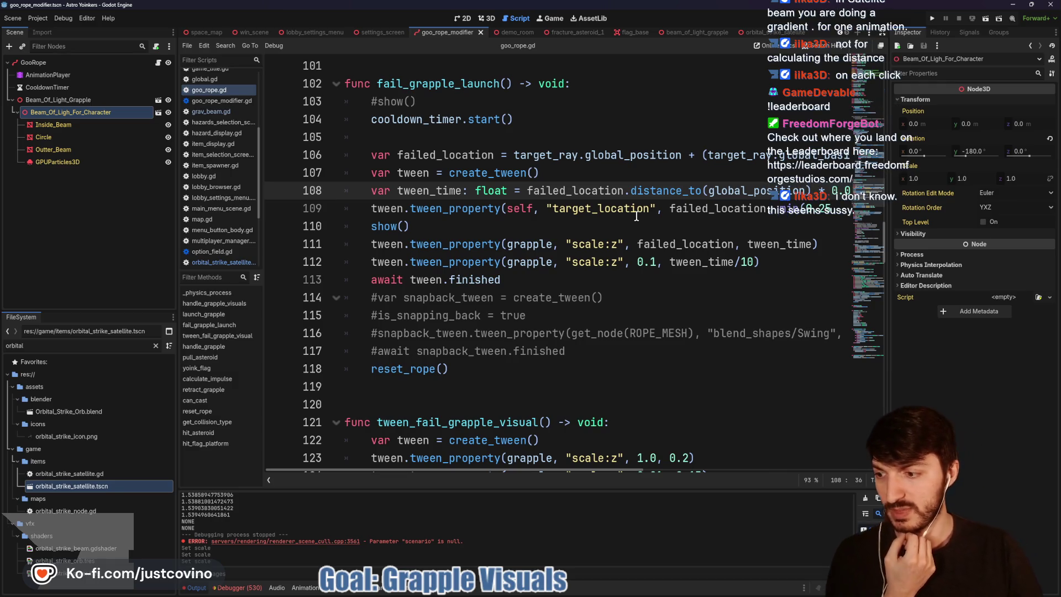
click(596, 220)
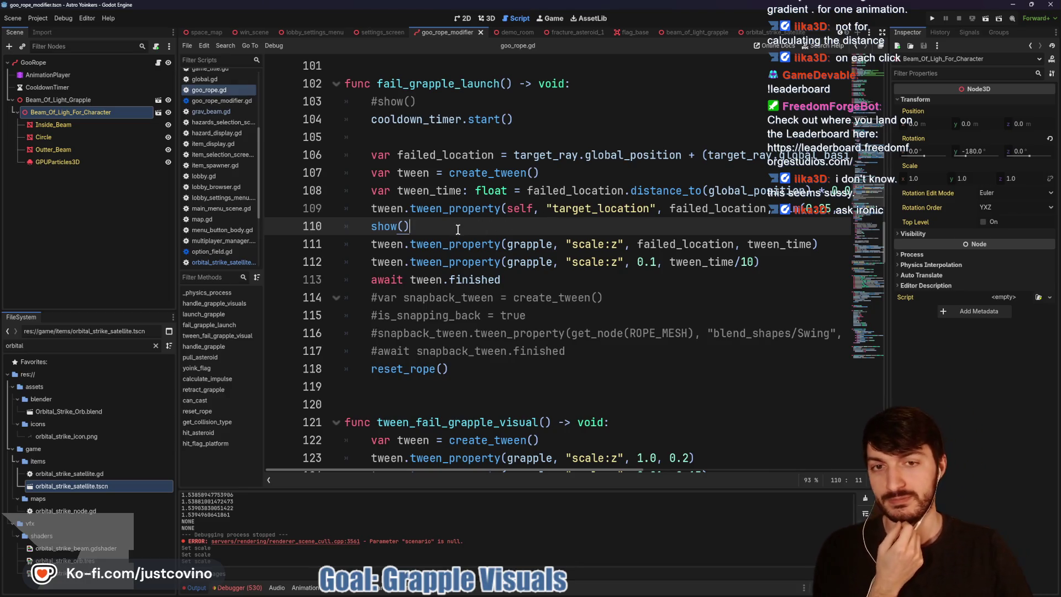
Step: Delete the commented-out '#show()' line 103, save goo_rope.gd, and return to the 3D view
scroll(458, 229, up, 1)
drag(416, 156, 331, 162)
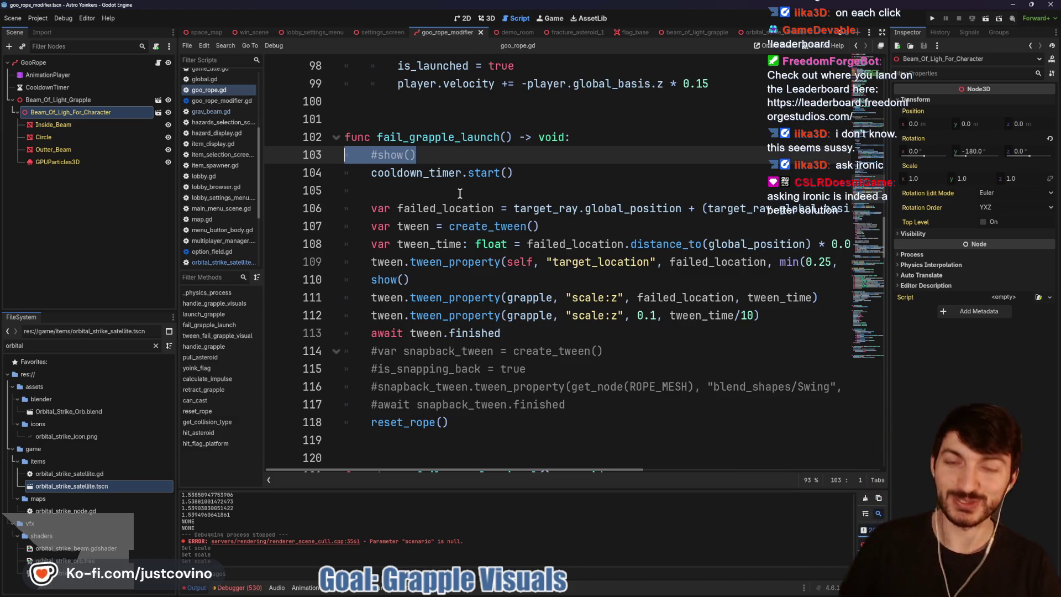
key(BackSpace)
key(BackSpace)
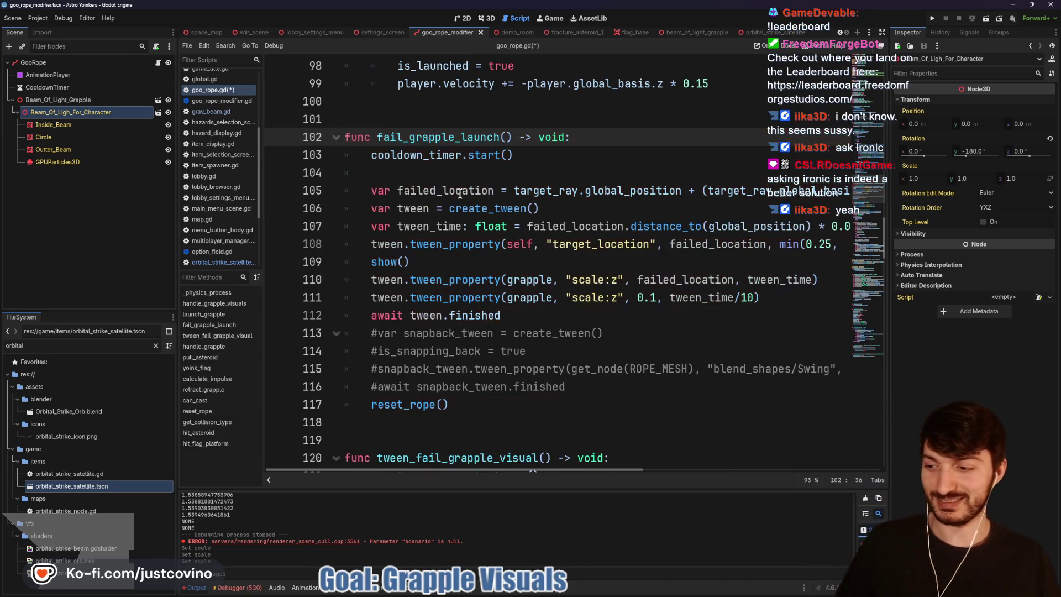
key(ctrl+s)
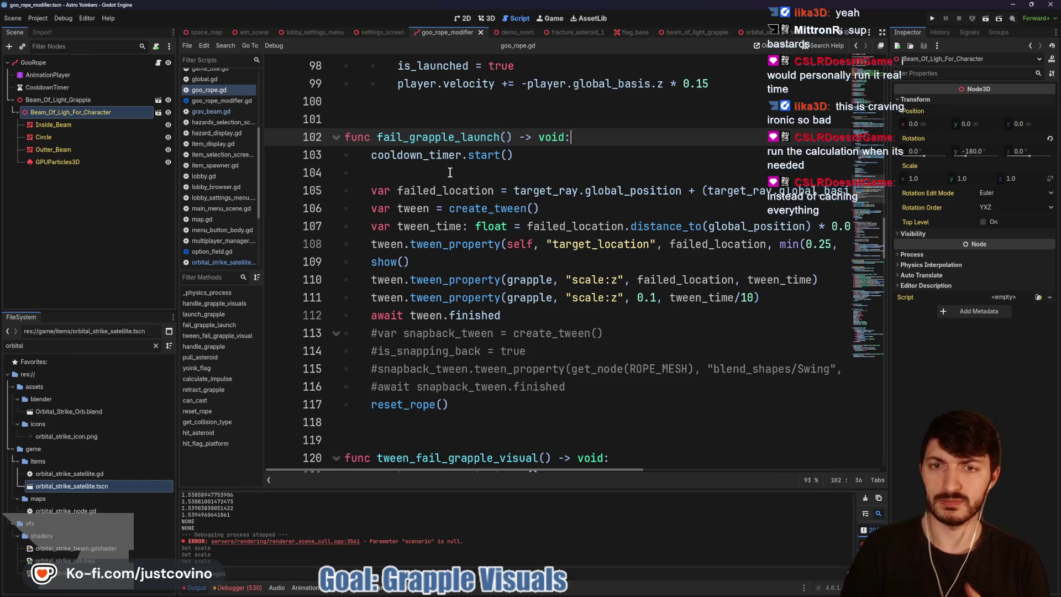
click(454, 173)
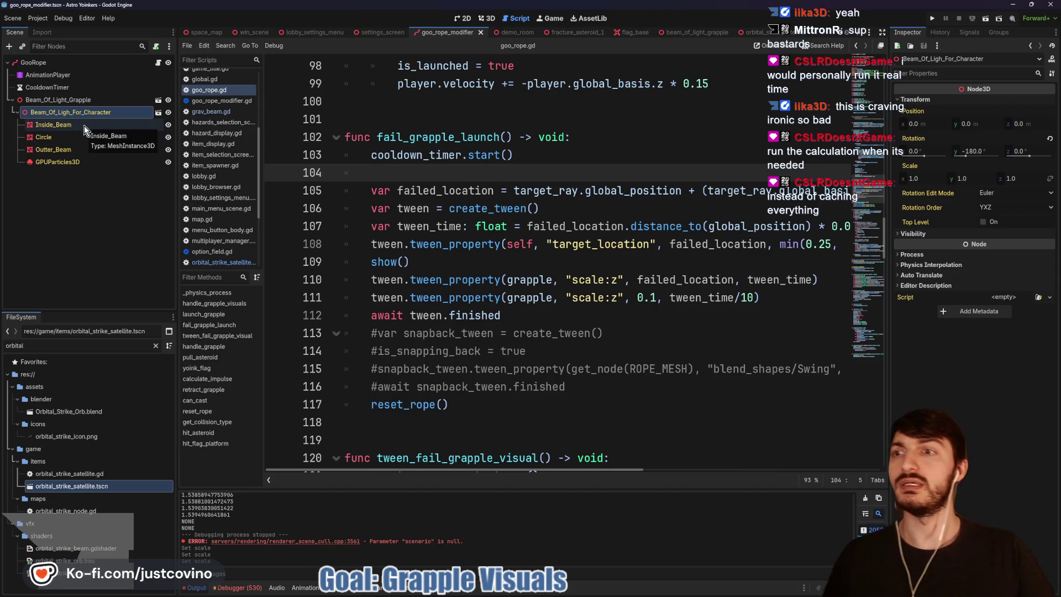
click(486, 19)
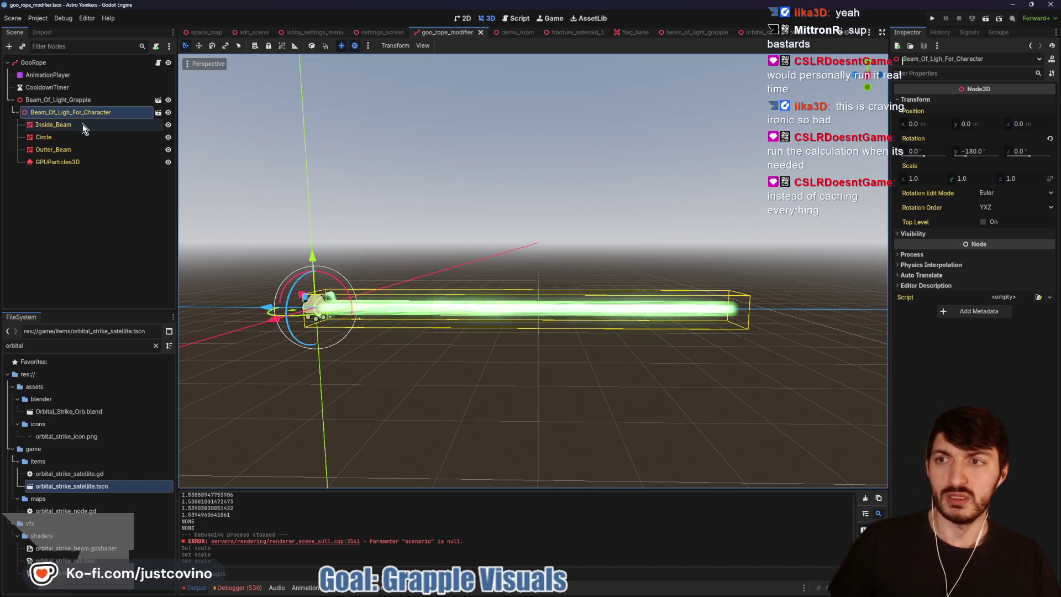
Step: Select the Inside_Beam mesh node and view it from the Right orthogonal side
click(61, 99)
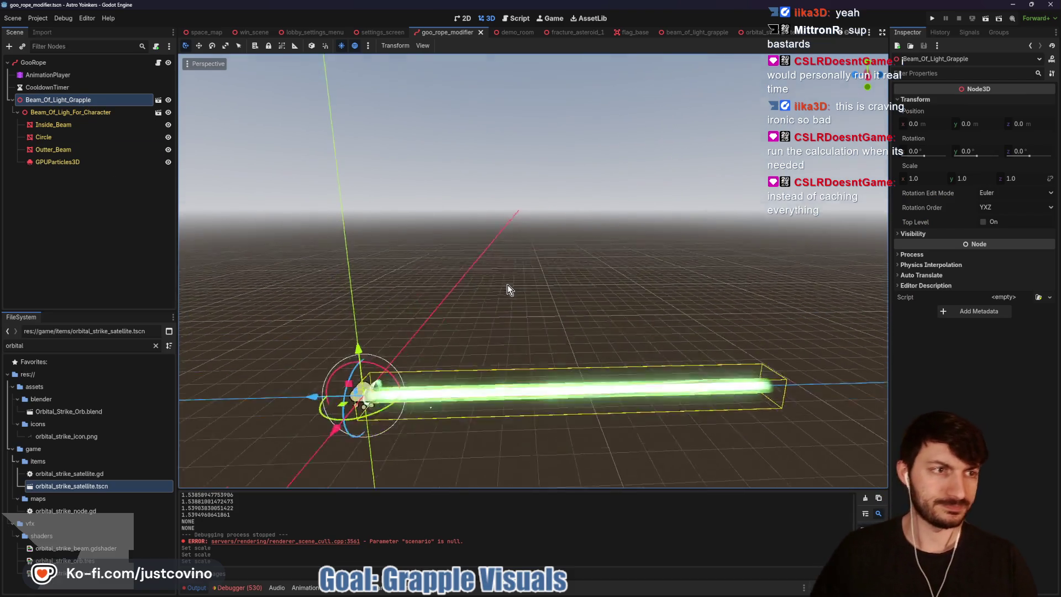
click(53, 125)
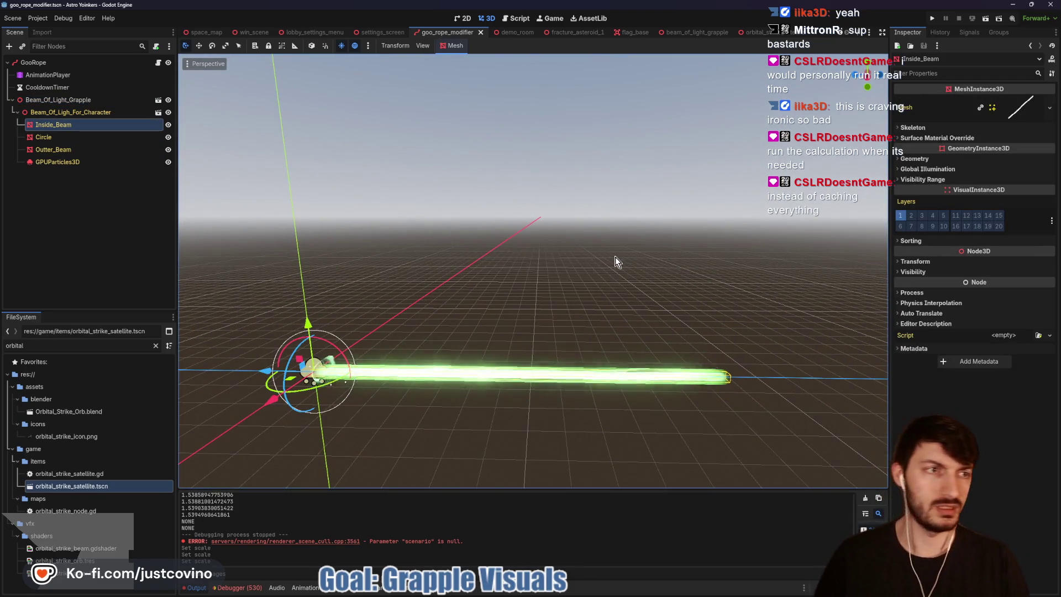
click(1025, 108)
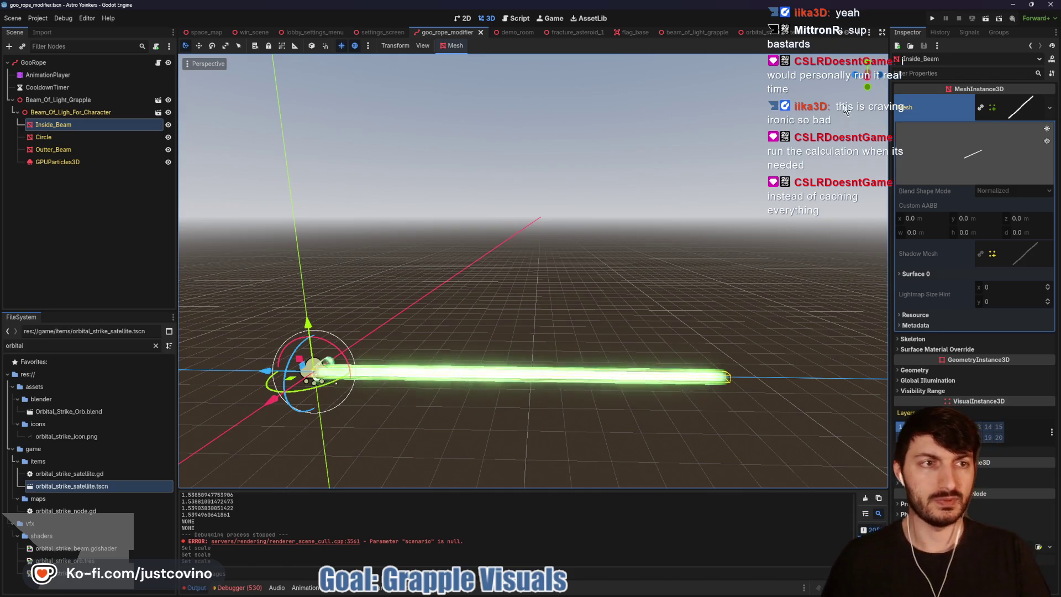
click(848, 88)
scroll(585, 278, down, 2)
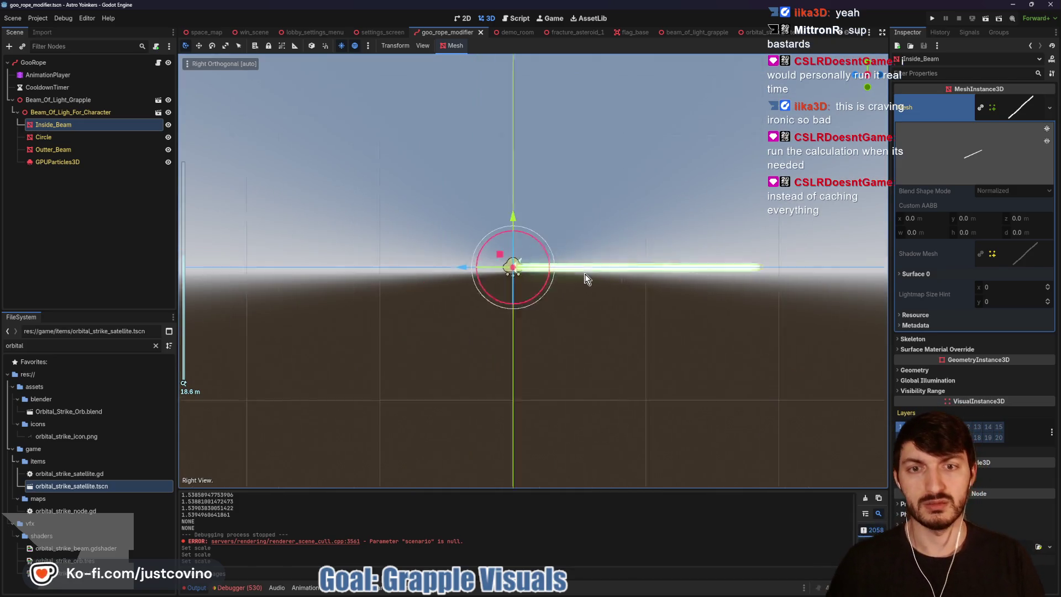
scroll(509, 343, up, 3)
scroll(510, 331, down, 1)
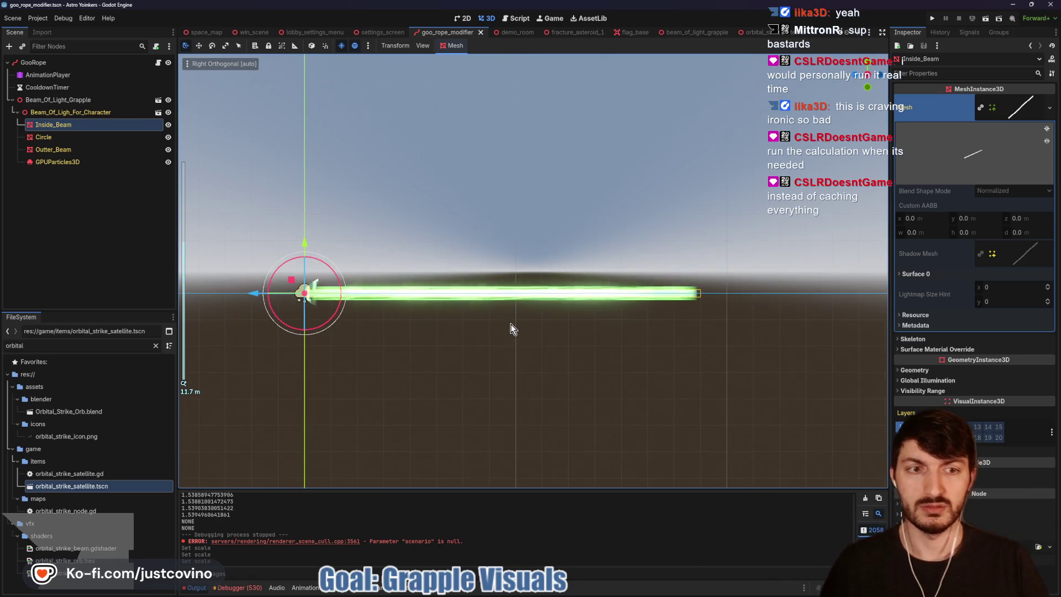
Step: Measure the inside beam end to end with the Ruler, about 14.823 m, then select Circle
click(295, 45)
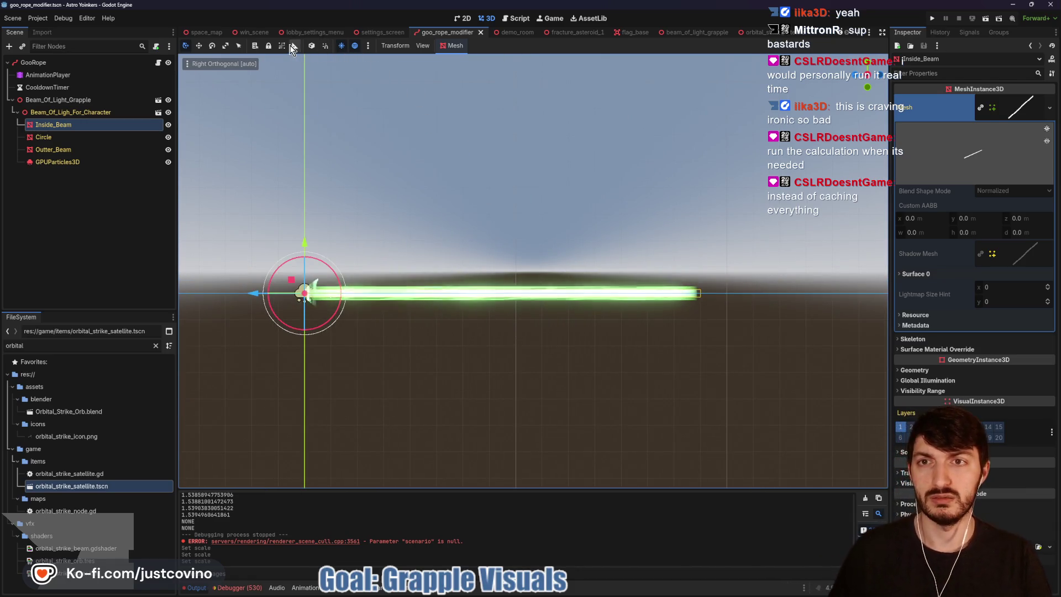
mouse_move(304, 294)
mouse_down()
mouse_move(801, 268)
mouse_move(696, 299)
mouse_up()
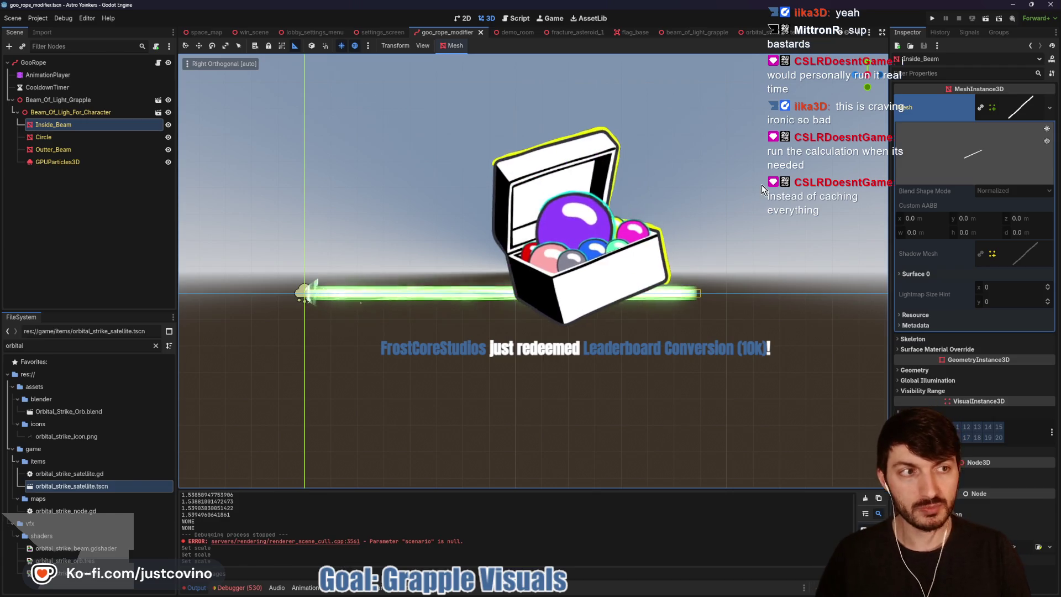
click(143, 138)
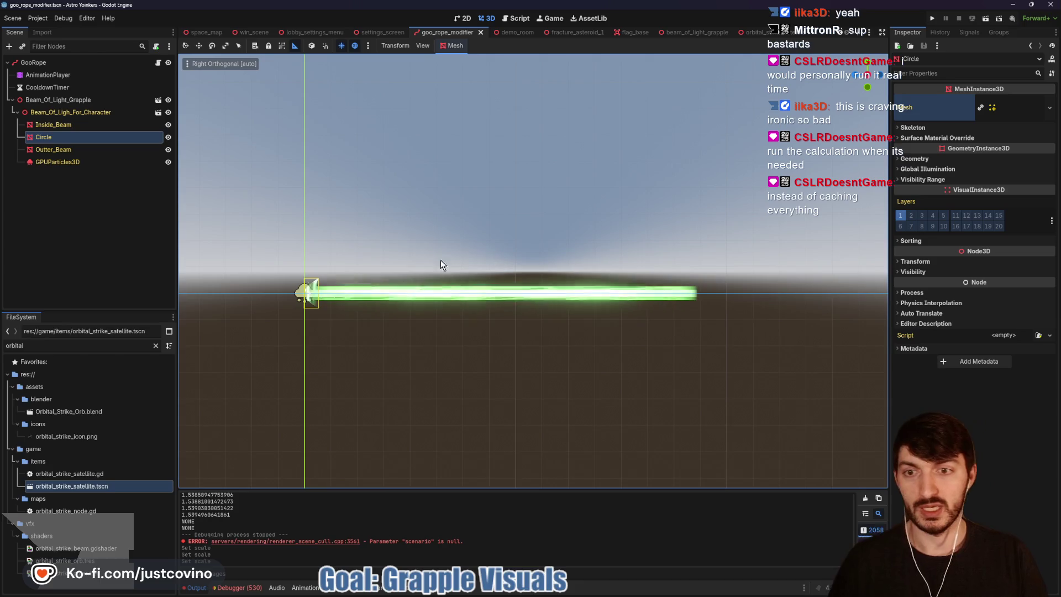
key(alt+Tab)
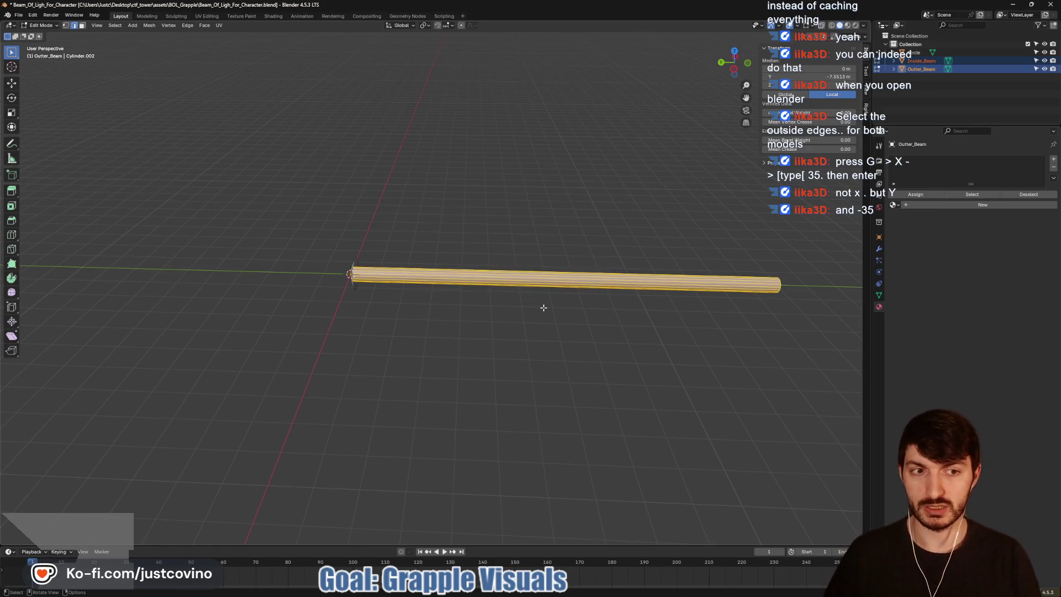
Step: Enter Edit Mode on Outter_Beam and select its outer and inner front edge rings
drag(544, 308, 489, 317)
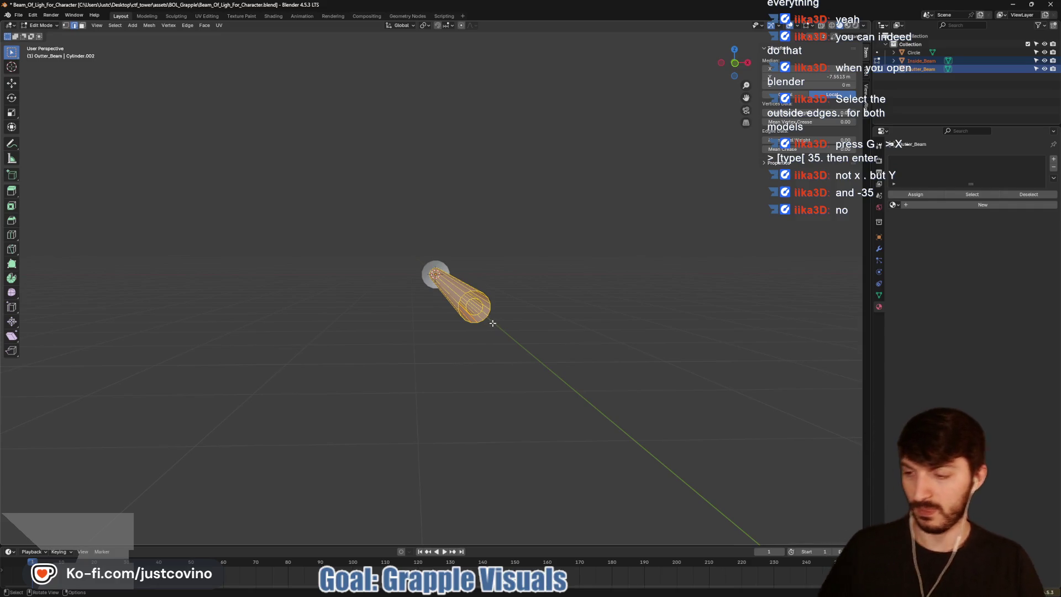
key(Tab)
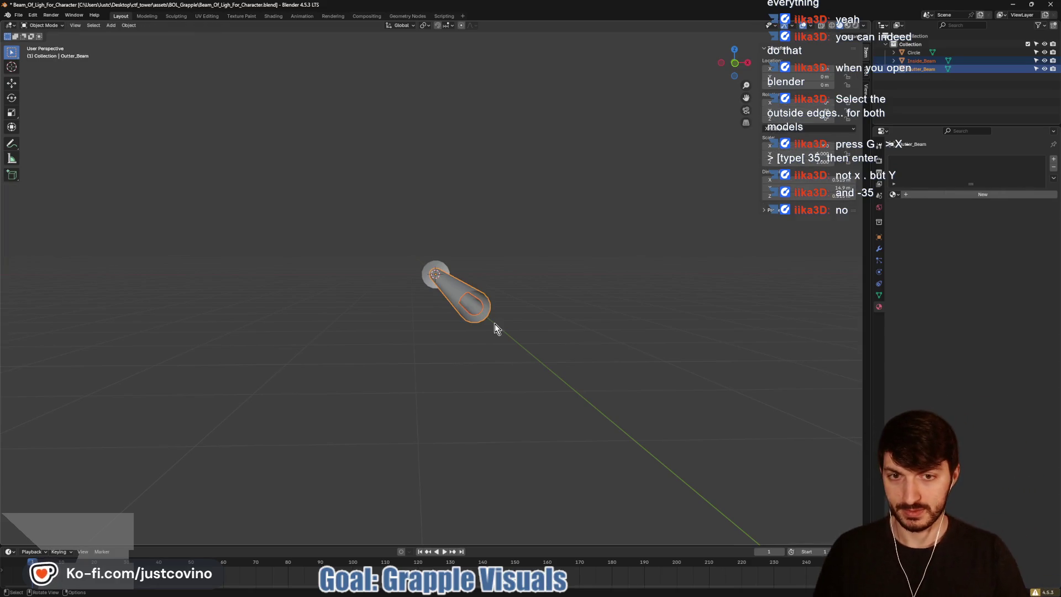
scroll(495, 324, up, 5)
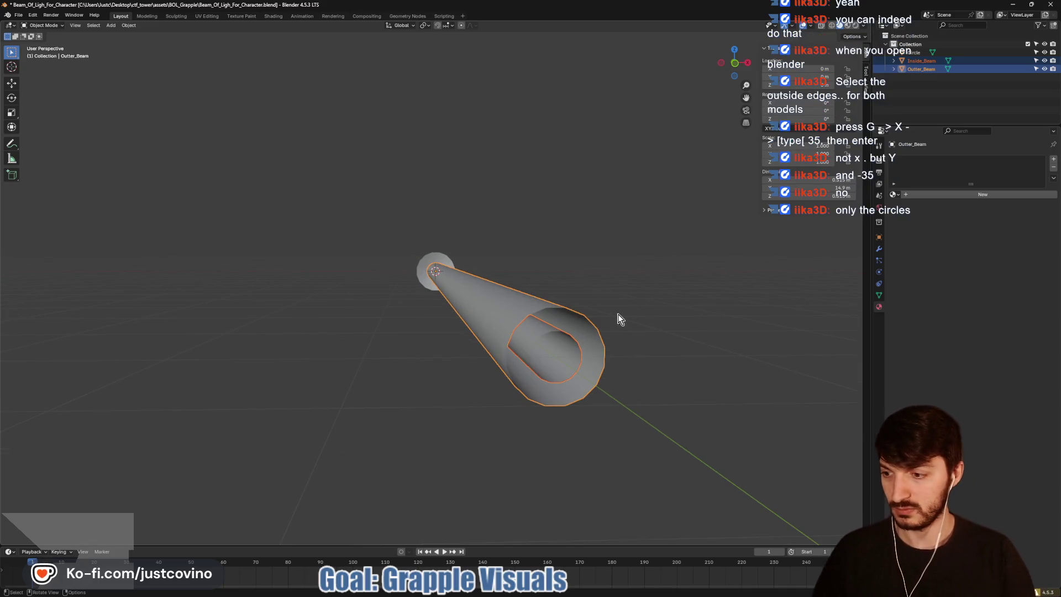
key(Tab)
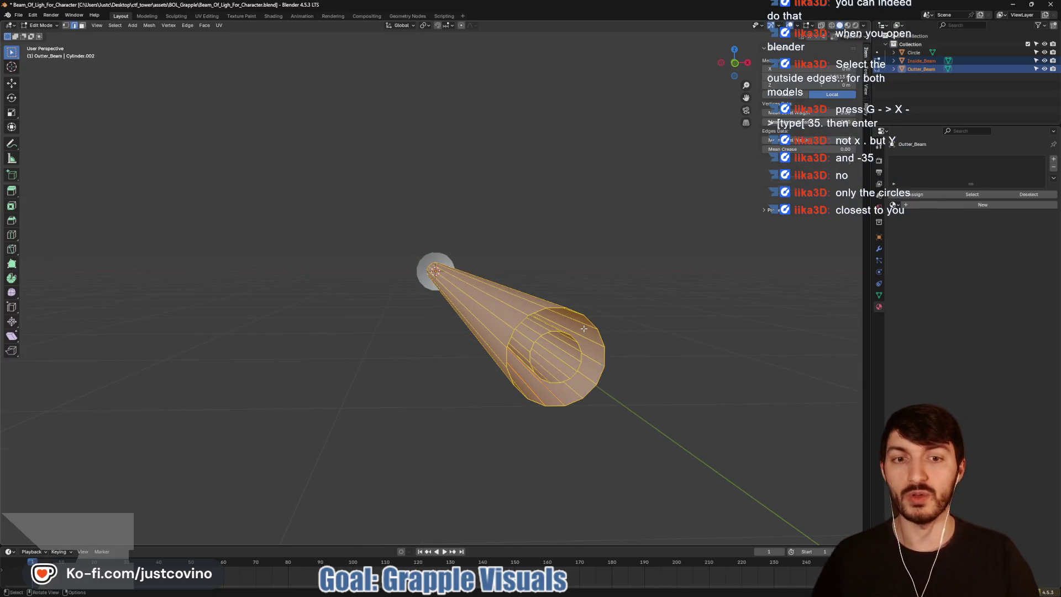
key(alt+a)
alt+click(545, 326)
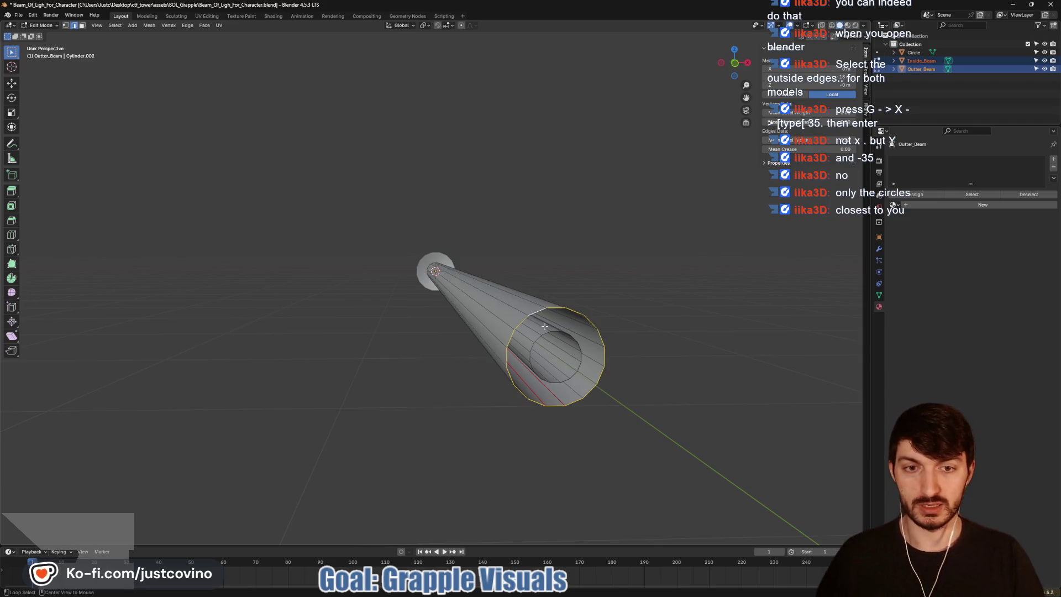
alt+click(580, 350)
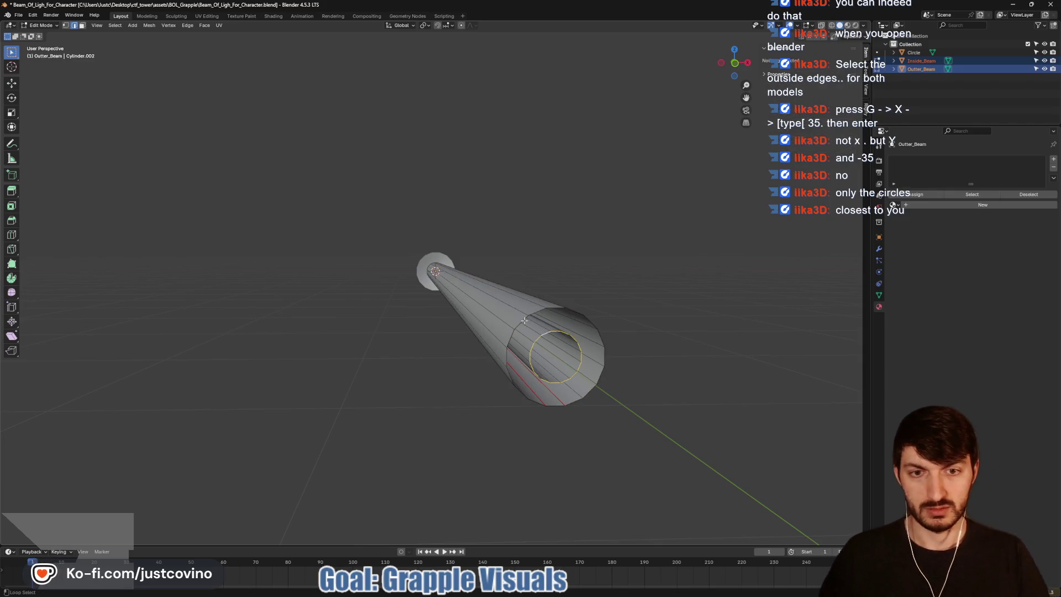
alt+shift+click(531, 325)
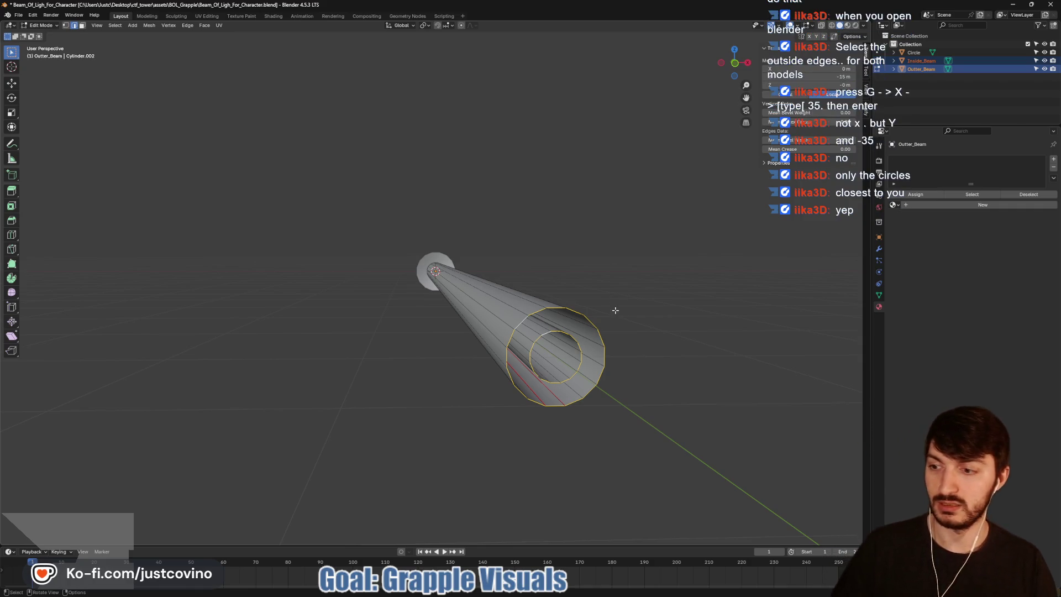
Step: Move the selected front rings -35 m along Y and return to Object Mode
scroll(615, 310, down, 2)
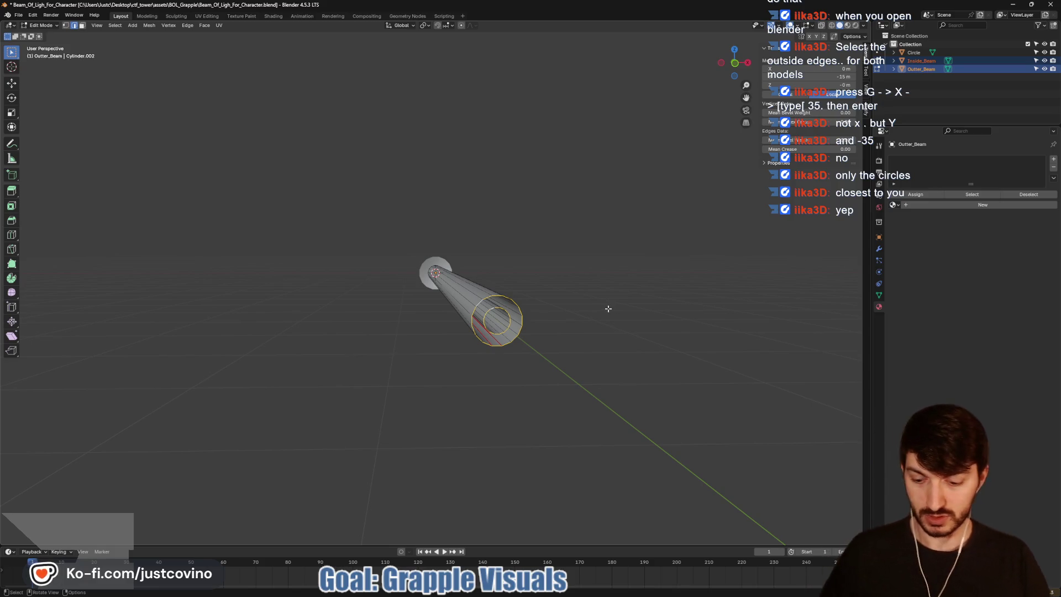
key(g)
key(y)
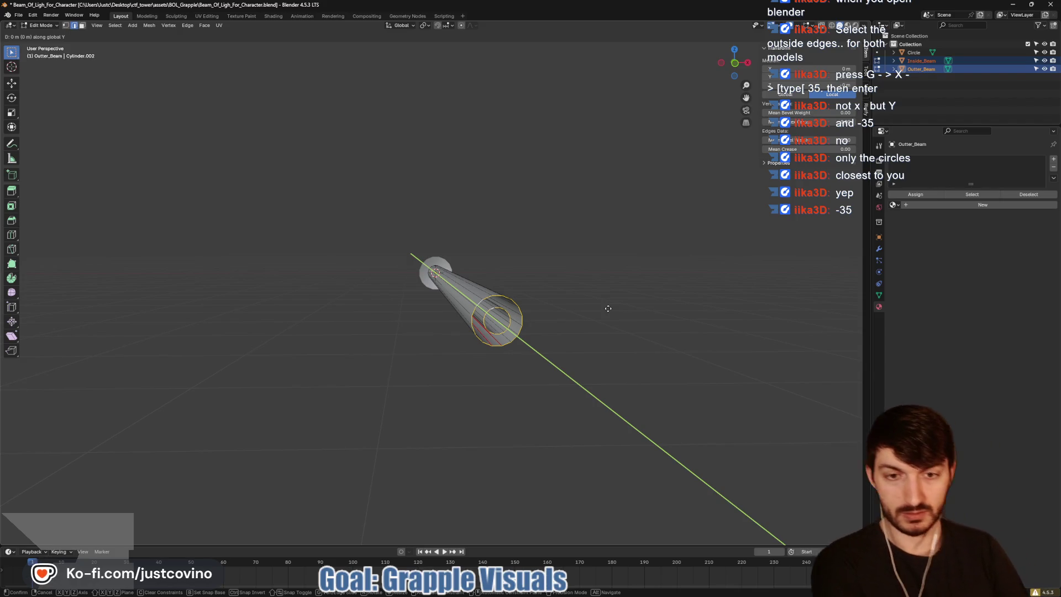
text(-35)
key(Return)
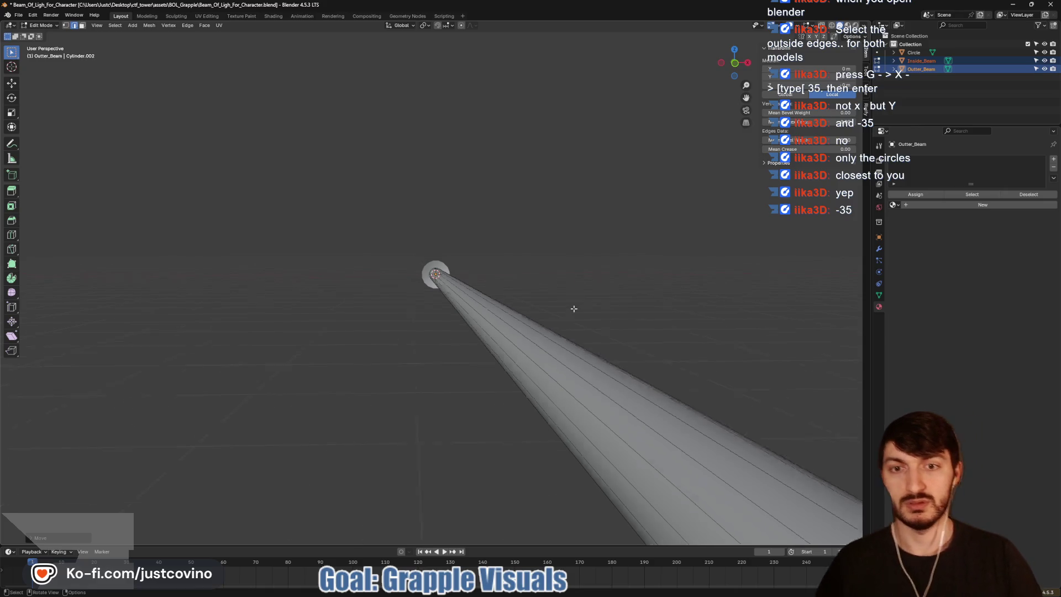
scroll(577, 316, up, 5)
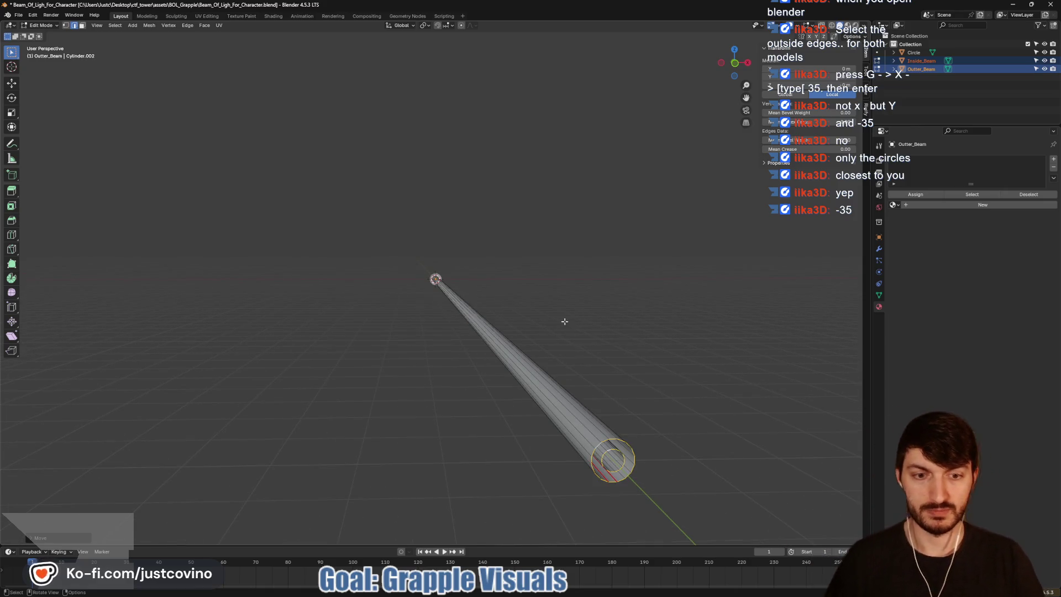
key(Tab)
Step: Save the Beam_Of_Ligh_For_Character.blend file and switch back to Godot Engine
mouse_move(564, 324)
mouse_down()
mouse_move(471, 330)
mouse_move(529, 343)
mouse_up()
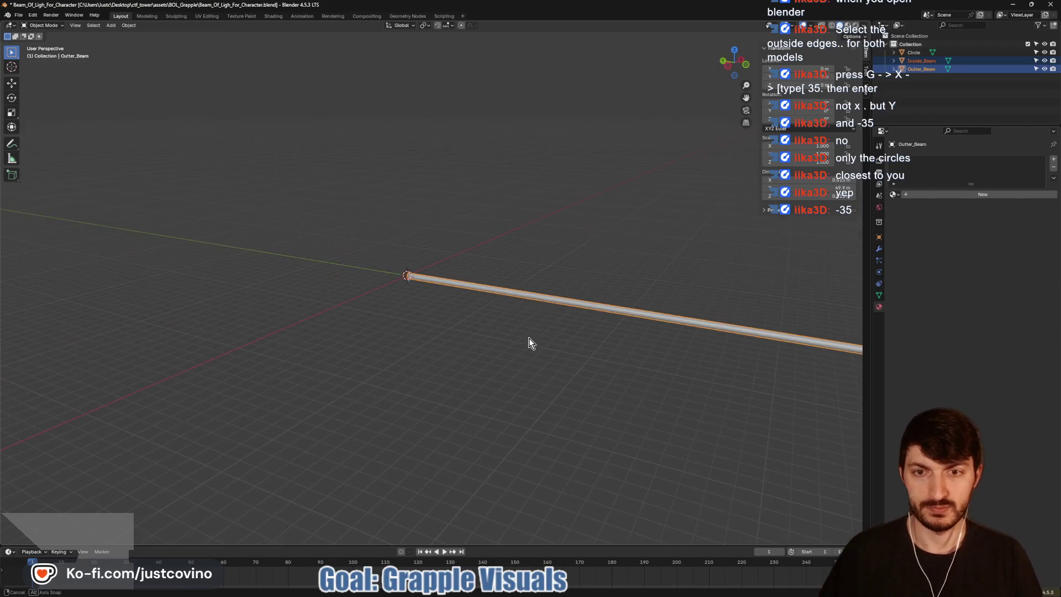
scroll(522, 332, up, 1)
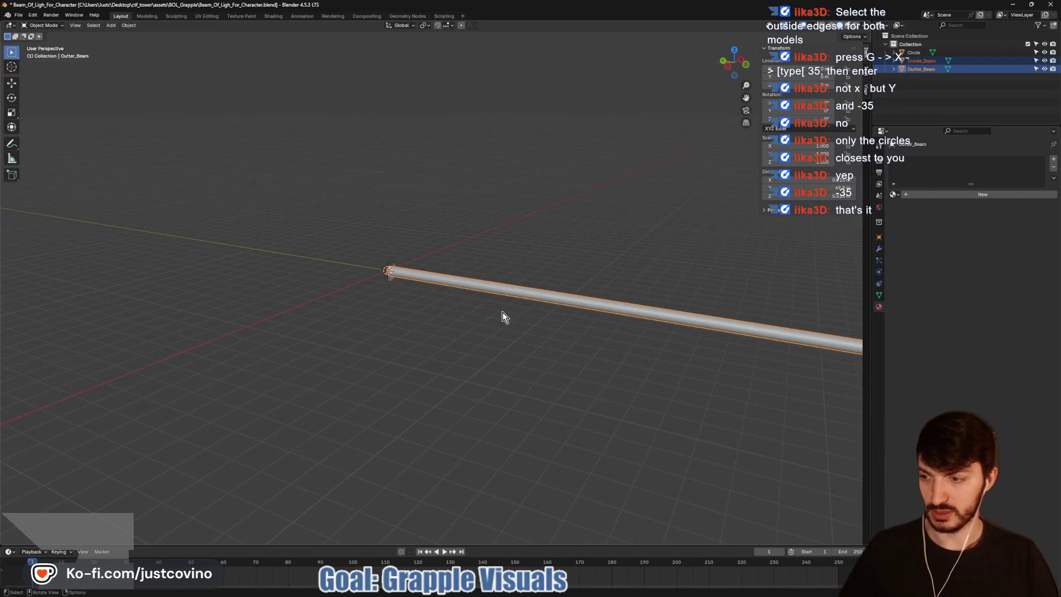
key(ctrl+s)
click(487, 328)
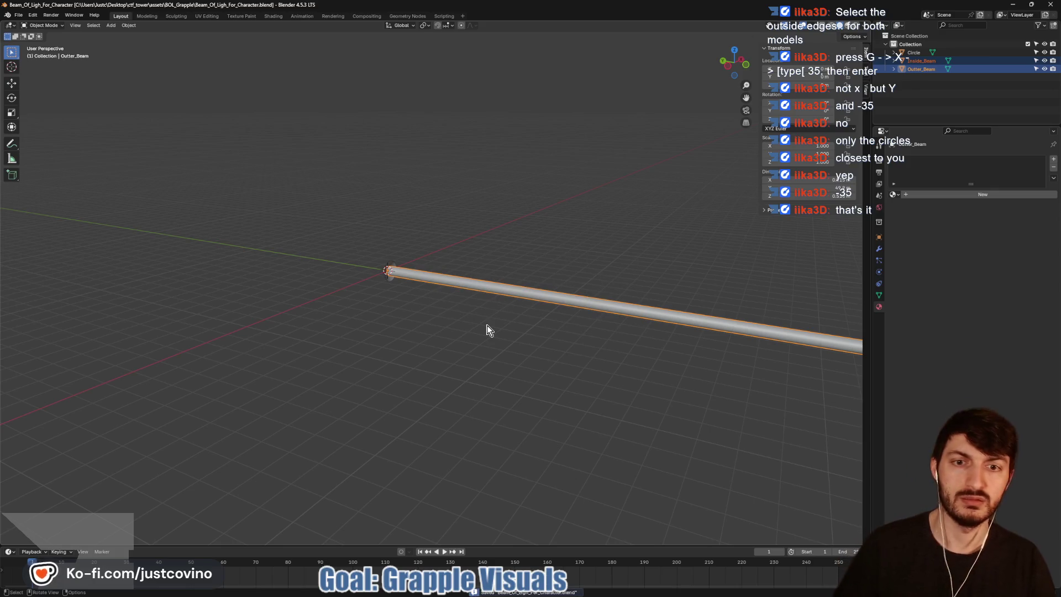
mouse_move(565, 591)
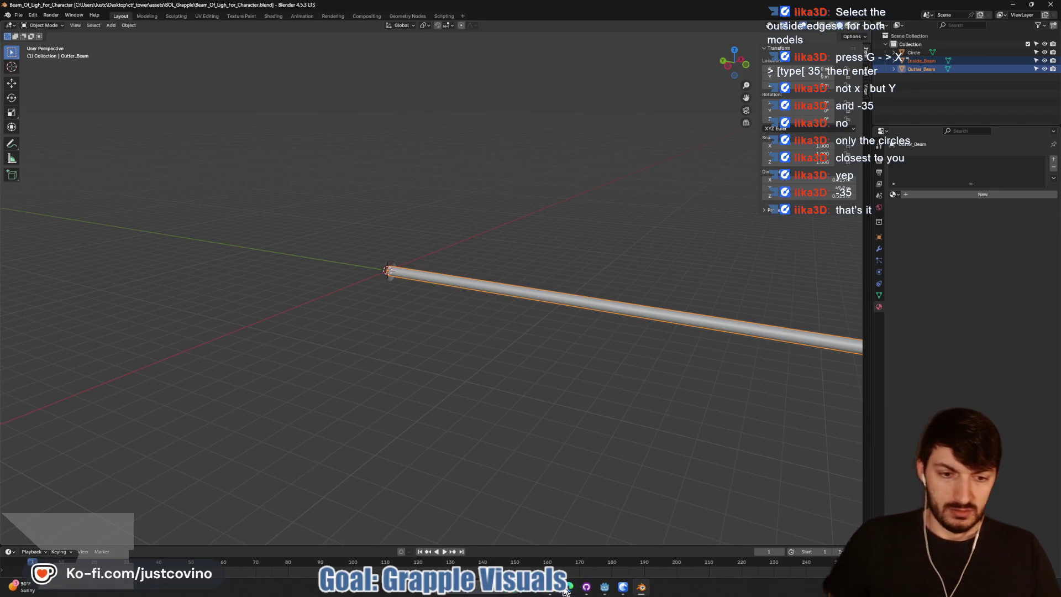
click(604, 590)
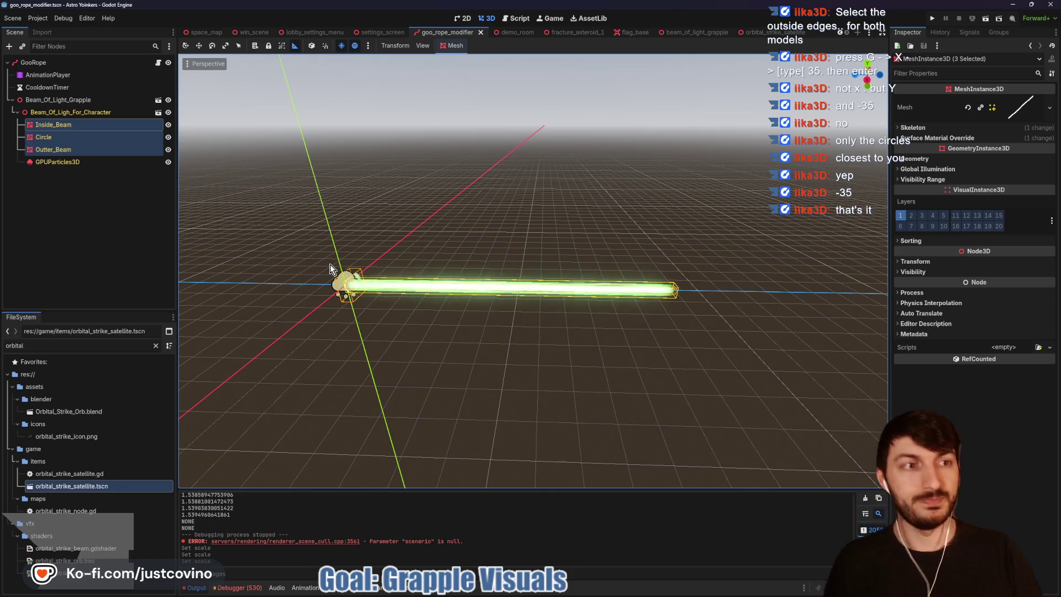
Step: Reload the saved grapple scene so it picks up the lengthened beam mesh
click(916, 128)
click(917, 128)
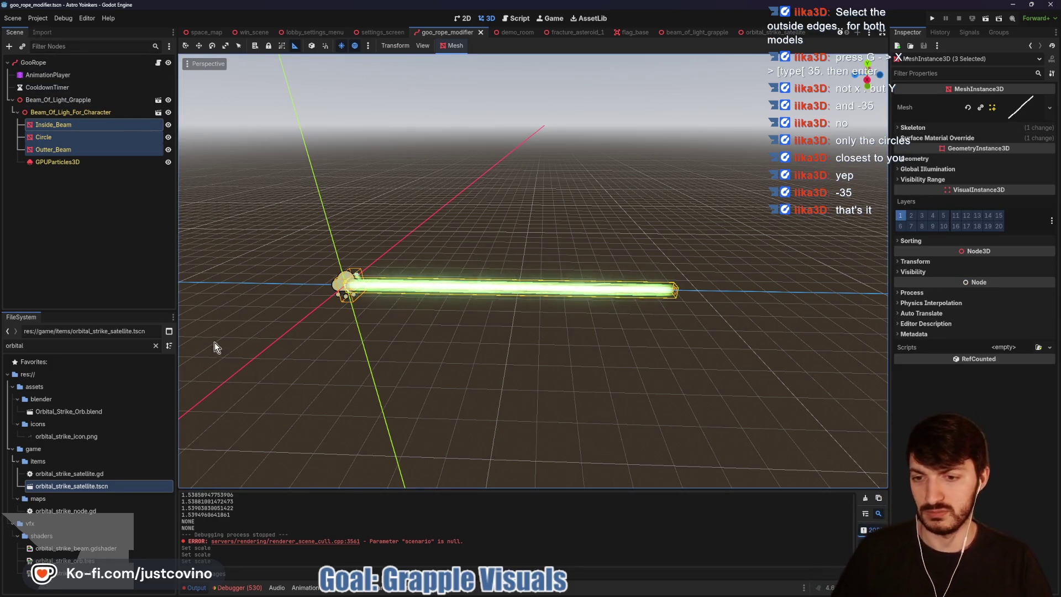
scroll(473, 358, down, 1)
scroll(473, 358, down, 2)
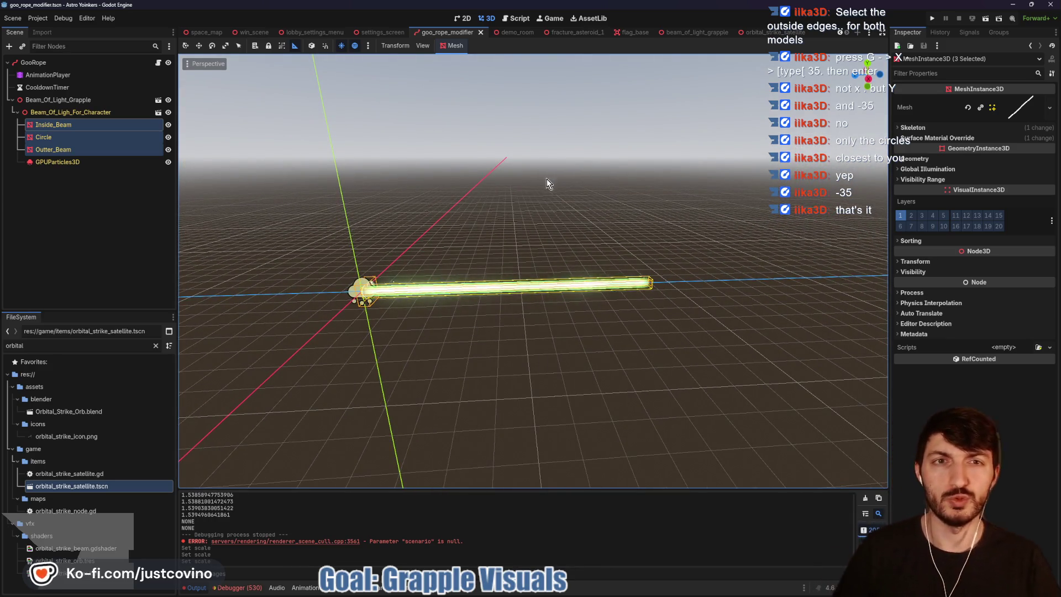
click(12, 18)
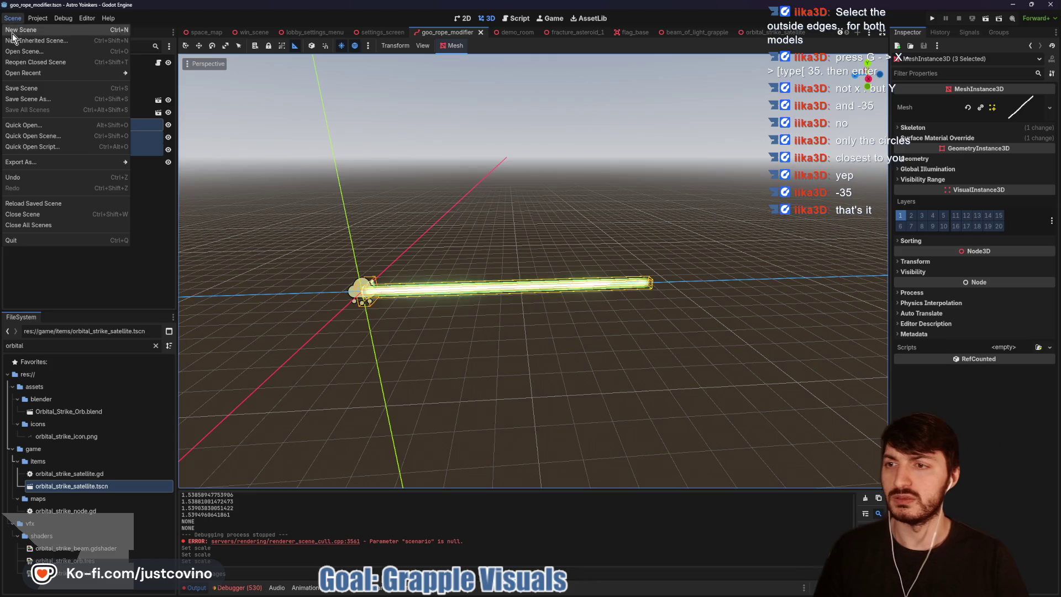
click(40, 204)
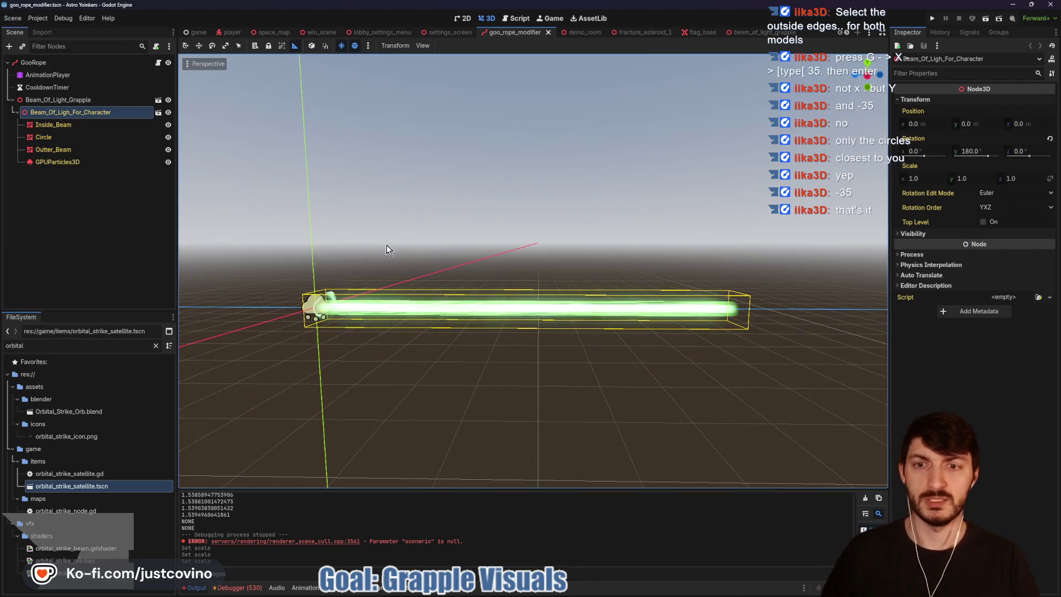
Step: Measure the new beam from the right view, then frame the whole beam around the origin
key(KP_3)
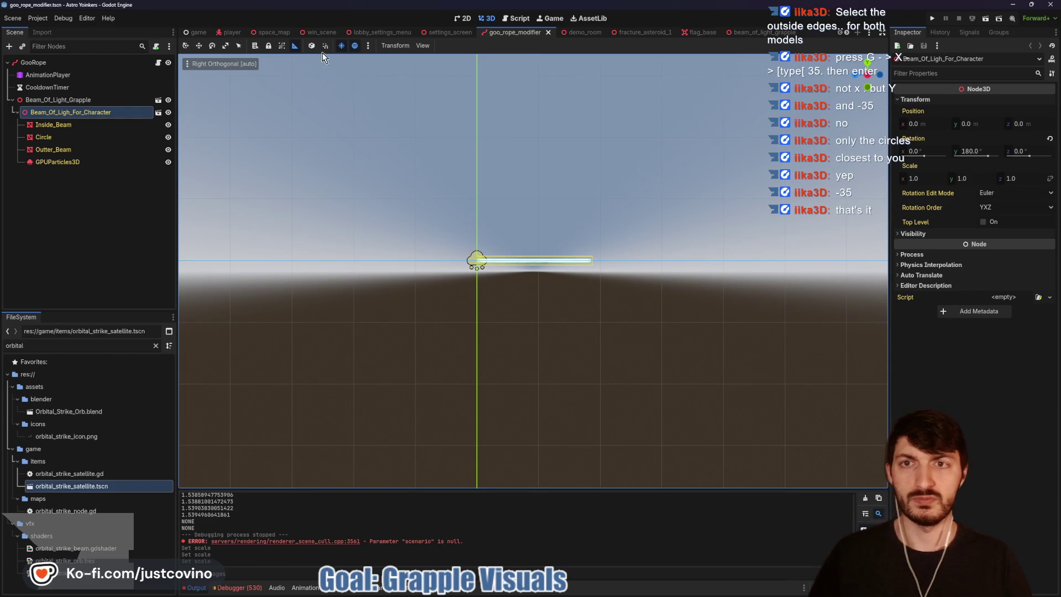
click(295, 46)
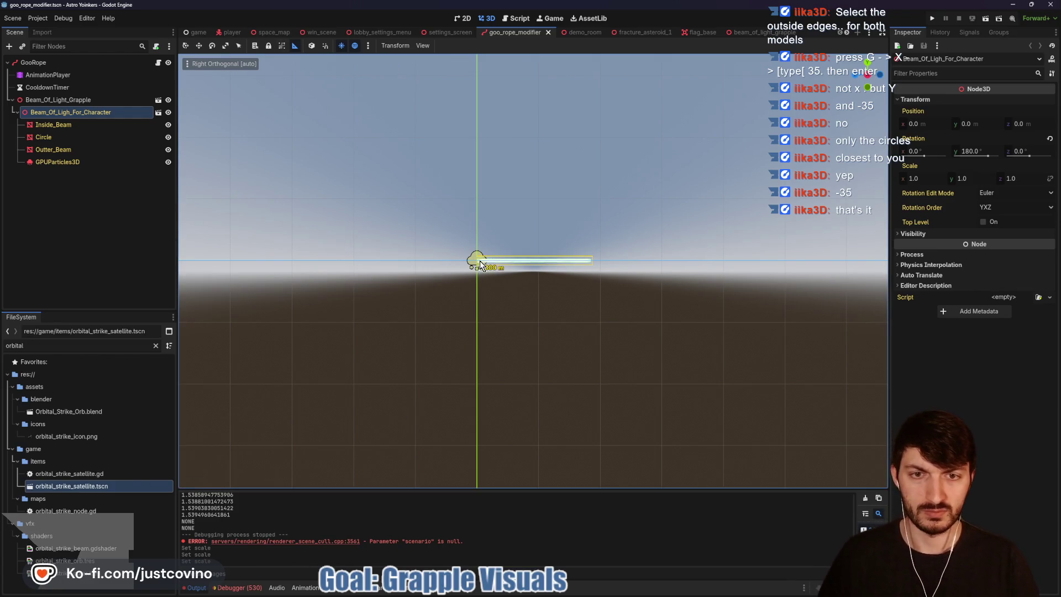
drag(592, 262, 589, 271)
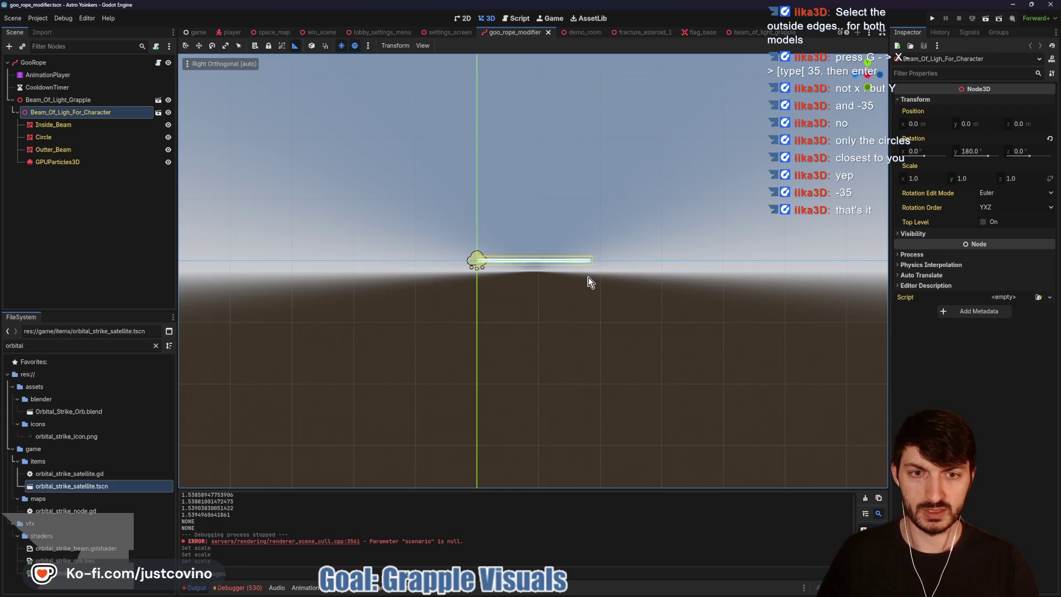
mouse_move(528, 214)
mouse_down()
mouse_move(507, 230)
mouse_move(510, 271)
mouse_up()
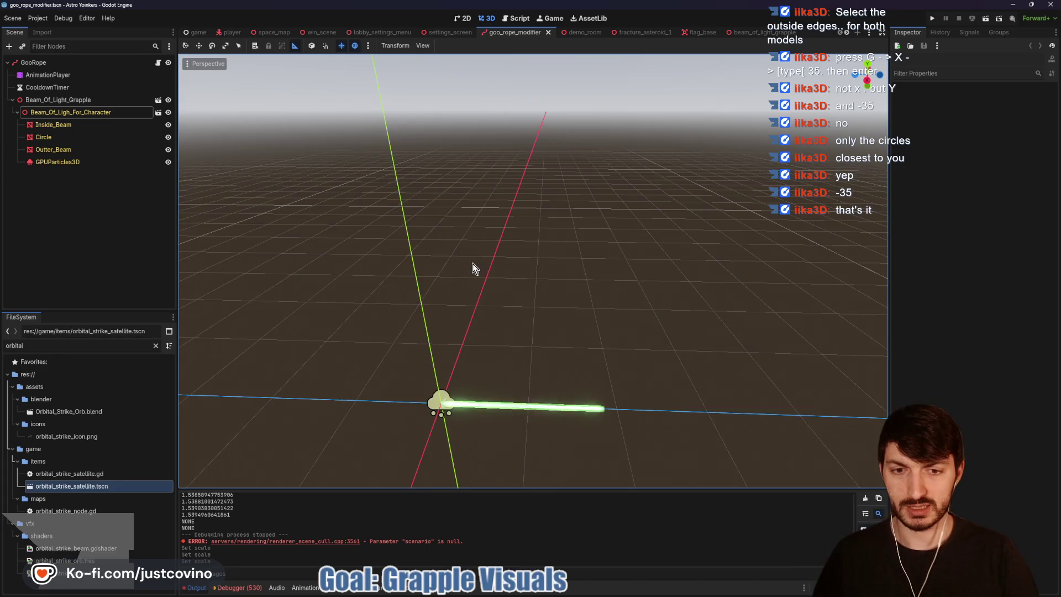
scroll(497, 282, up, 5)
key(o)
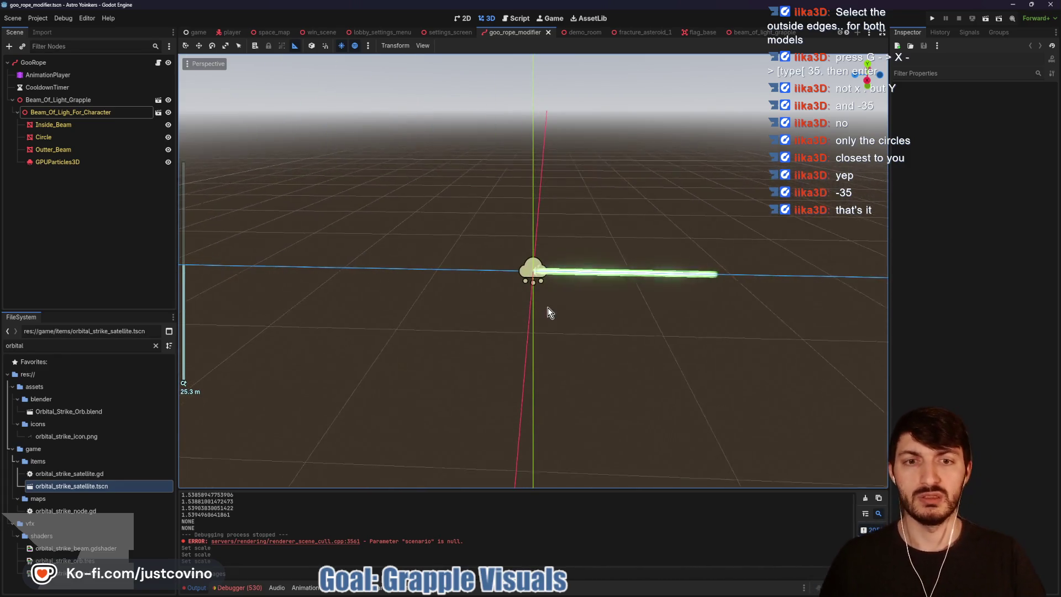
drag(649, 319, 533, 296)
scroll(530, 293, down, 5)
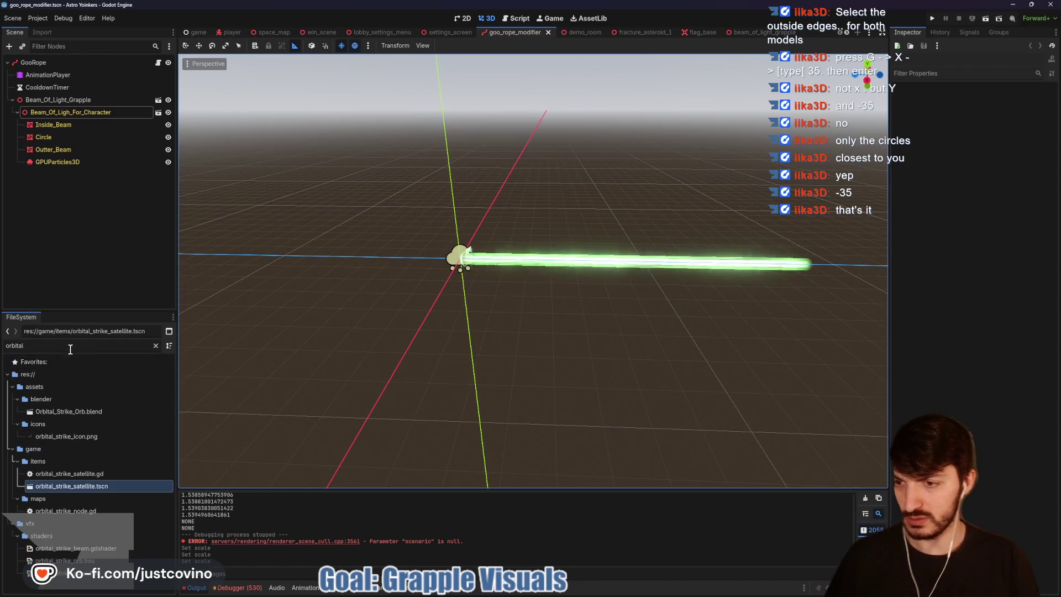
Step: Clear the FileSystem filter and scroll to the BOL_Grapple beam files
click(156, 345)
scroll(75, 452, up, 4)
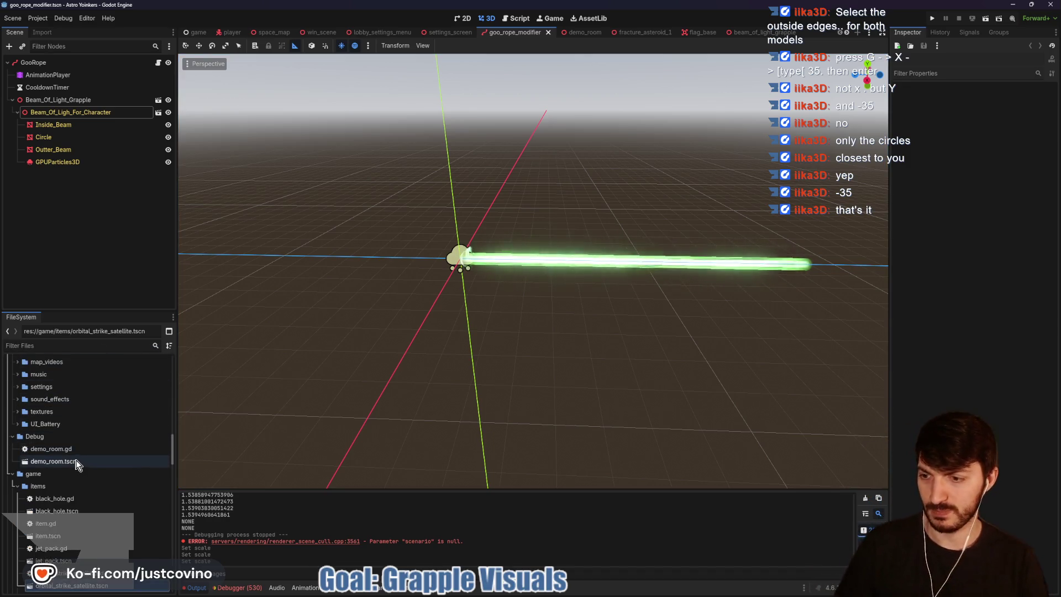
scroll(83, 458, up, 4)
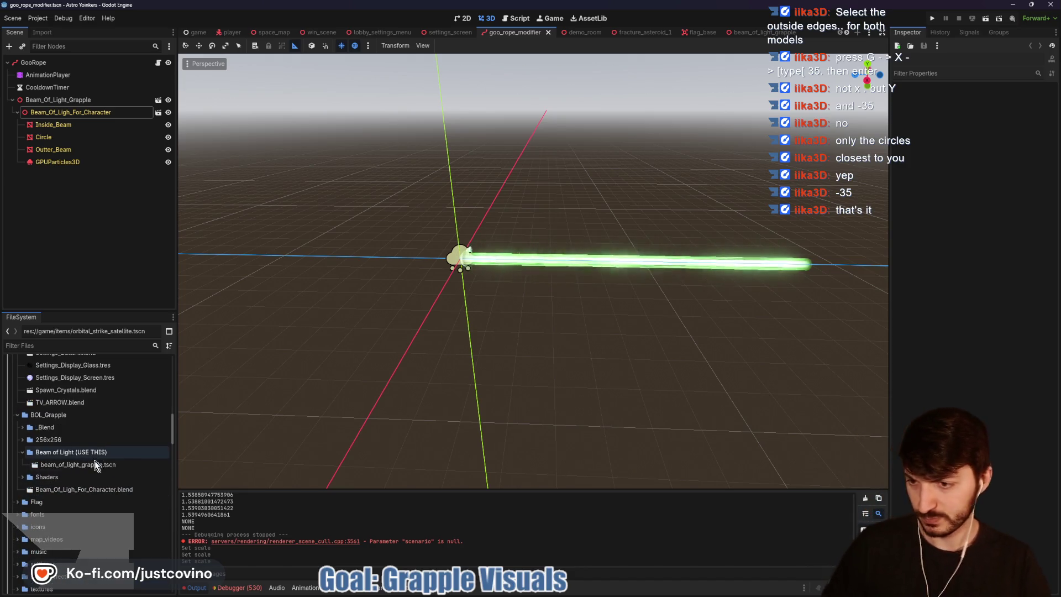
Step: Reimport the beam .blend file, then open beam_of_light_grapple.tscn
double_click(94, 489)
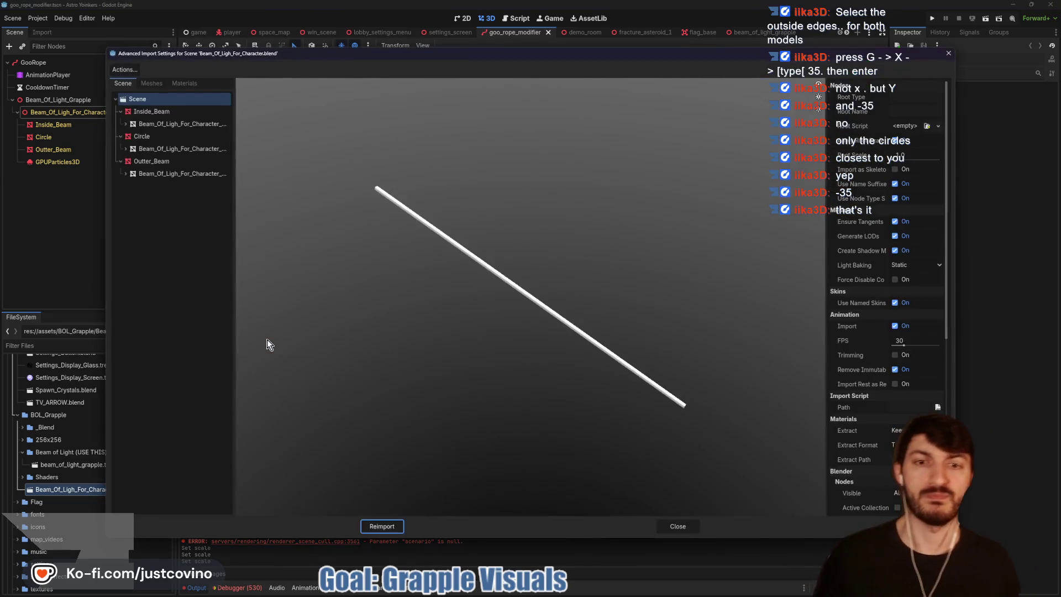
click(382, 526)
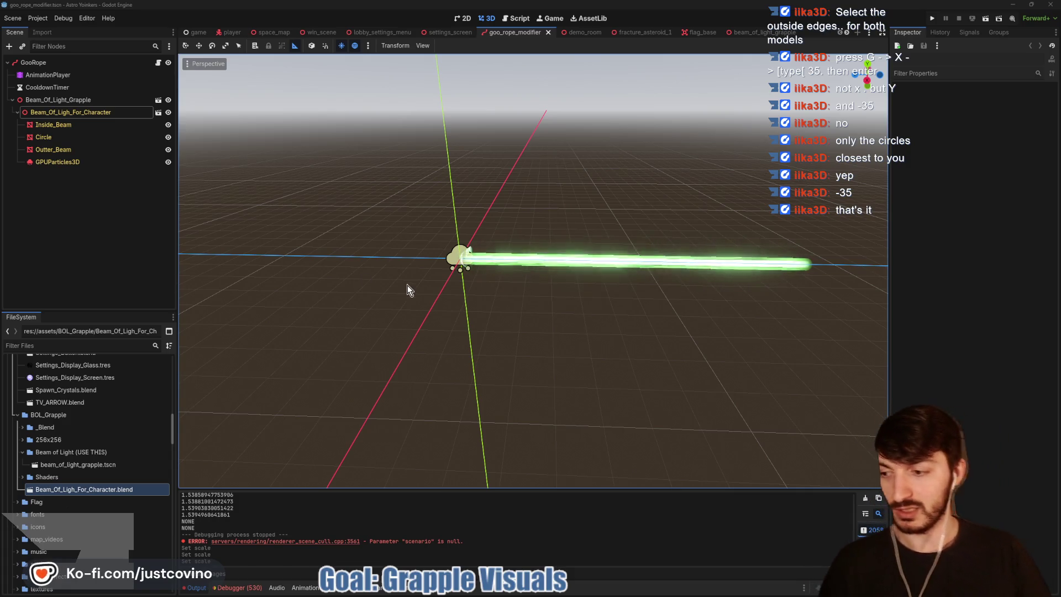
double_click(94, 463)
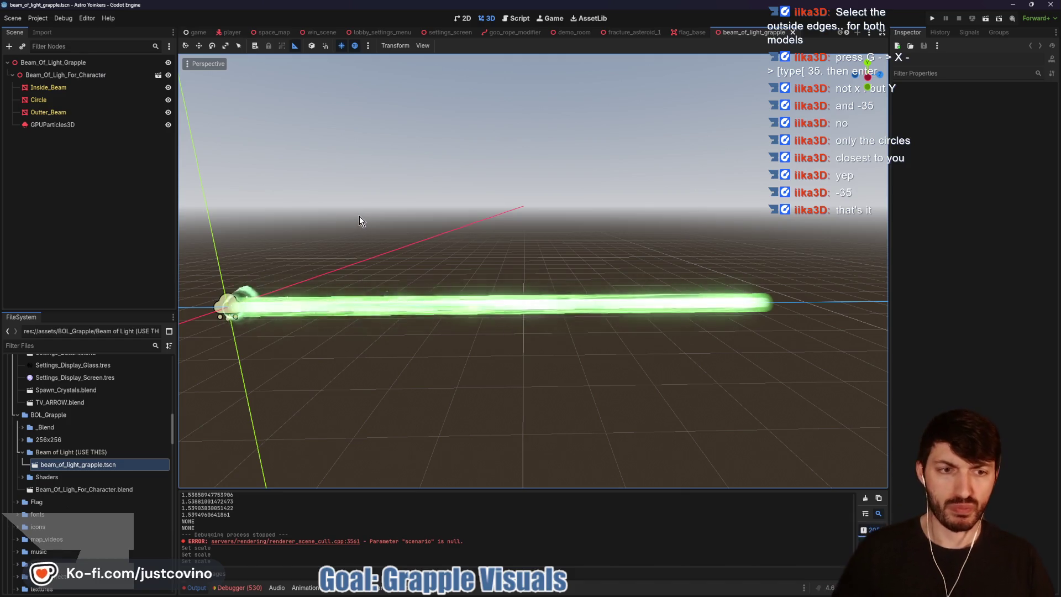
scroll(367, 227, down, 3)
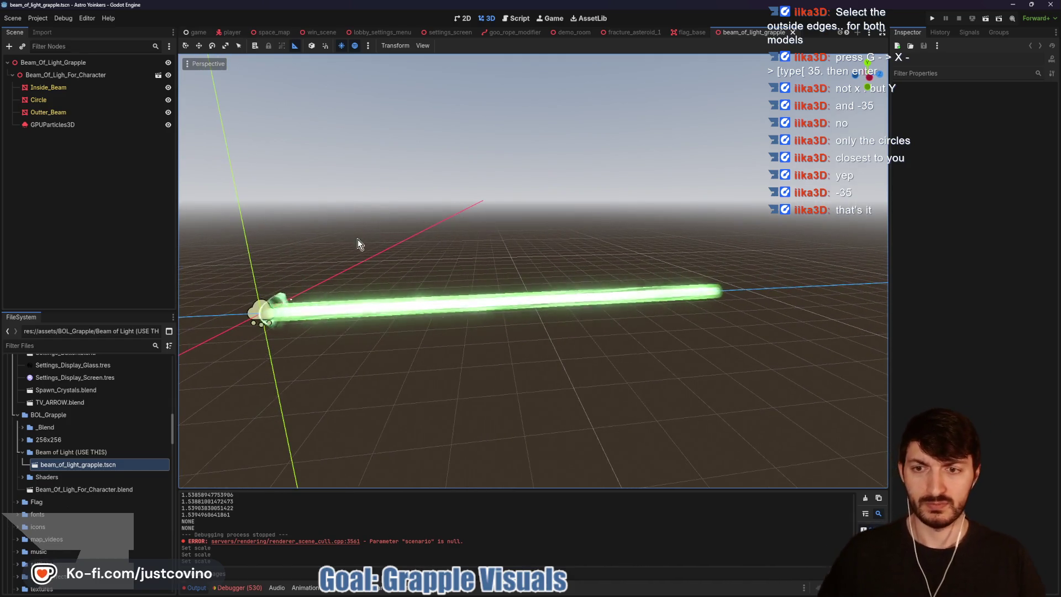
click(65, 89)
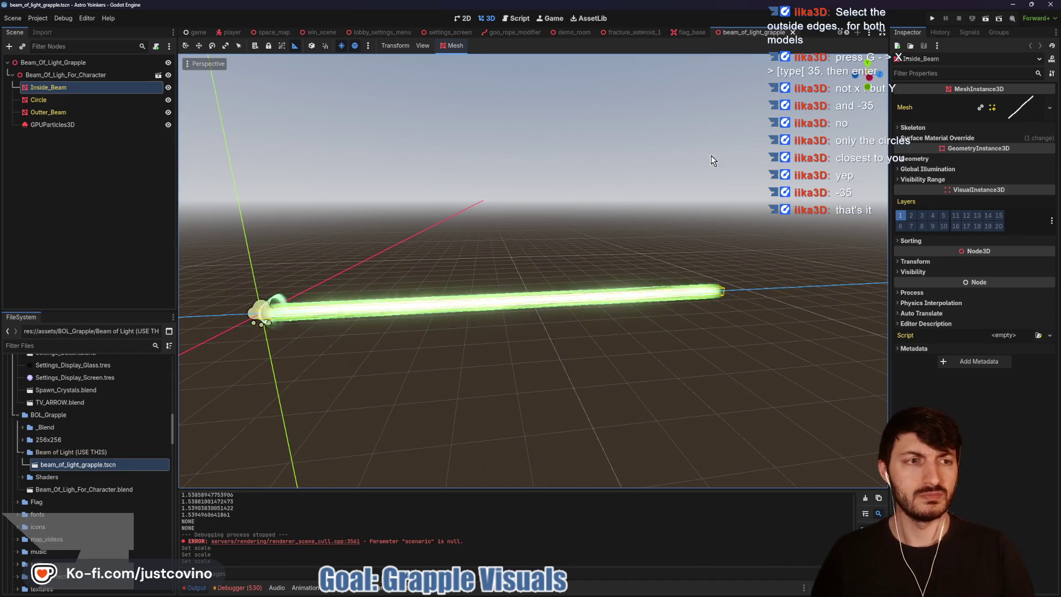
click(867, 83)
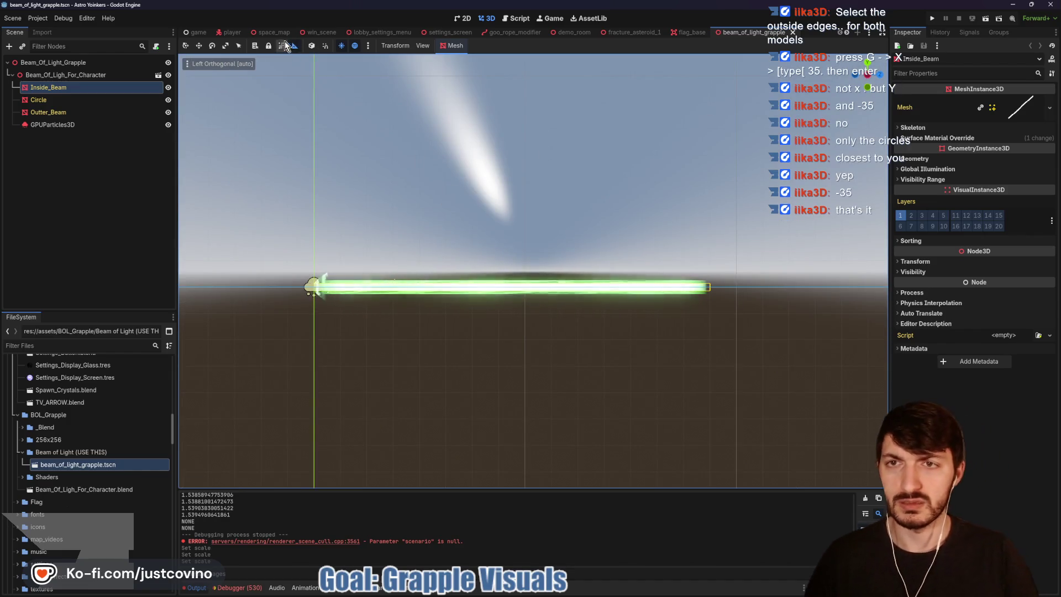
drag(313, 288, 712, 284)
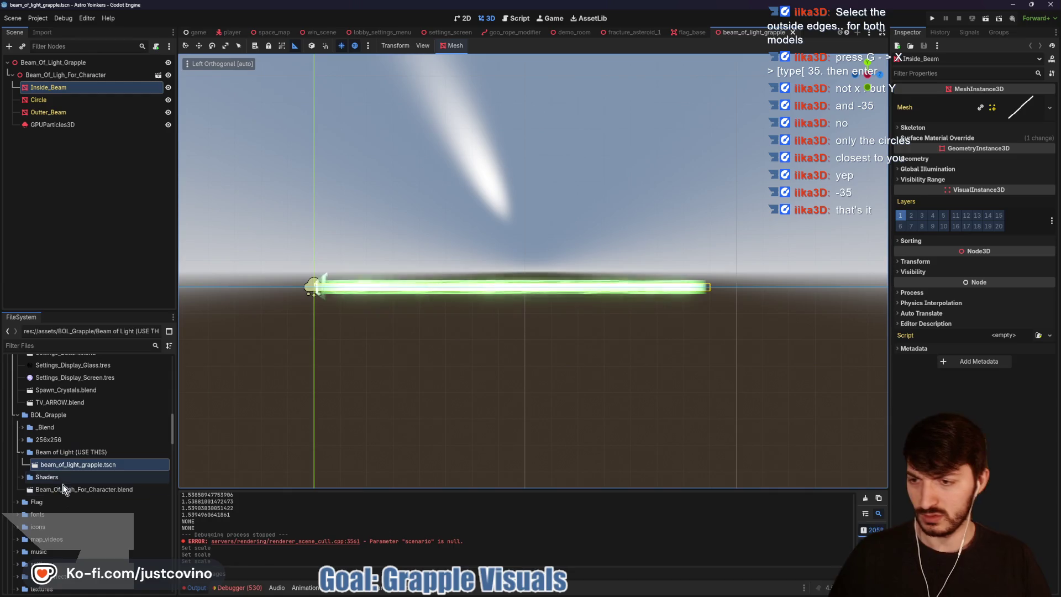
mouse_move(51, 492)
mouse_down()
mouse_move(392, 329)
mouse_move(396, 400)
mouse_up()
scroll(493, 356, down, 3)
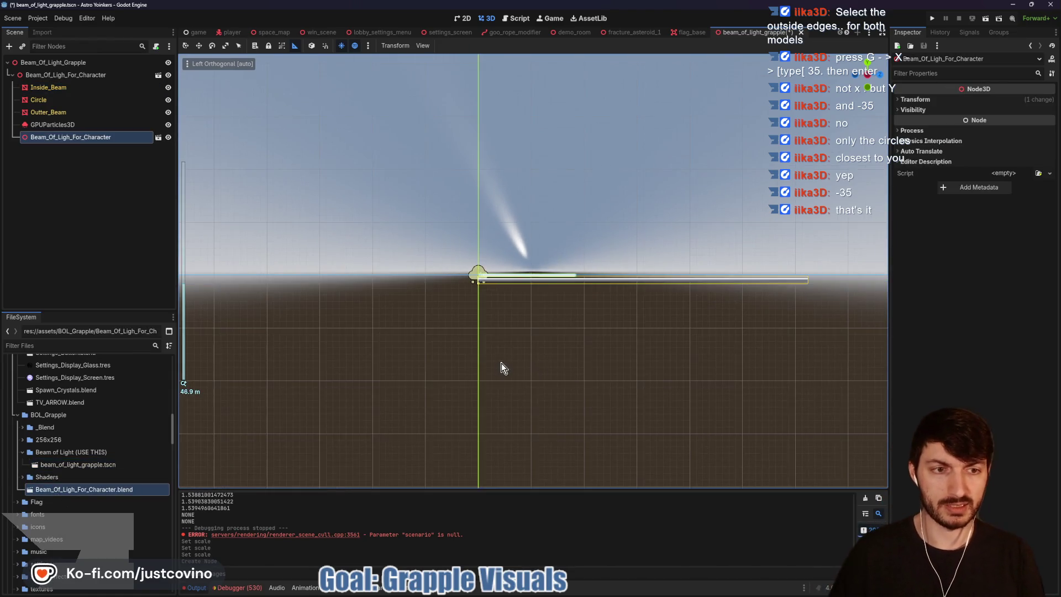
scroll(576, 350, up, 6)
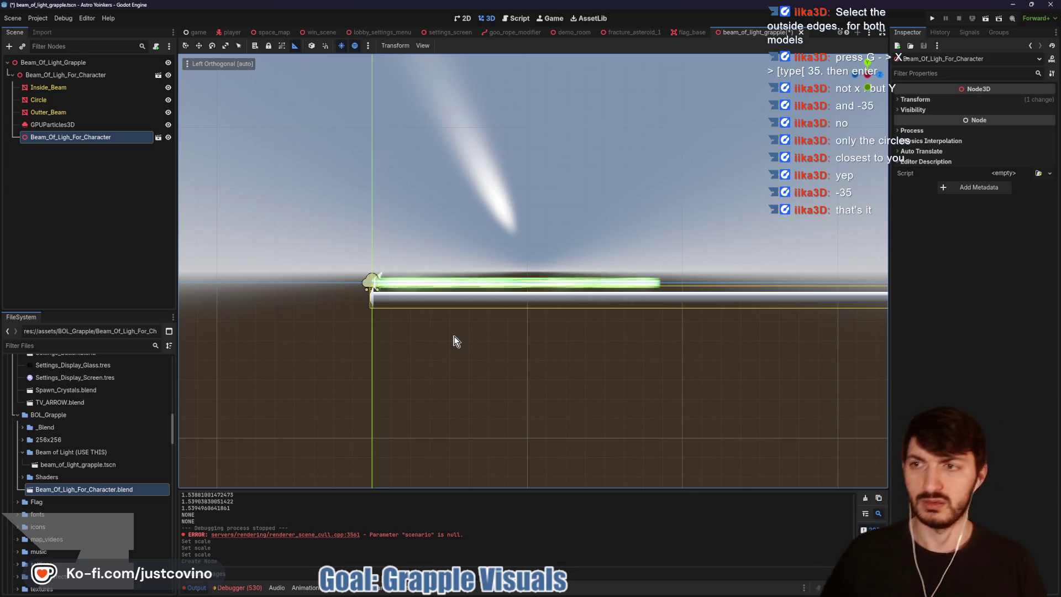
key(Delete)
click(499, 306)
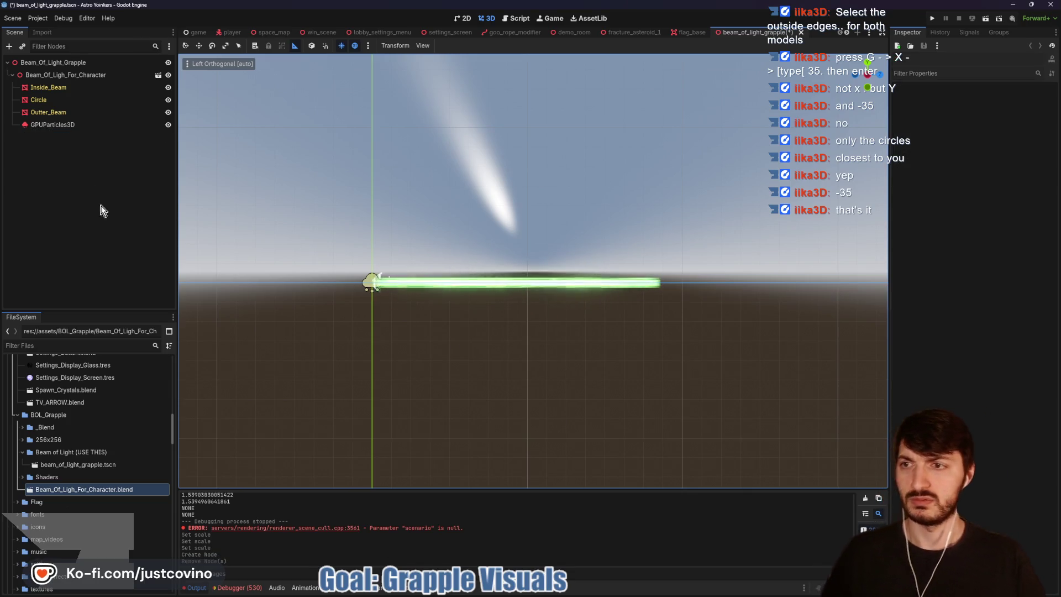
click(72, 114)
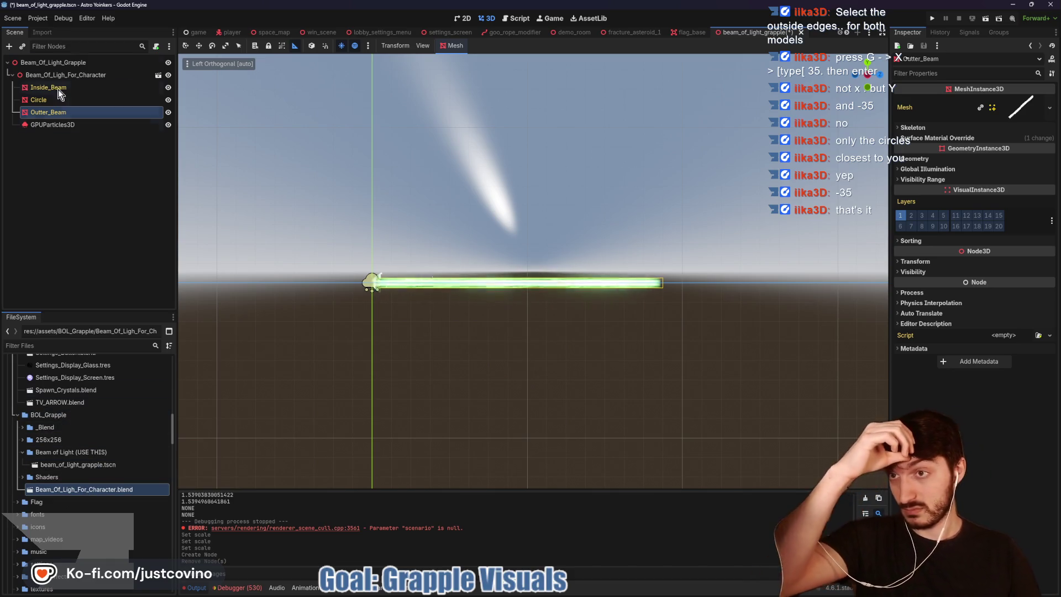
Step: Reimport Beam_Of_Ligh_For_Character.blend through Advanced import settings, keeping Import As set to Scene
click(42, 34)
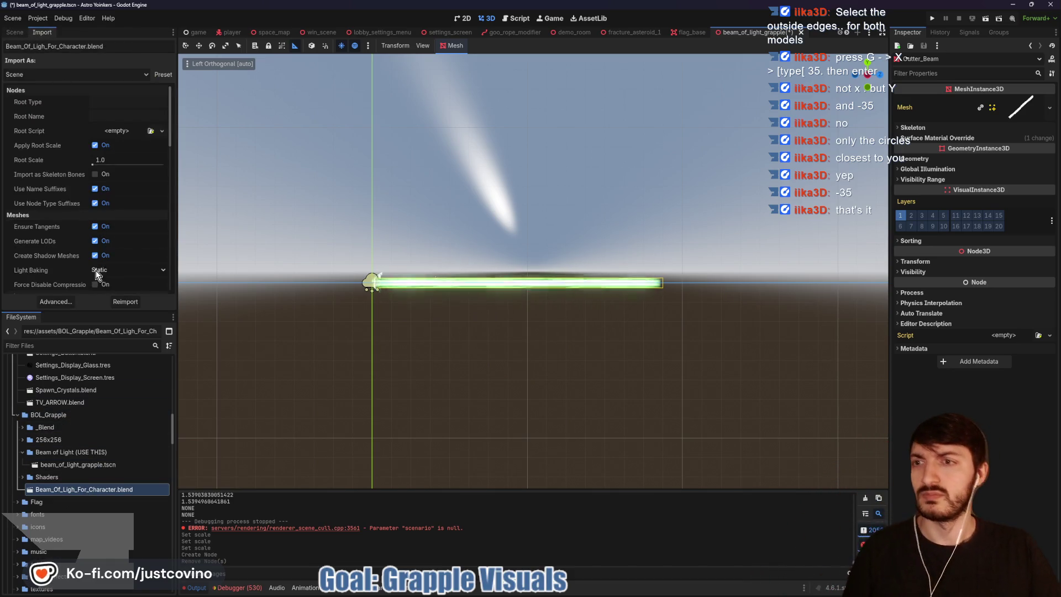
click(58, 302)
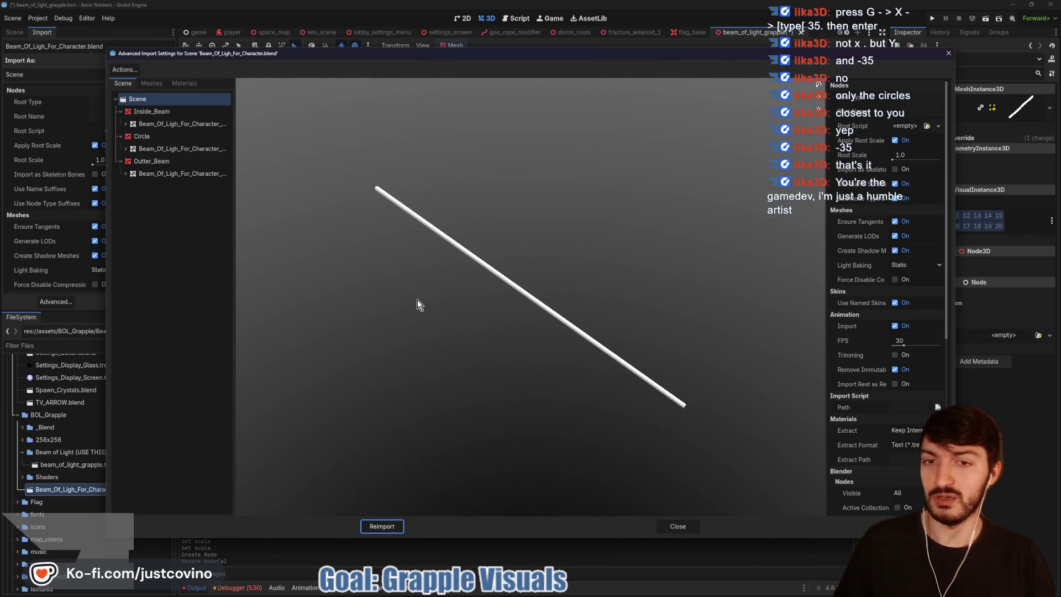
mouse_move(479, 329)
mouse_down()
mouse_move(498, 316)
mouse_move(405, 407)
mouse_up()
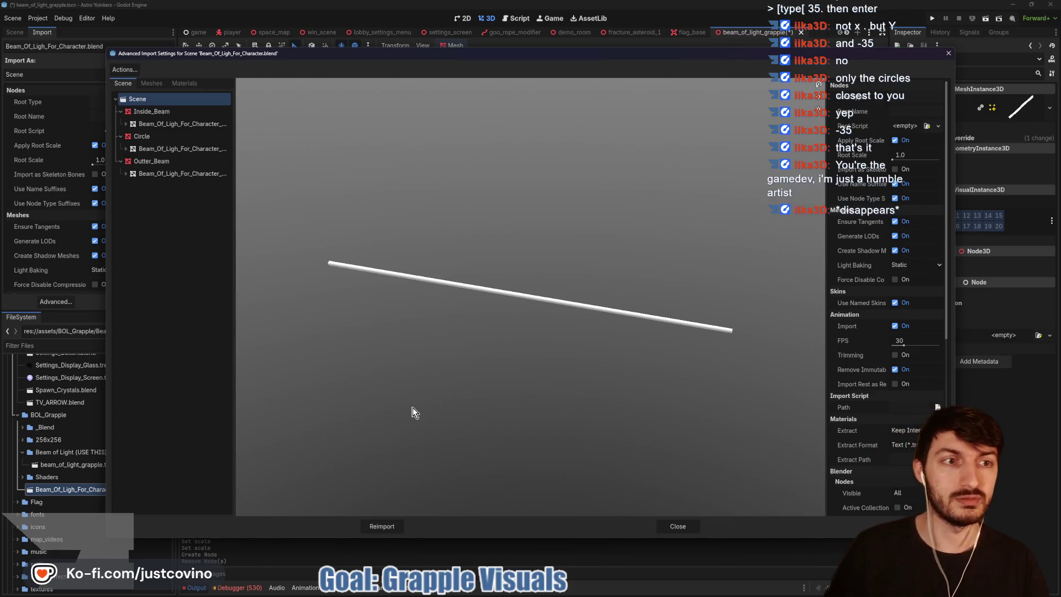
click(393, 526)
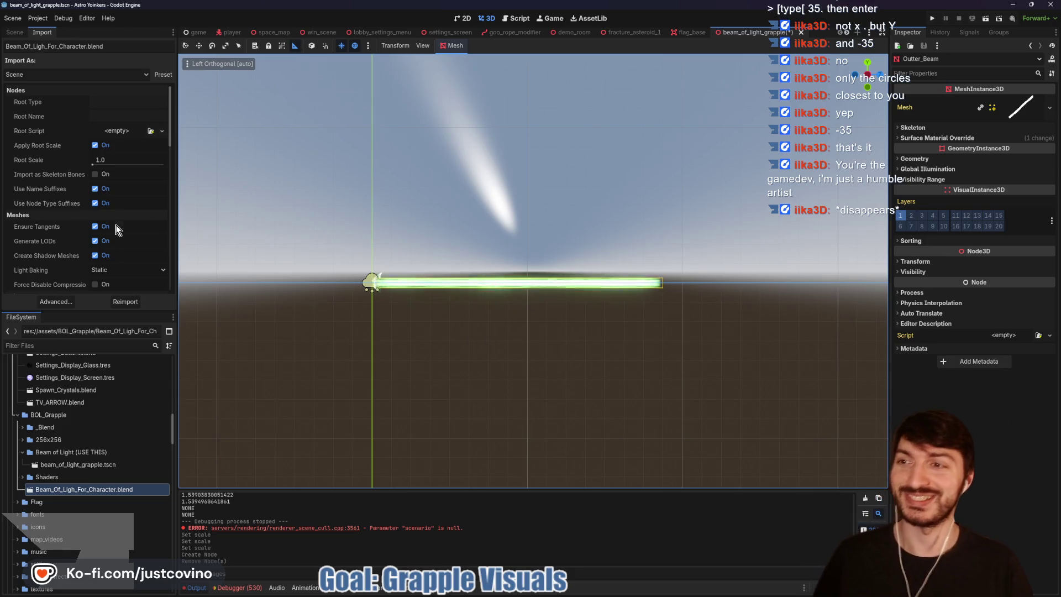
click(137, 70)
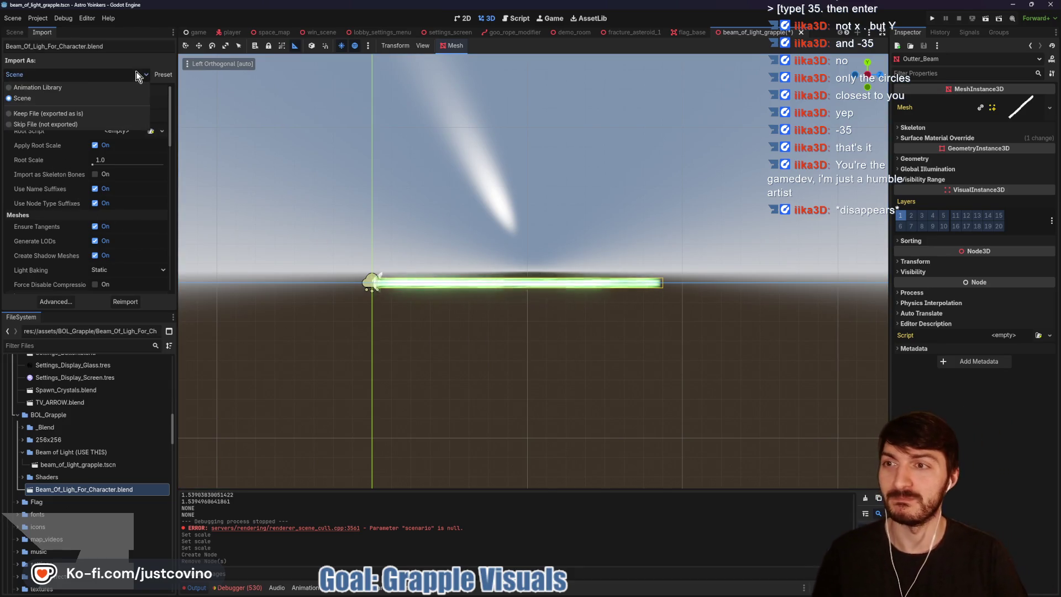
click(136, 72)
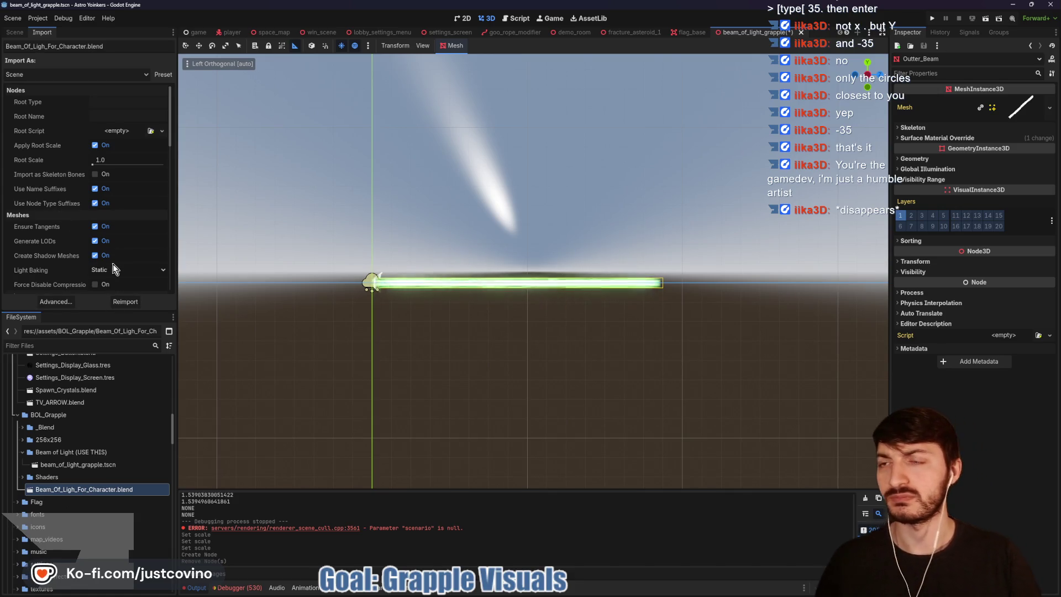
Step: Inspect the existing Beam_Of_Ligh_For_Character's Inside_Beam mesh and its surface material override
click(15, 32)
click(42, 76)
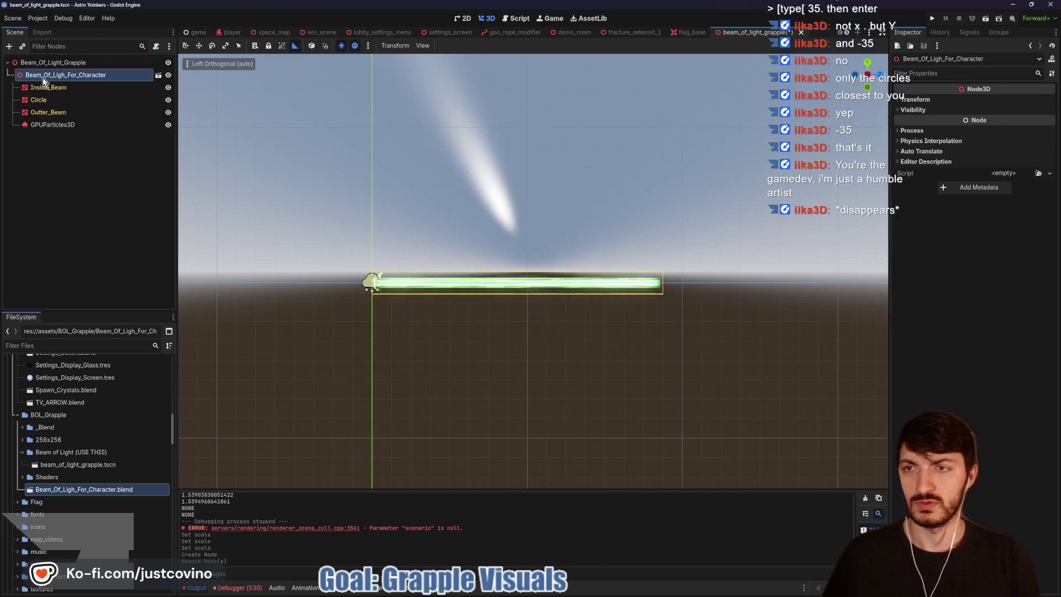
click(54, 87)
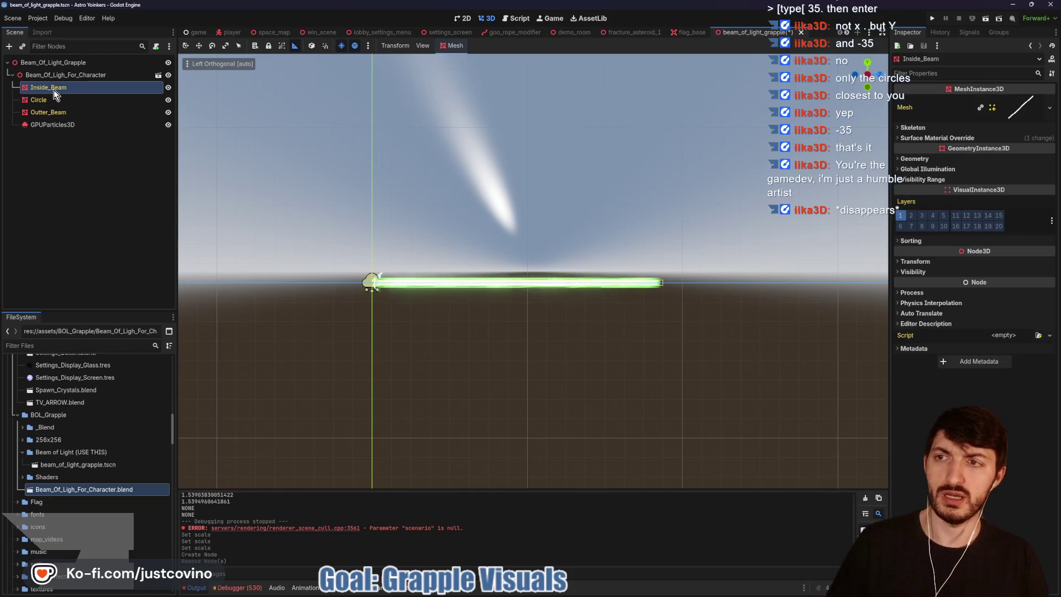
click(57, 87)
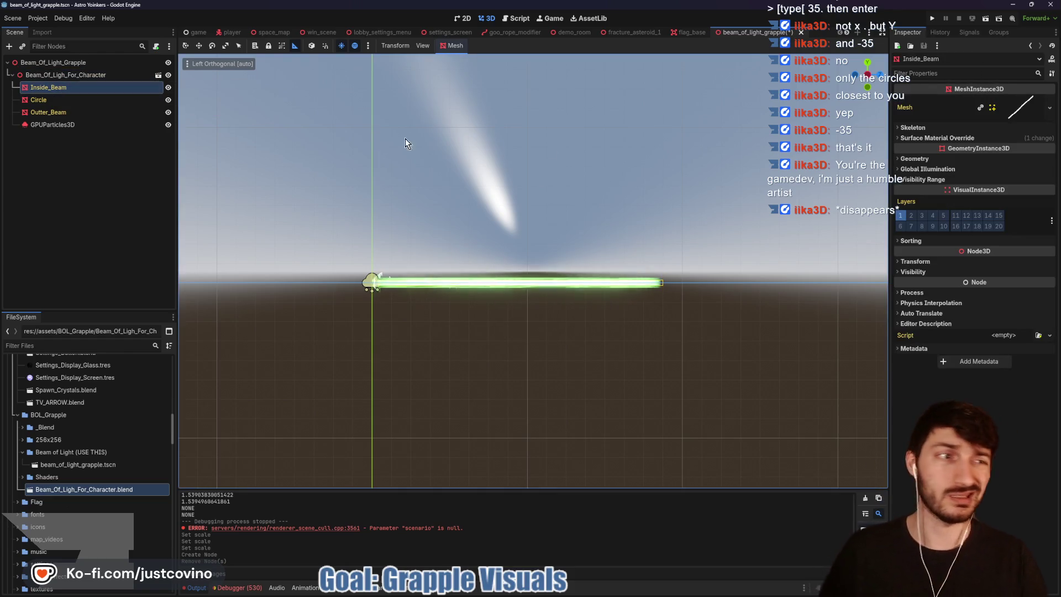
click(970, 135)
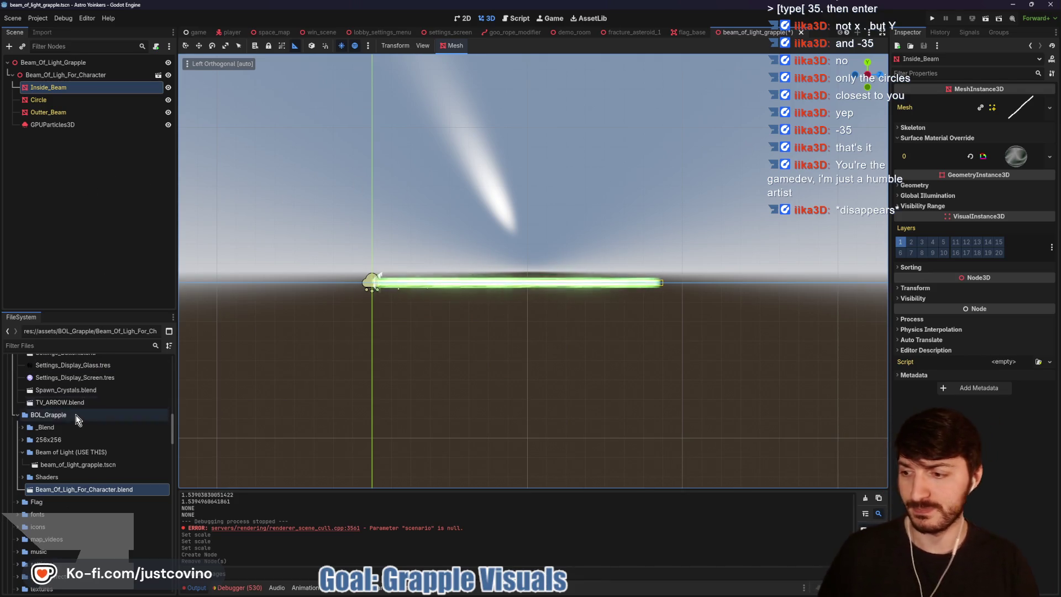
Step: Place an instance of the reimported beam mesh and set its position to 0, 0, 0
mouse_move(83, 490)
mouse_down()
mouse_move(380, 388)
mouse_move(366, 307)
mouse_up()
click(934, 100)
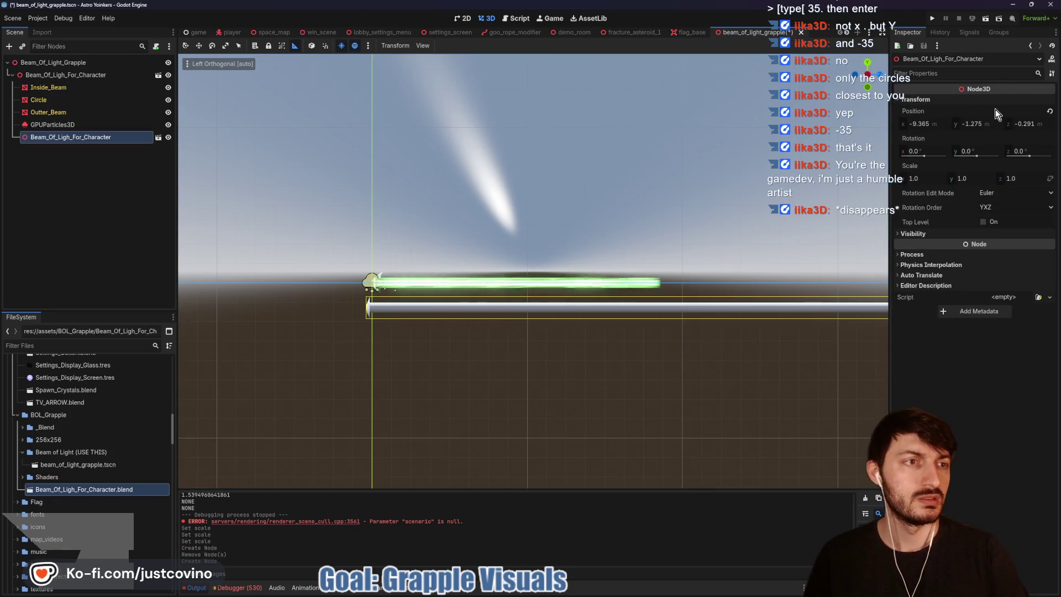
click(920, 123)
key(Tab)
text(0)
key(Tab)
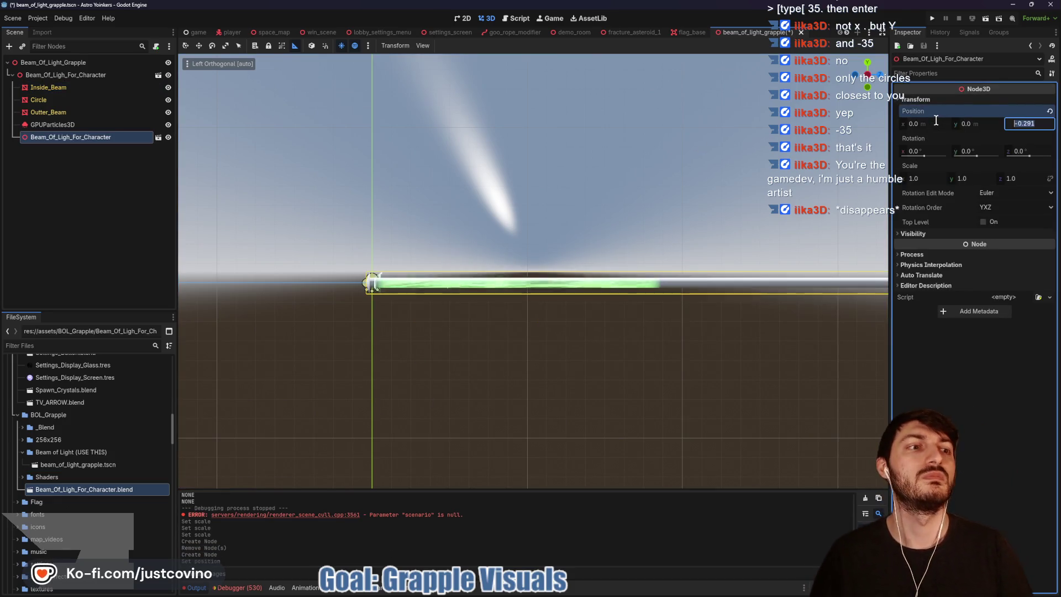
key(Return)
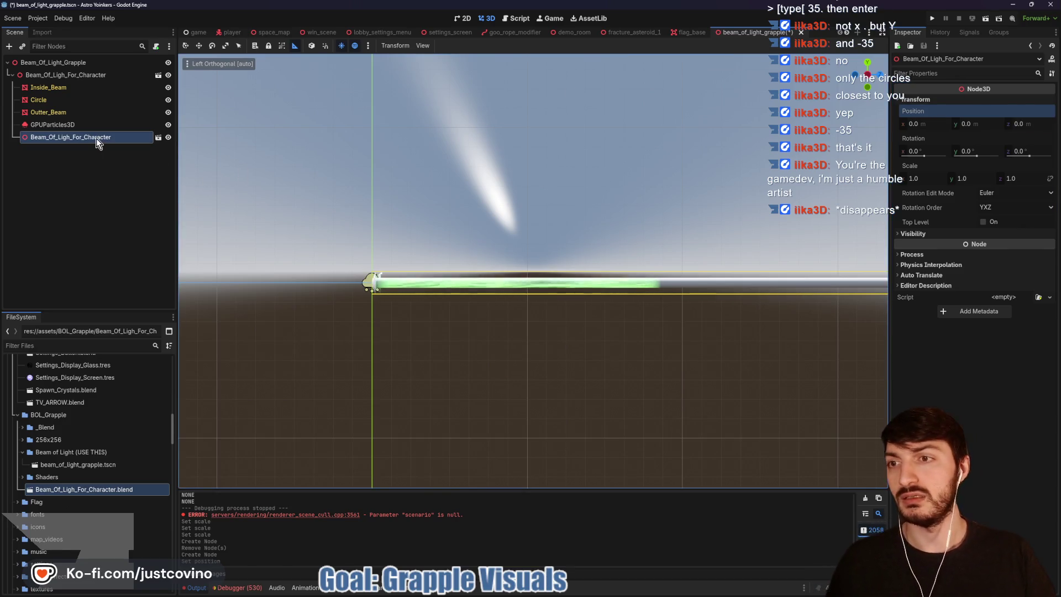
Step: Enable Editable Children on the beam instance to expose Inside_Beam, Circle and Outter_Beam
right_click(97, 139)
click(129, 349)
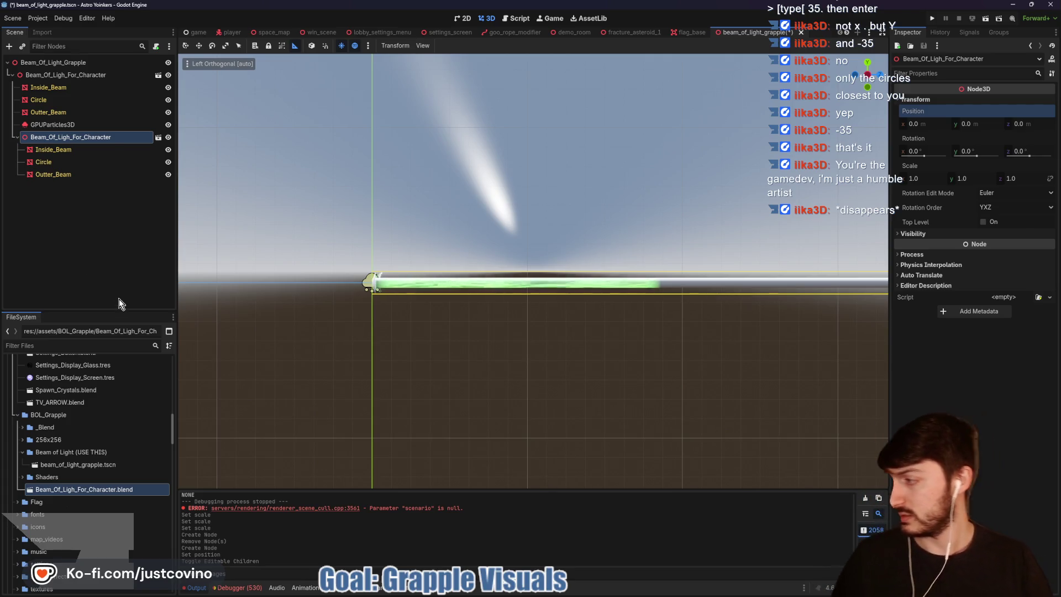
right_click(85, 492)
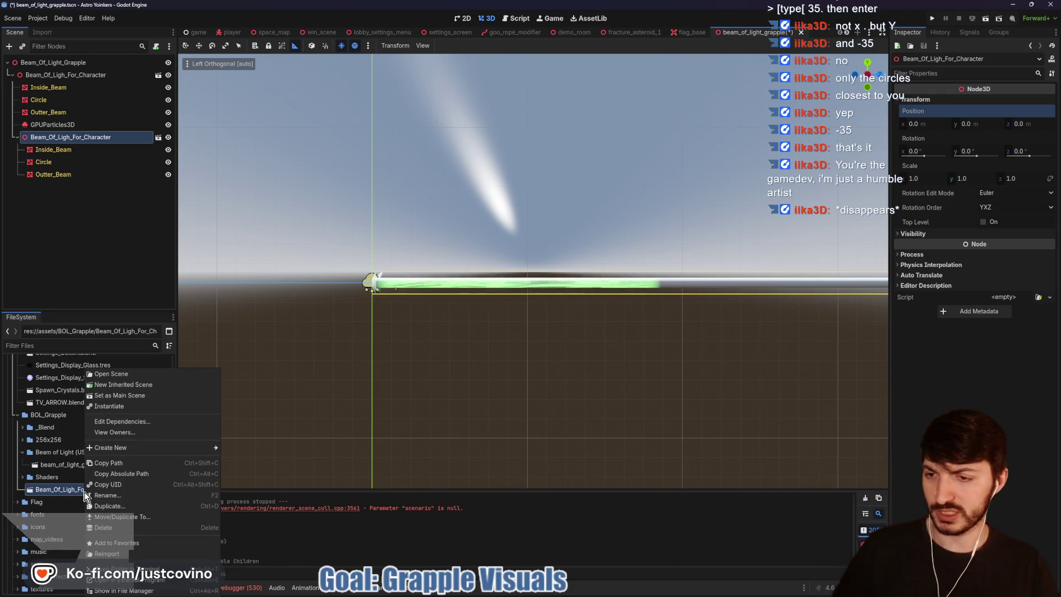
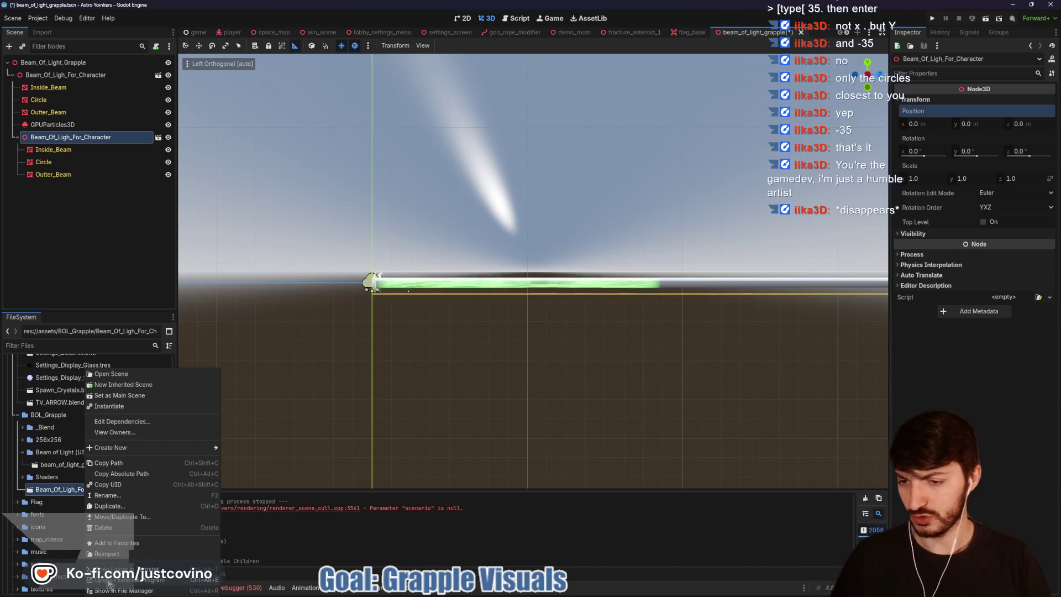
Step: Move the new beam model up directly under the scene root
click(109, 581)
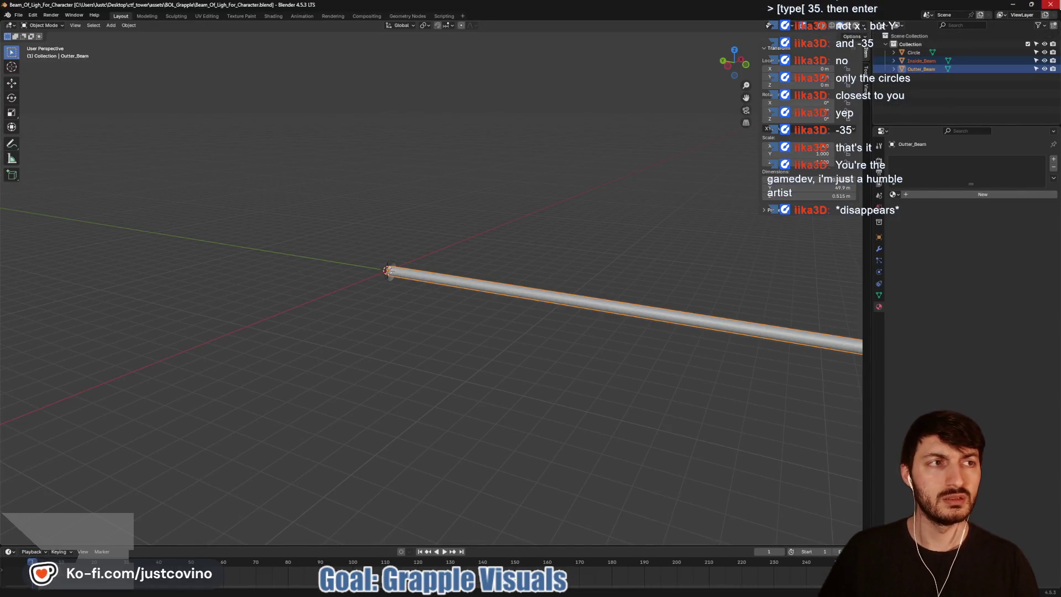
scroll(744, 279, down, 10)
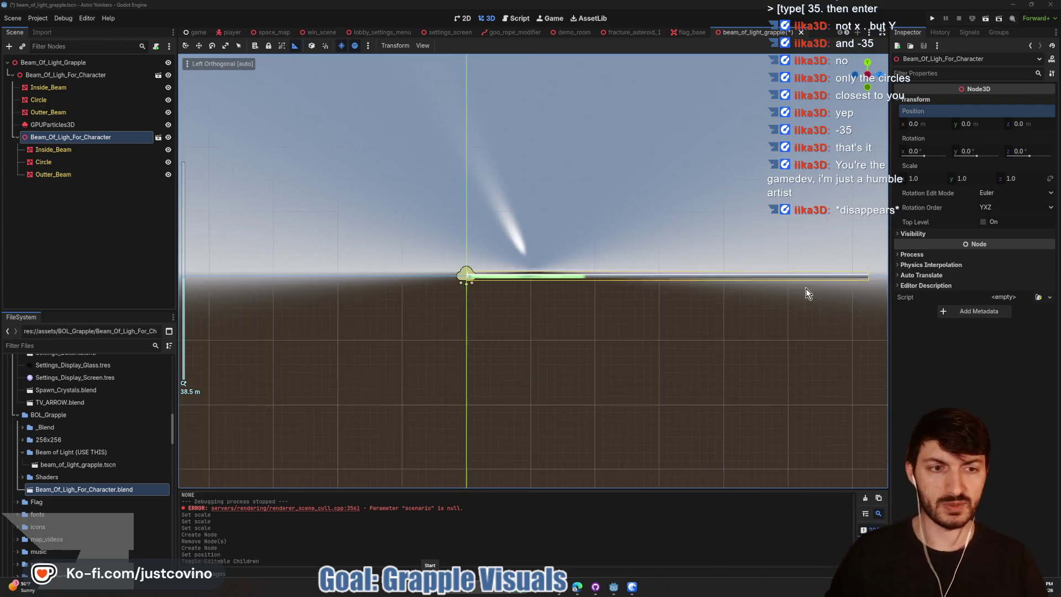
scroll(607, 305, up, 8)
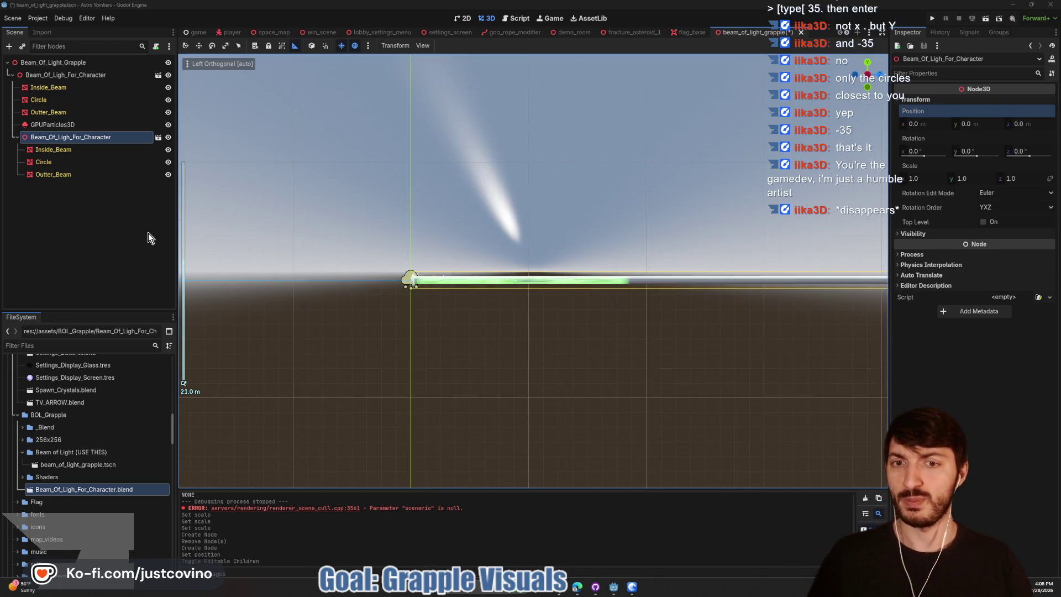
click(52, 88)
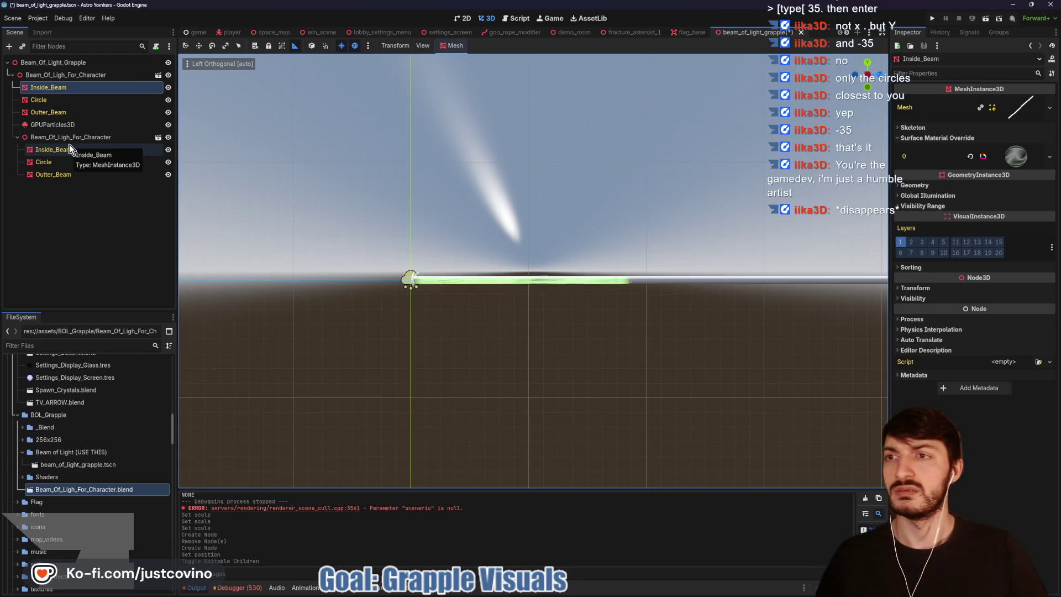
drag(46, 137, 19, 67)
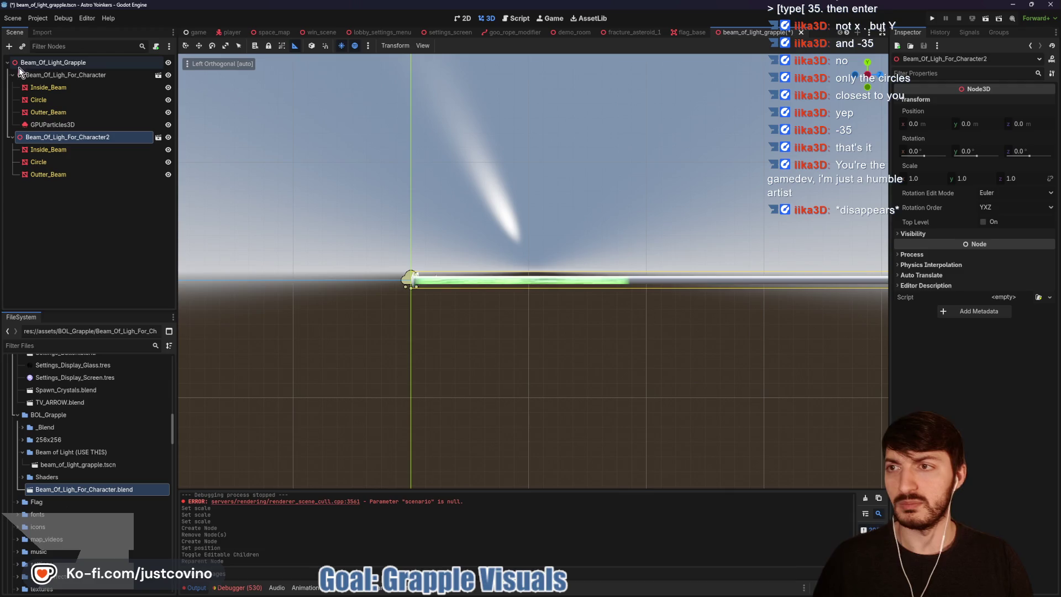
Step: Copy the old Inside_Beam material into the new Inside_Beam's Surface Material Override
click(48, 148)
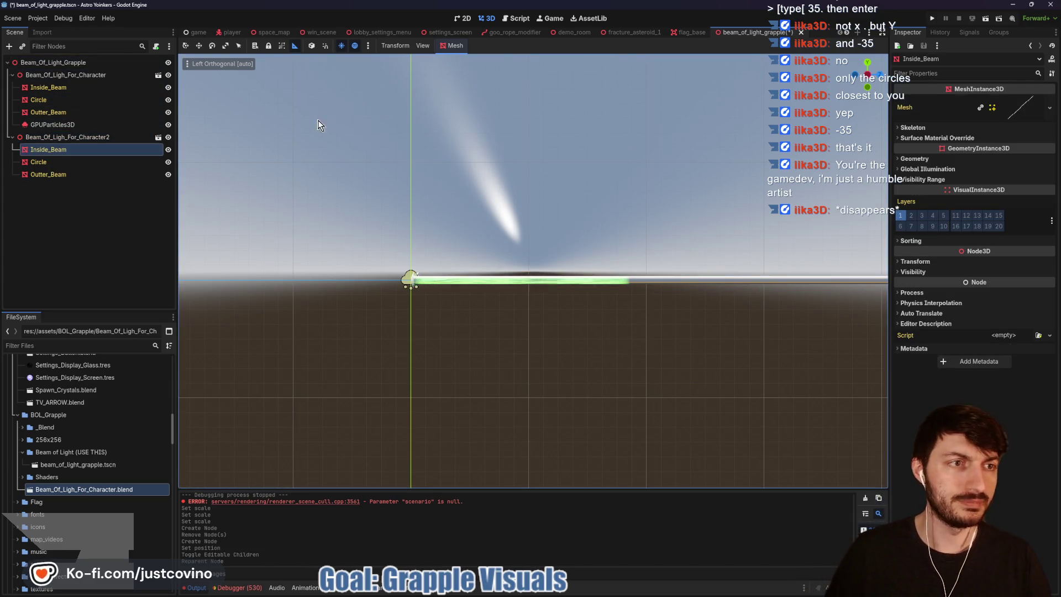
click(72, 89)
right_click(1015, 162)
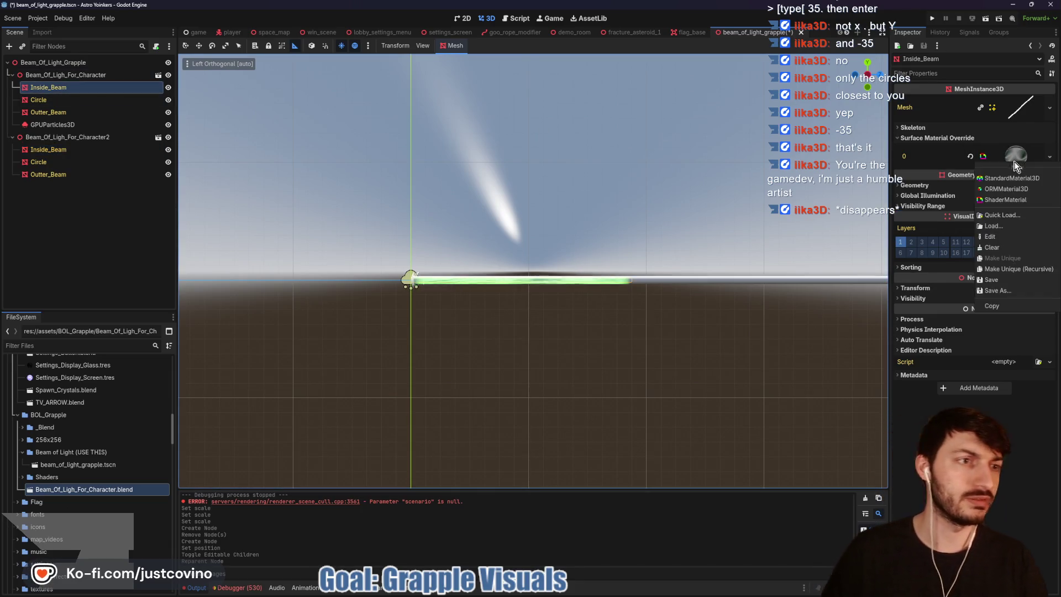
click(992, 305)
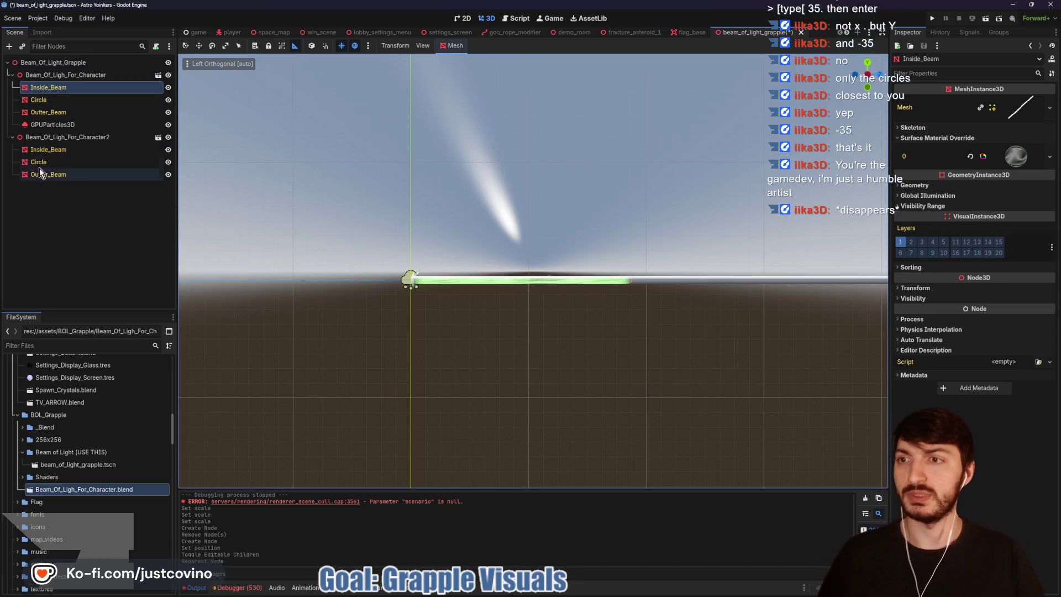
click(49, 149)
click(930, 138)
right_click(1005, 151)
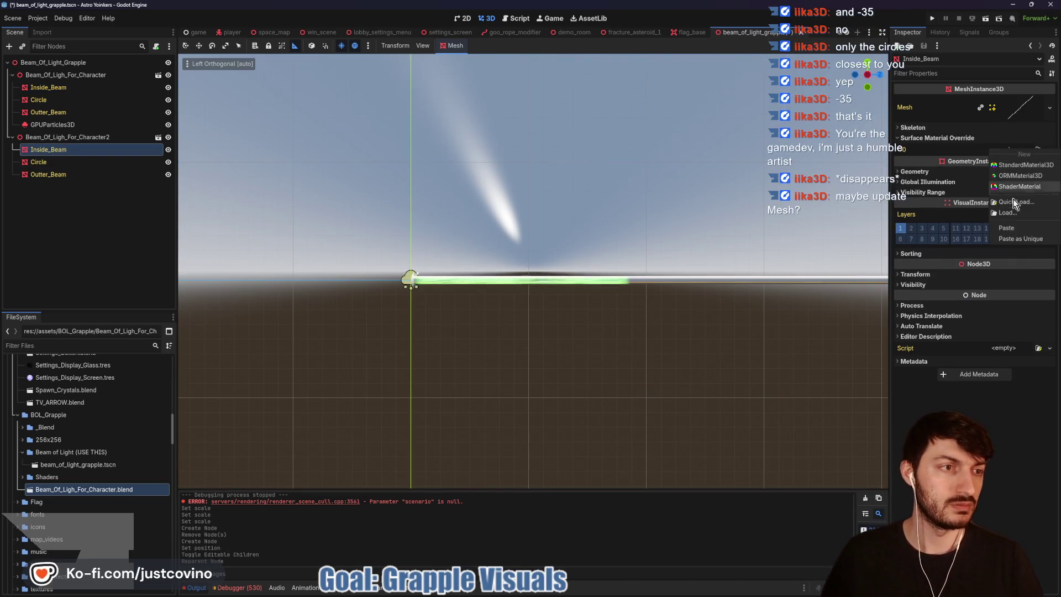
click(1016, 229)
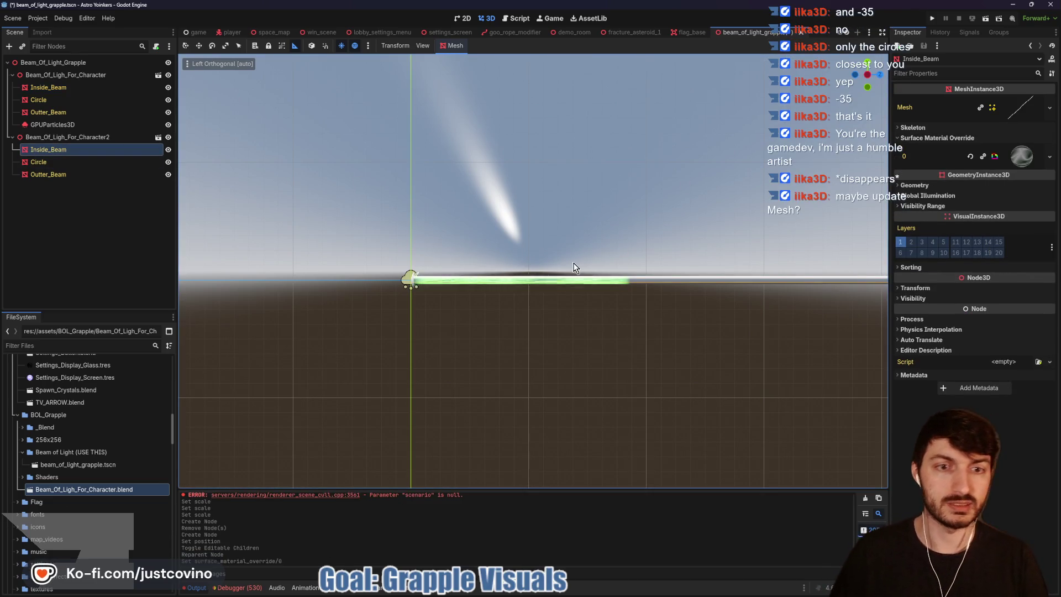
Step: Copy the old Circle material into the new Circle mesh's material override
click(56, 162)
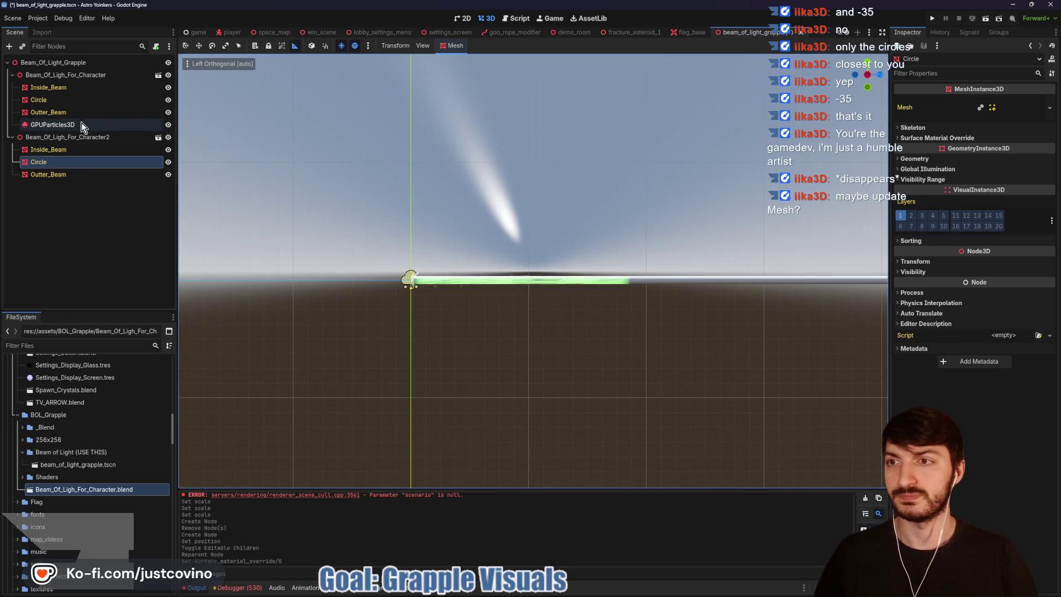
click(56, 100)
click(985, 139)
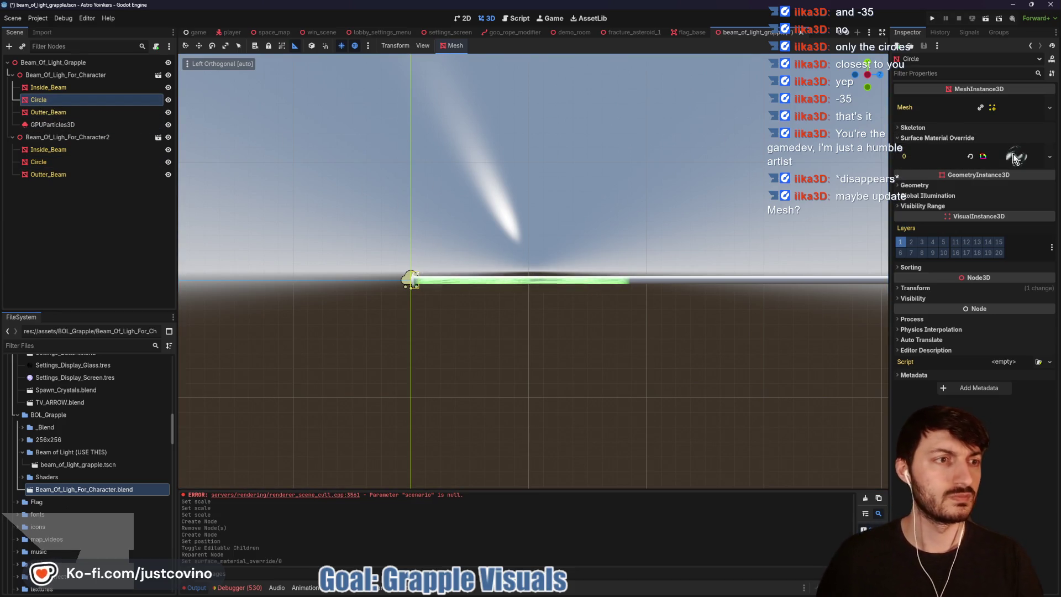
click(1050, 156)
click(995, 303)
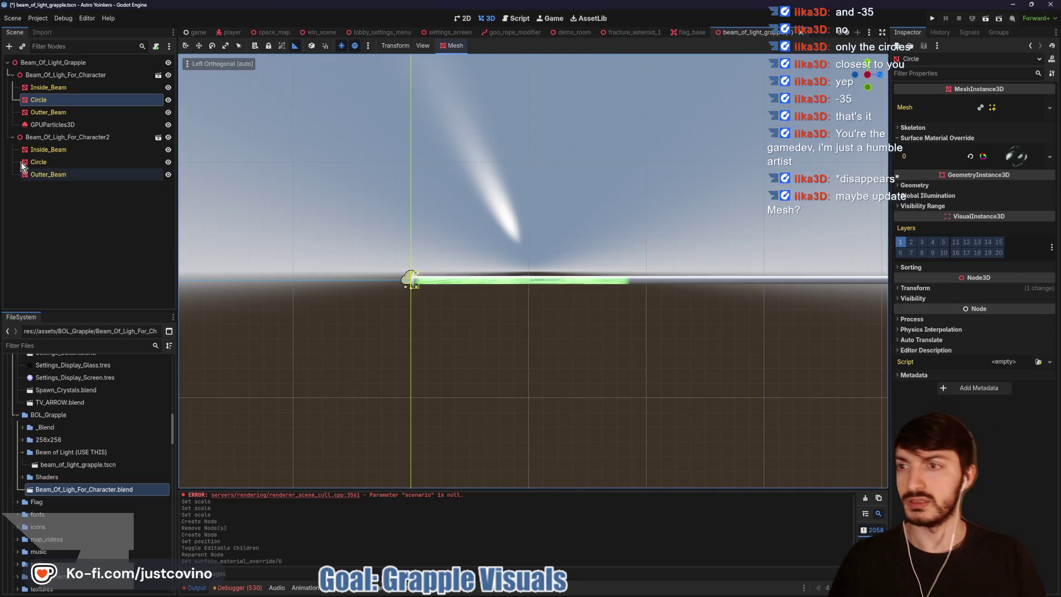
click(44, 162)
click(956, 139)
click(1004, 150)
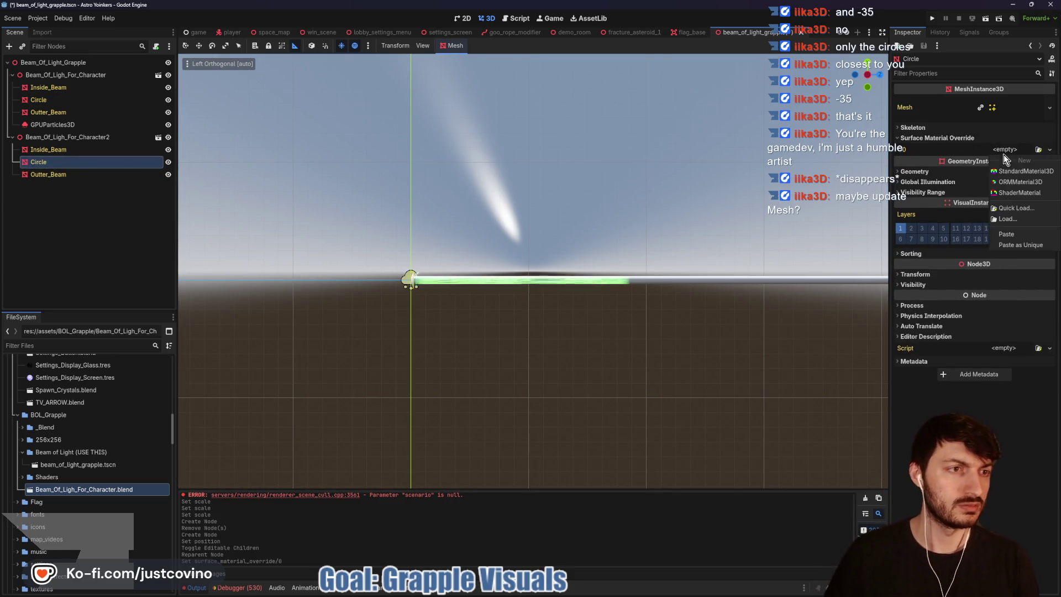
click(1019, 237)
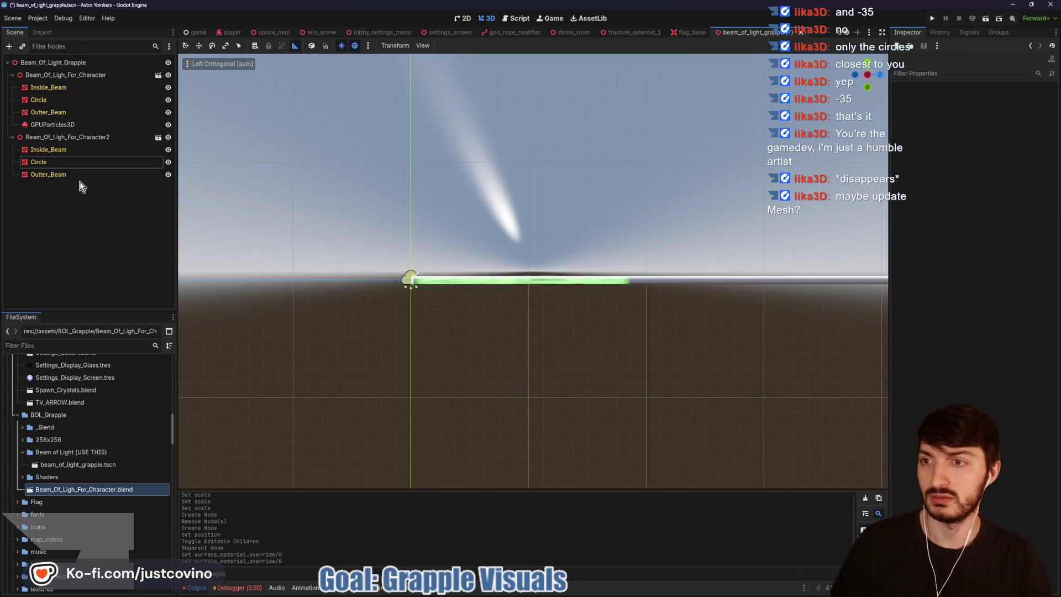
Step: Copy the old Outter_Beam material into the new Outter_Beam's material override
click(73, 113)
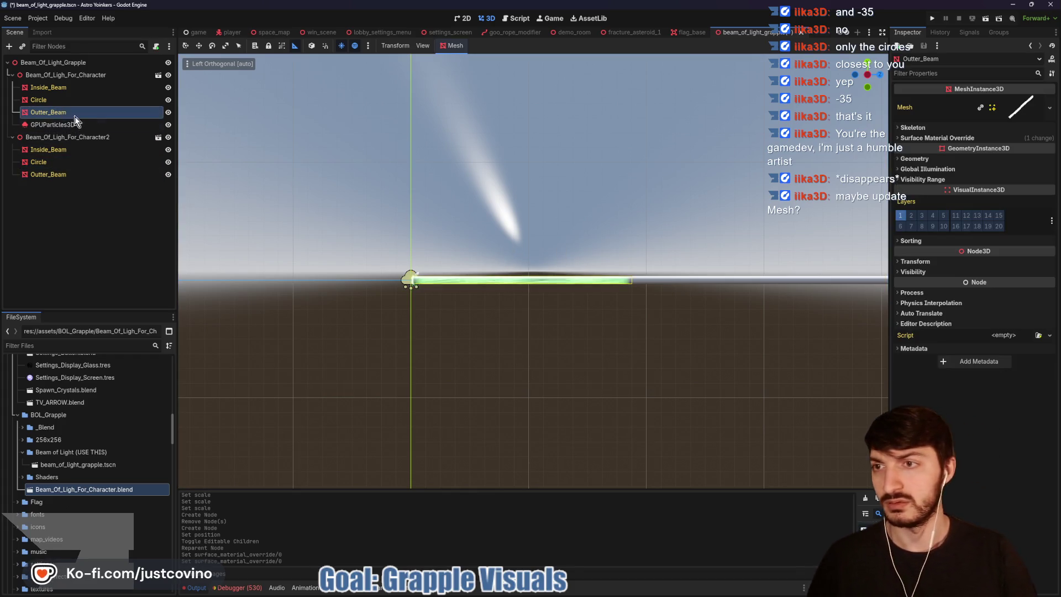
click(943, 139)
right_click(1017, 165)
click(992, 305)
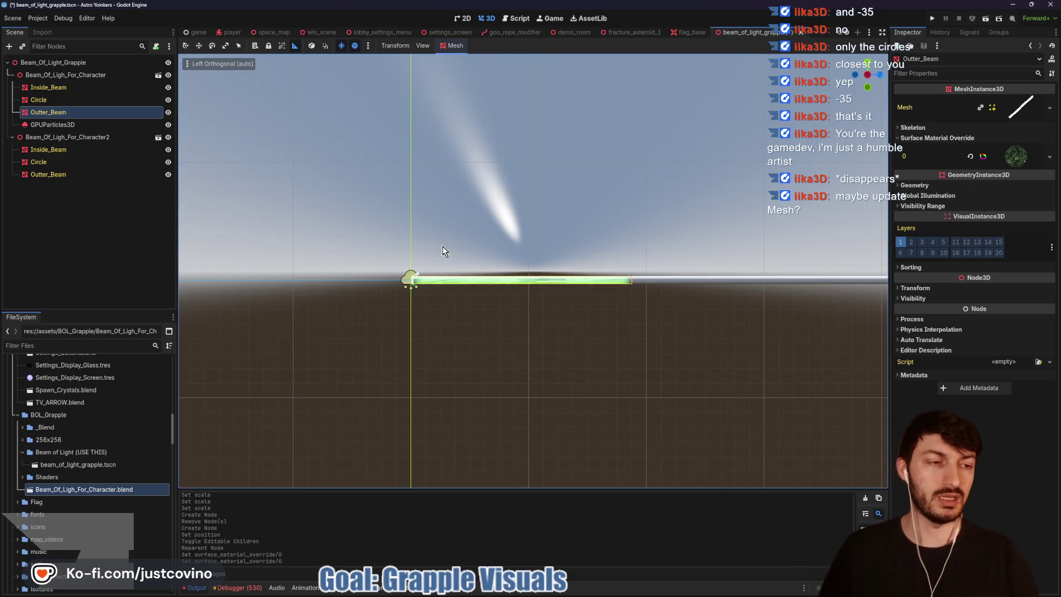
click(67, 174)
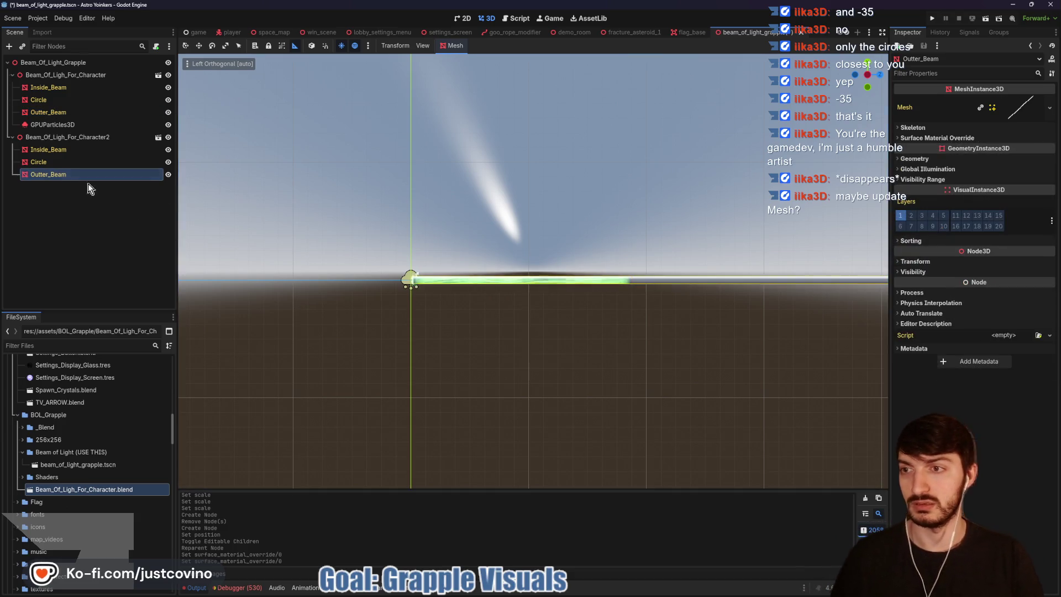
click(970, 139)
click(1012, 152)
click(1024, 231)
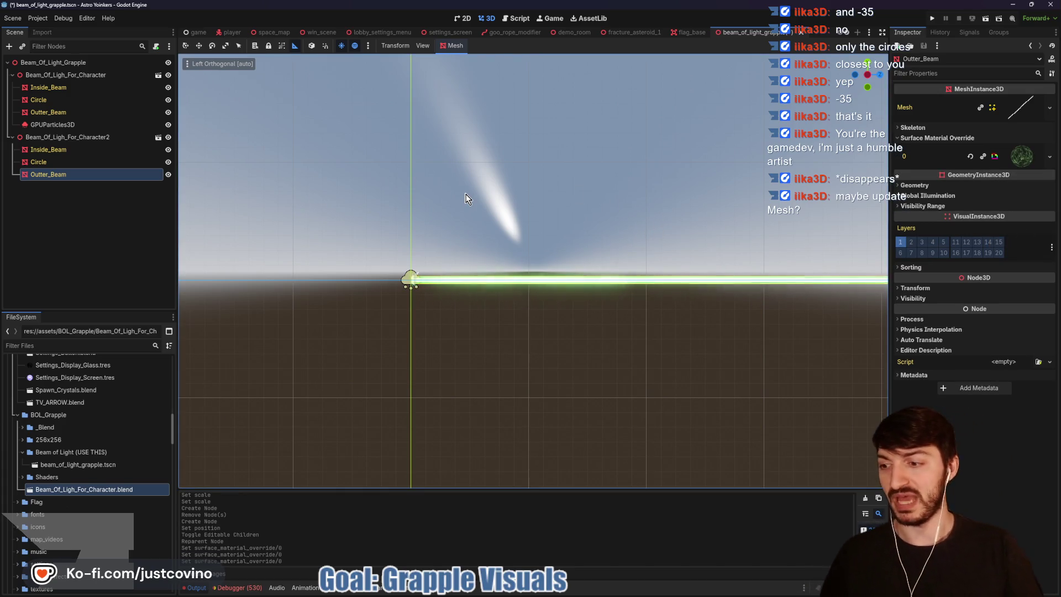
click(62, 124)
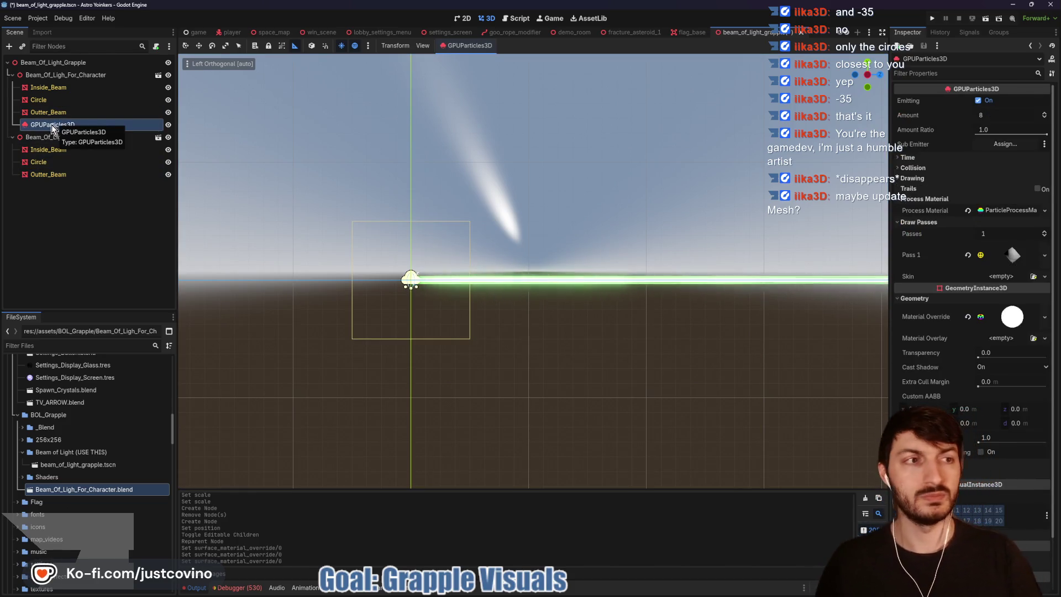
Step: Move GPUParticles3D into the new beam and delete the old Beam_Of_Ligh_For_Character node
mouse_move(51, 124)
mouse_down()
mouse_move(47, 175)
mouse_move(38, 138)
mouse_up()
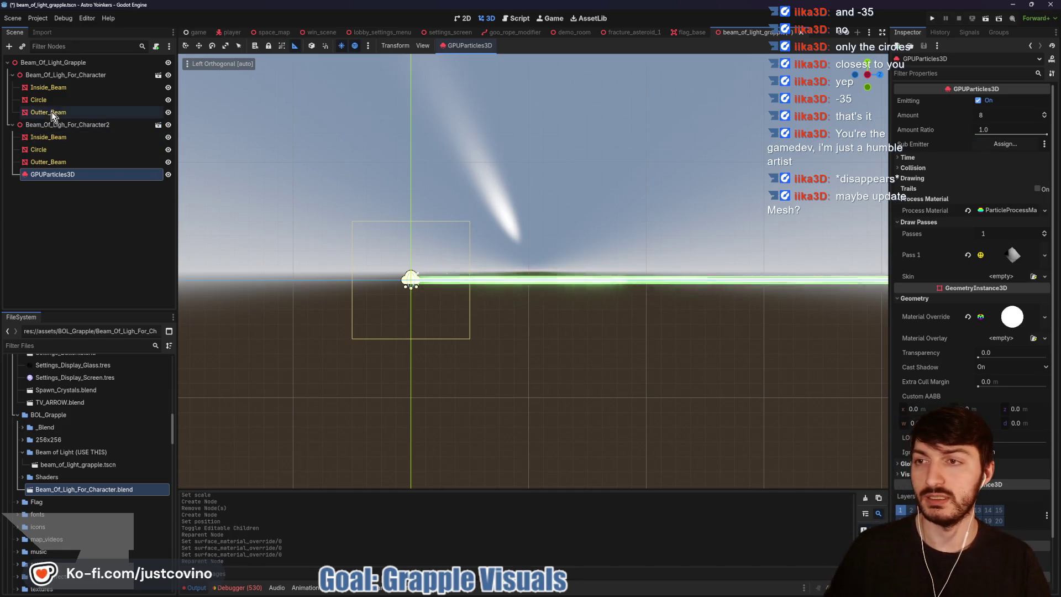
click(45, 76)
key(Delete)
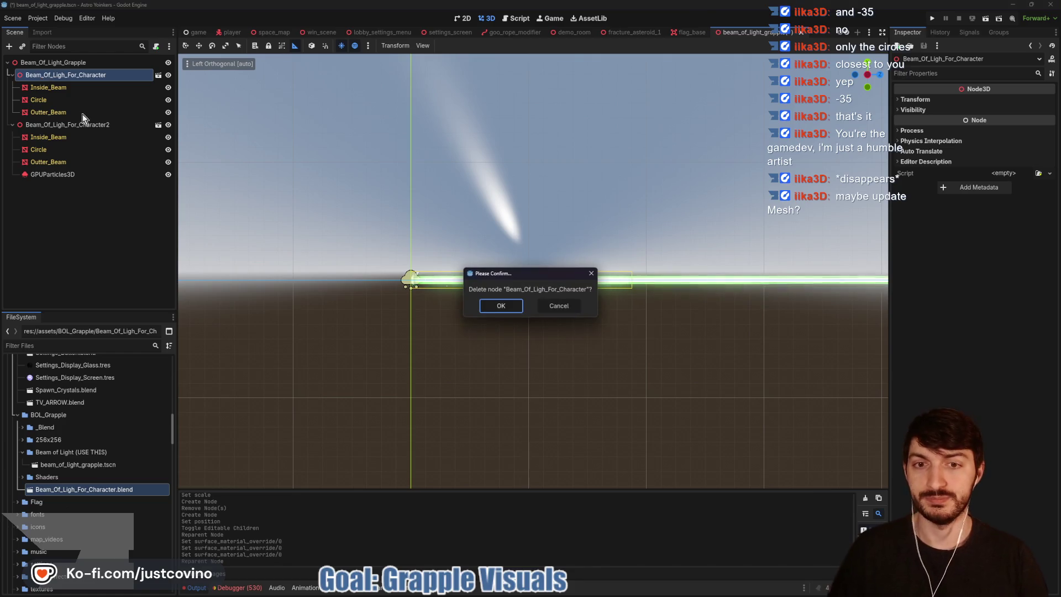
click(499, 305)
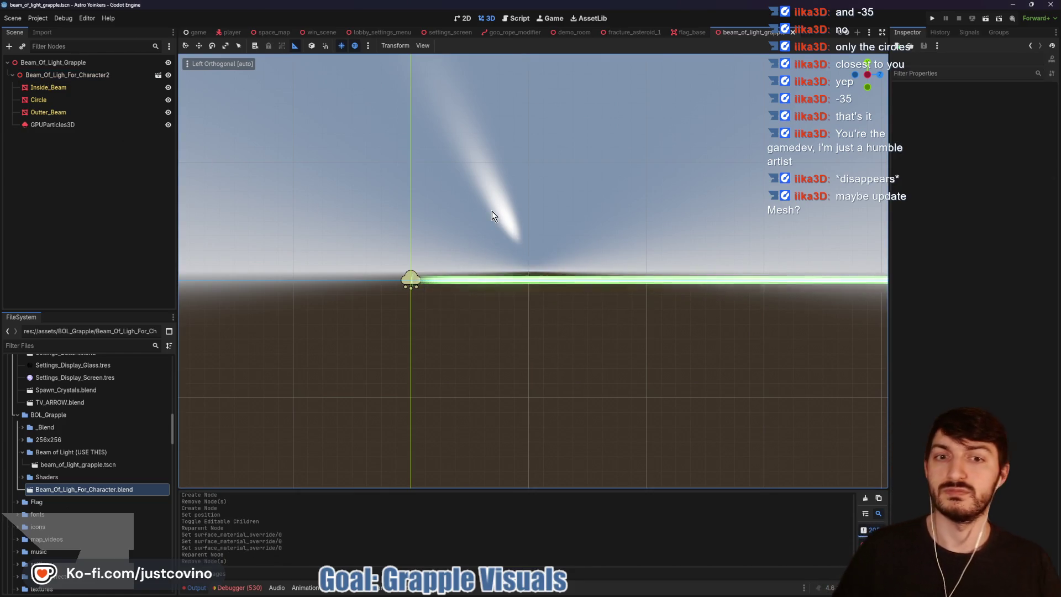
Step: Check the new beam's particles in perspective, then switch to the goo_rope_modifier scene
click(99, 126)
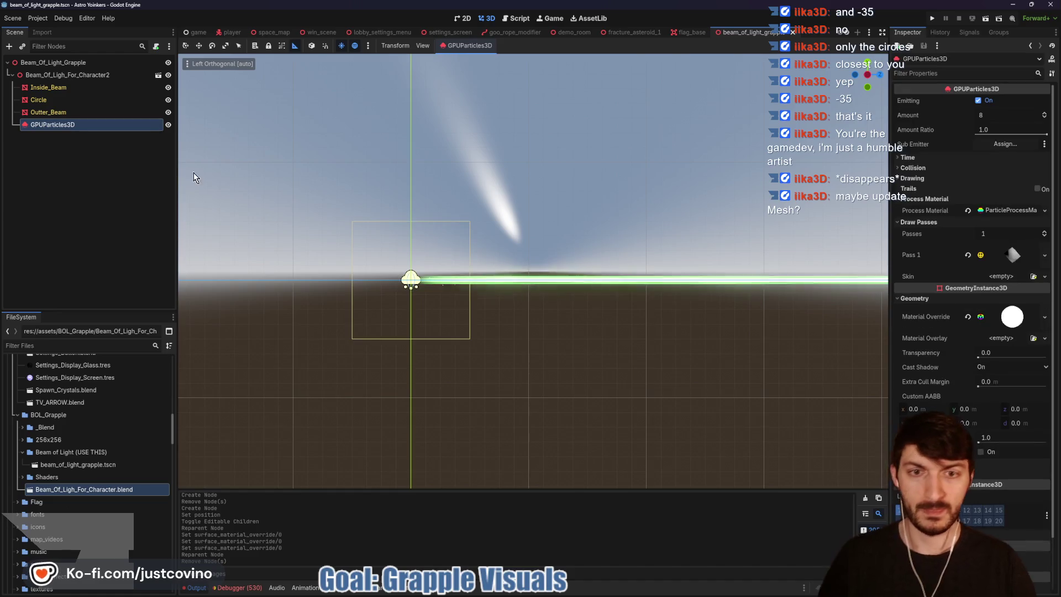
scroll(539, 293, up, 3)
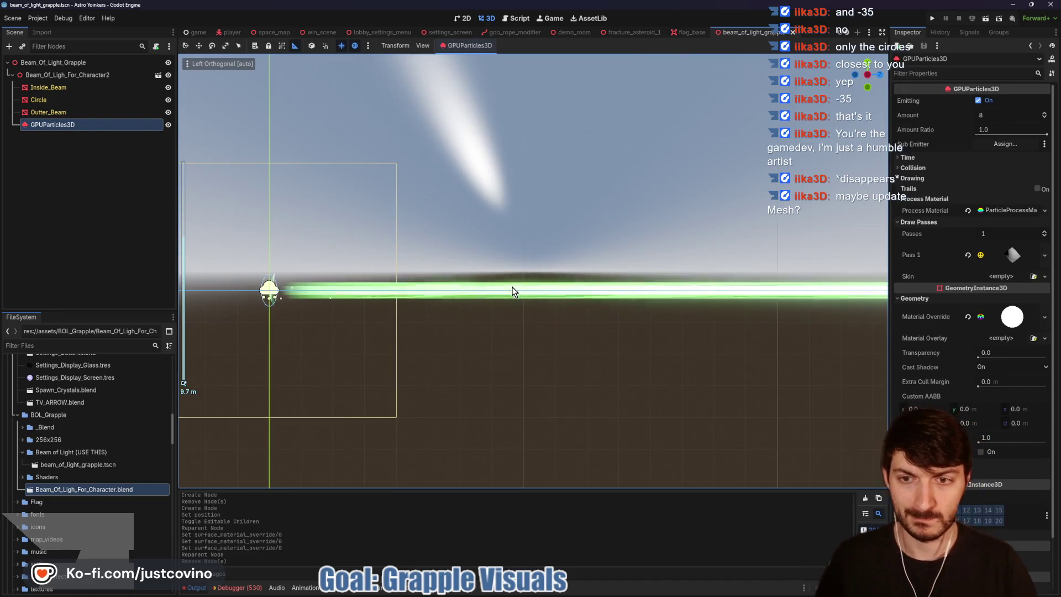
mouse_move(535, 315)
mouse_down()
mouse_move(543, 349)
mouse_move(556, 335)
mouse_move(679, 313)
mouse_move(284, 320)
mouse_move(435, 308)
mouse_move(427, 296)
mouse_up()
scroll(555, 326, down, 3)
scroll(299, 314, down, 3)
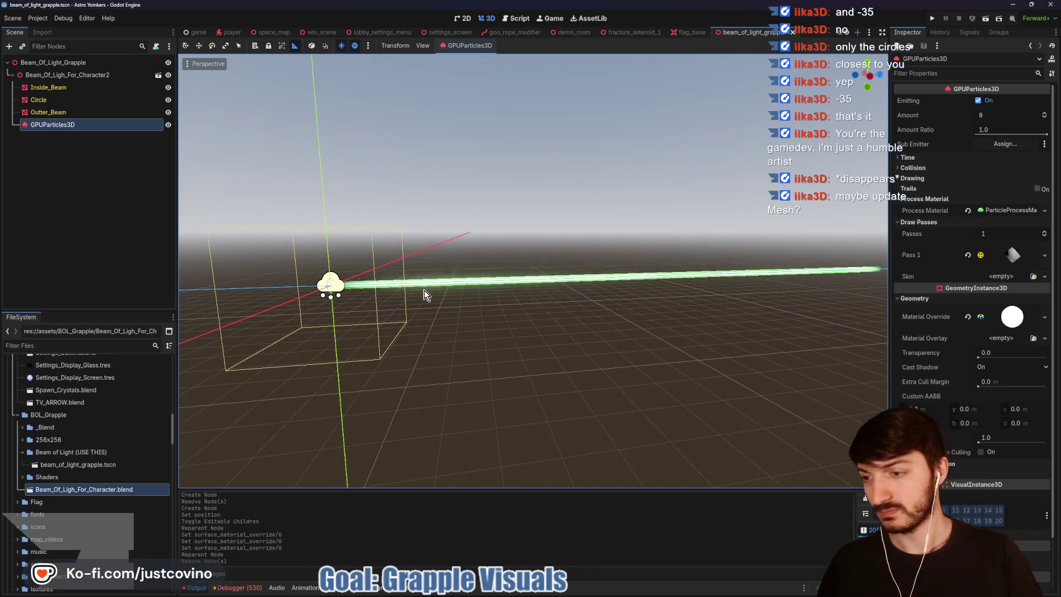
click(502, 33)
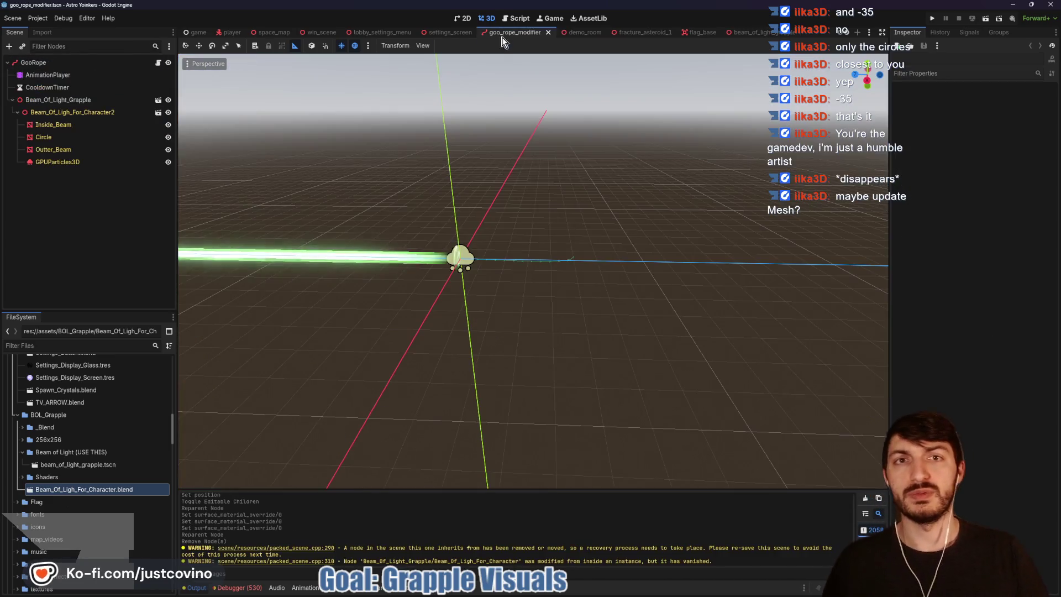
Step: Save the goo_rope_modifier scene with the new beam in place
scroll(542, 217, down, 5)
drag(547, 225, 400, 308)
scroll(534, 230, up, 8)
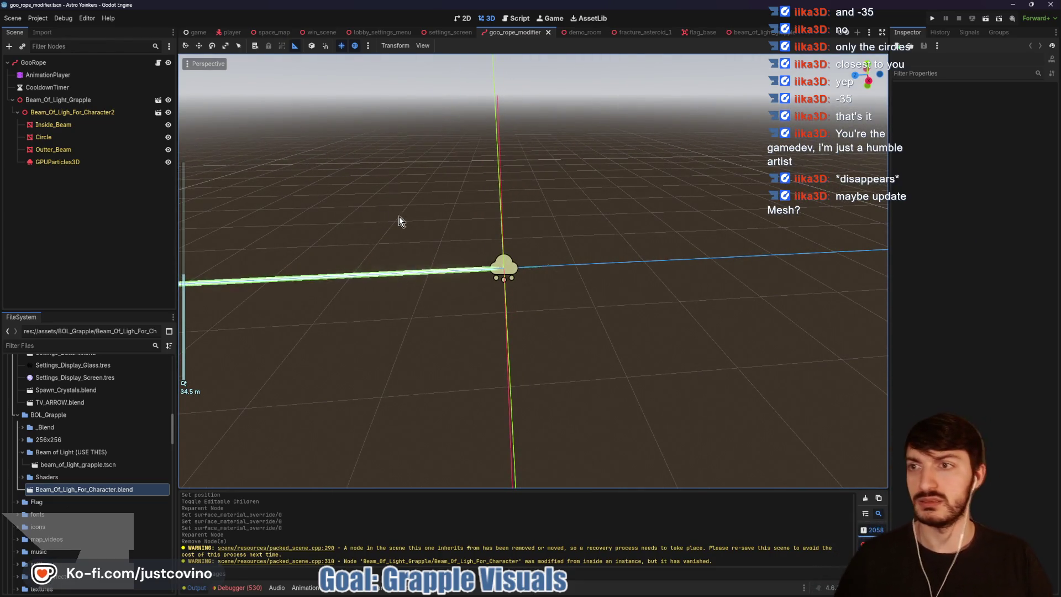
key(ctrl+s)
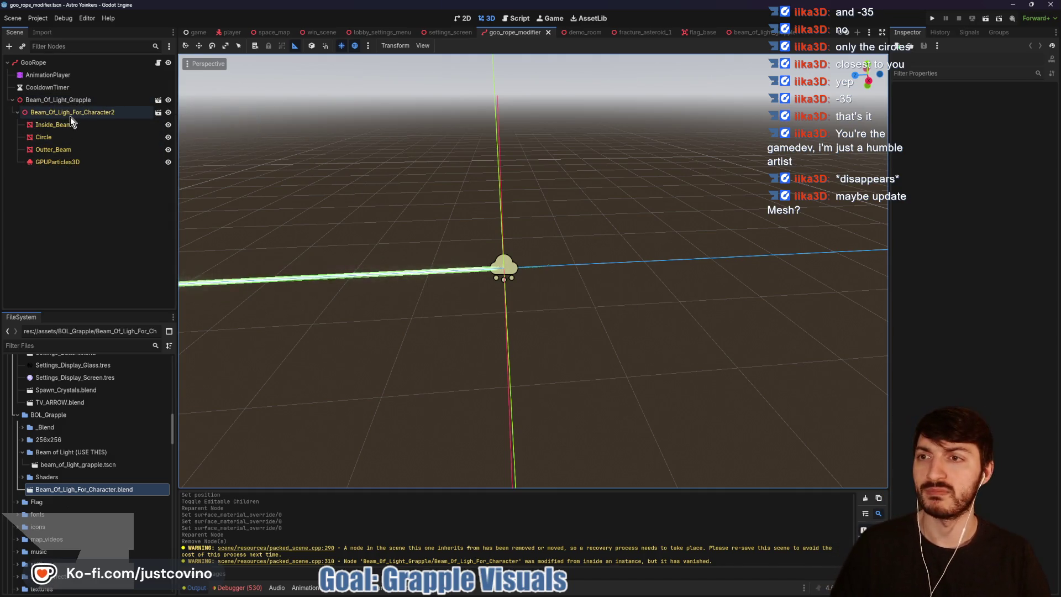
click(74, 158)
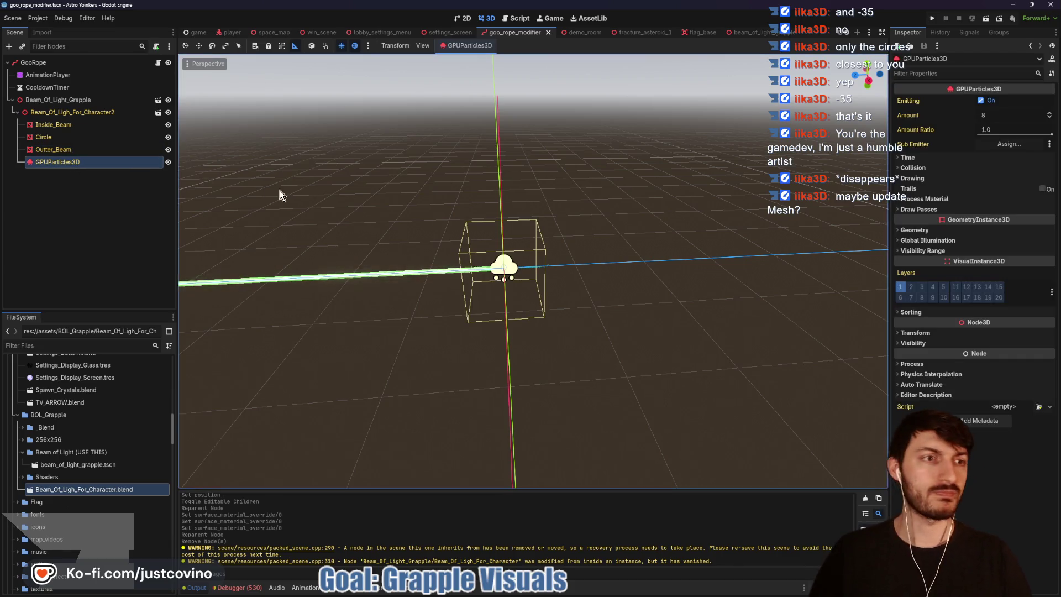
key(ctrl+s)
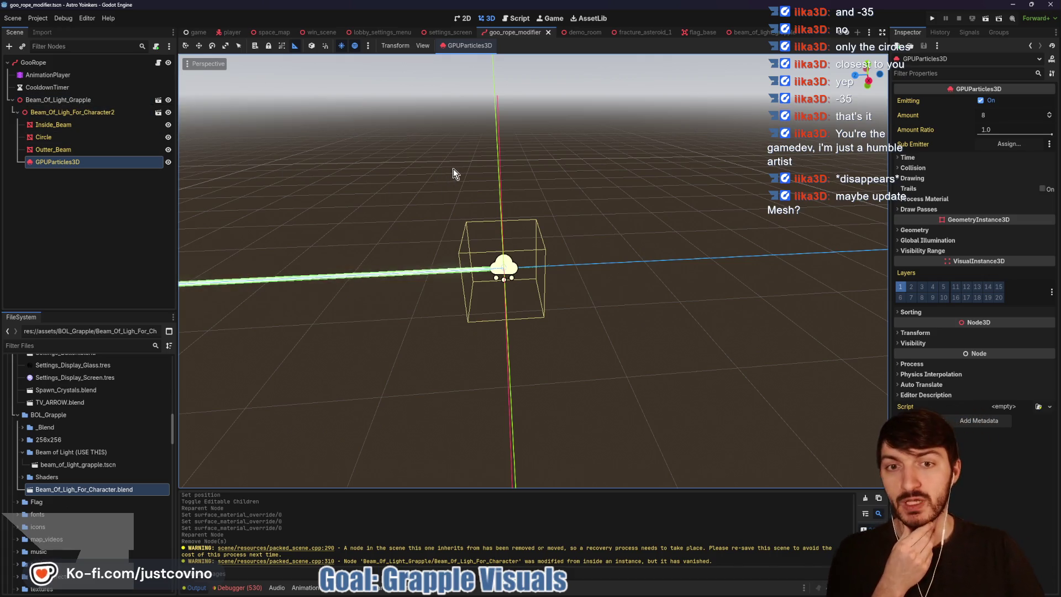
Step: Nudge Beam_Of_Light_Grapple's z scale up to about 1.025 and focus the view on it
scroll(538, 215, up, 6)
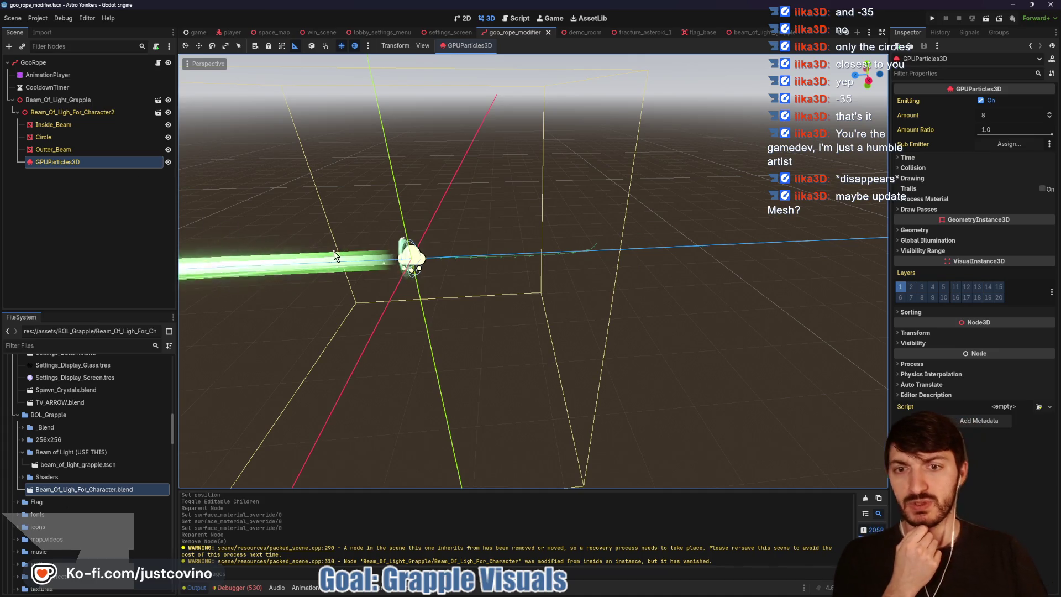
click(73, 100)
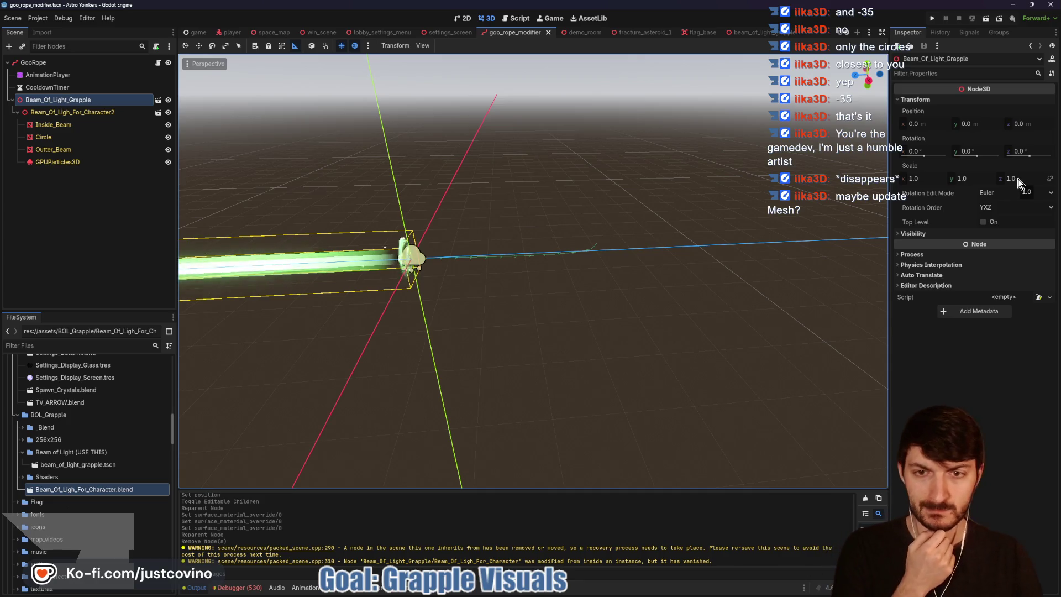
drag(1018, 179, 1021, 178)
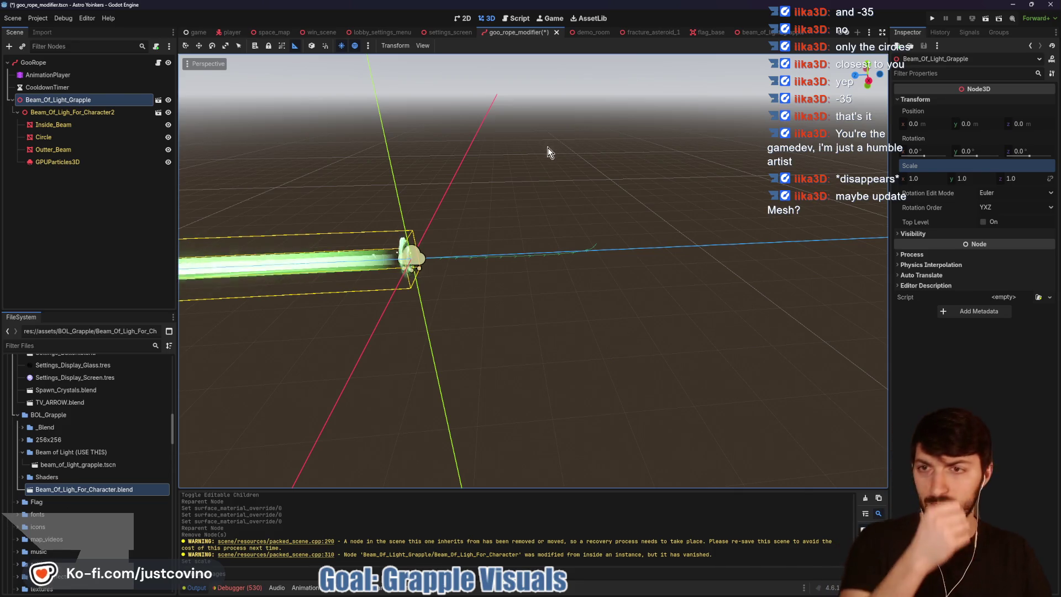
key(f)
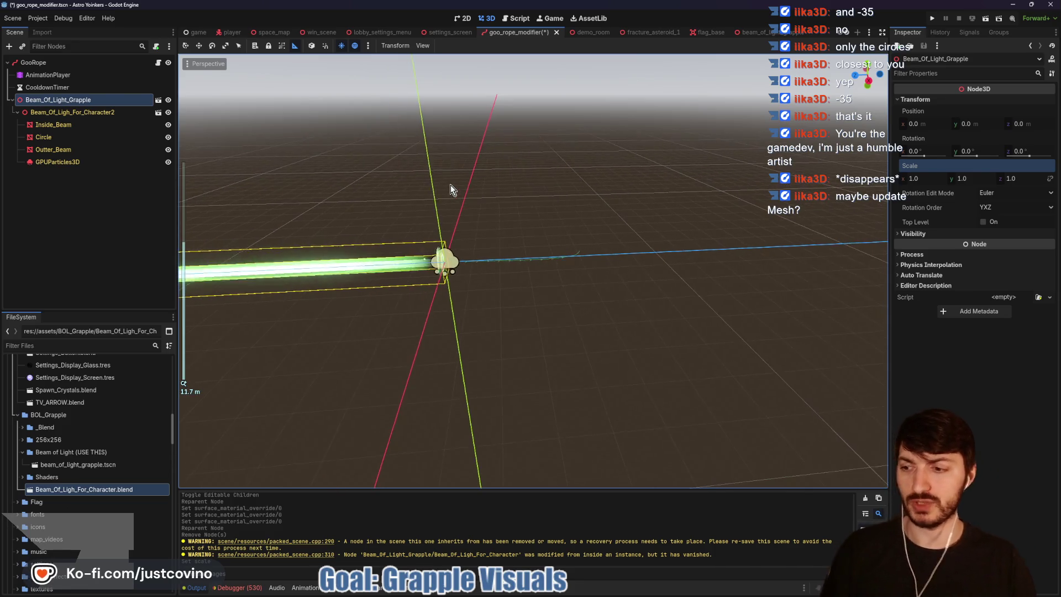
drag(450, 206, 507, 199)
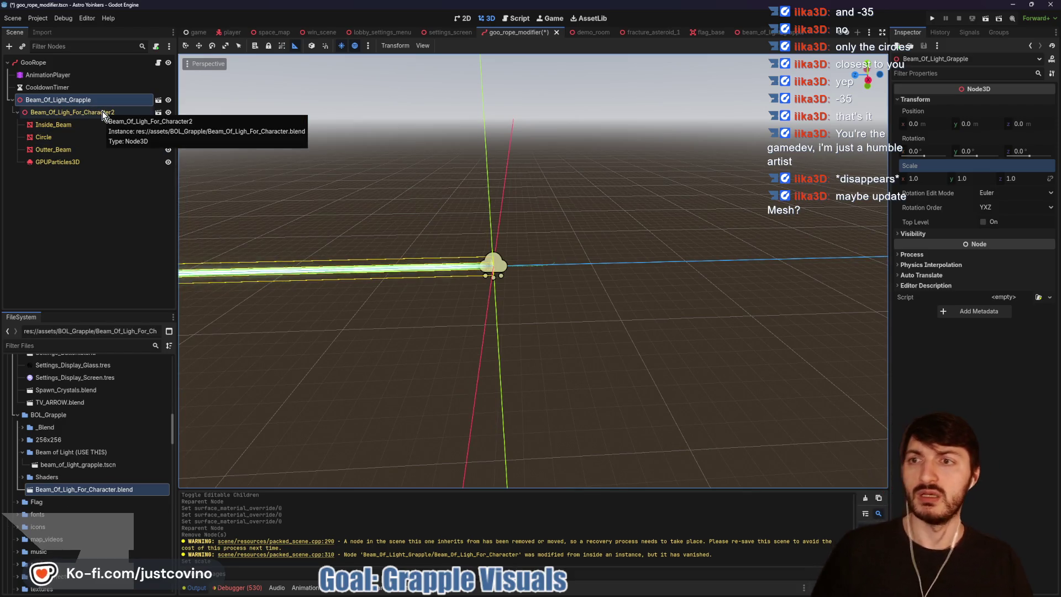
Step: Open the goo_rope.gd script, then run the demo_room scene
click(159, 63)
click(480, 244)
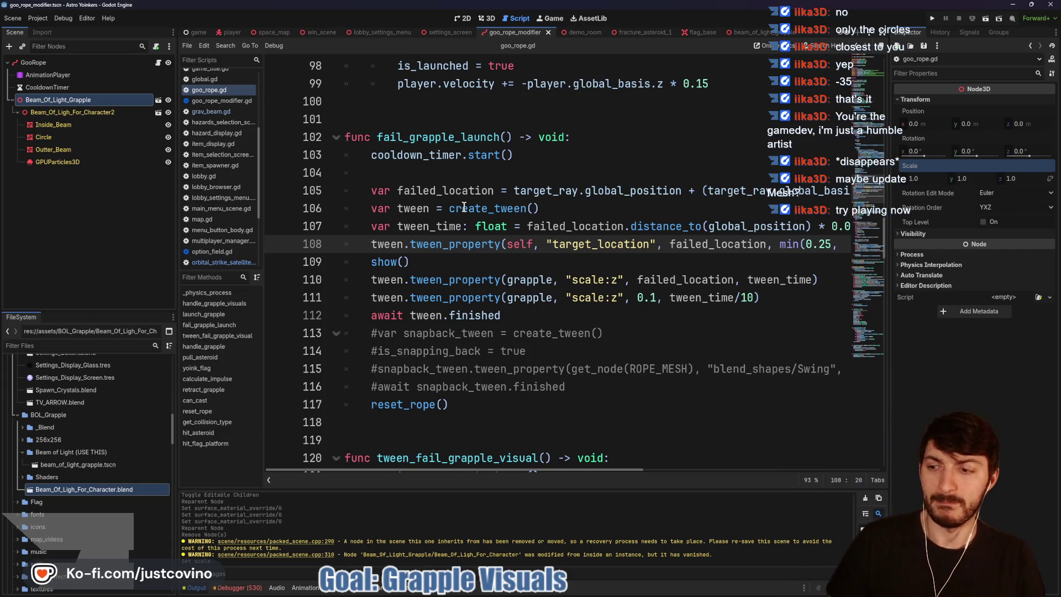
click(575, 32)
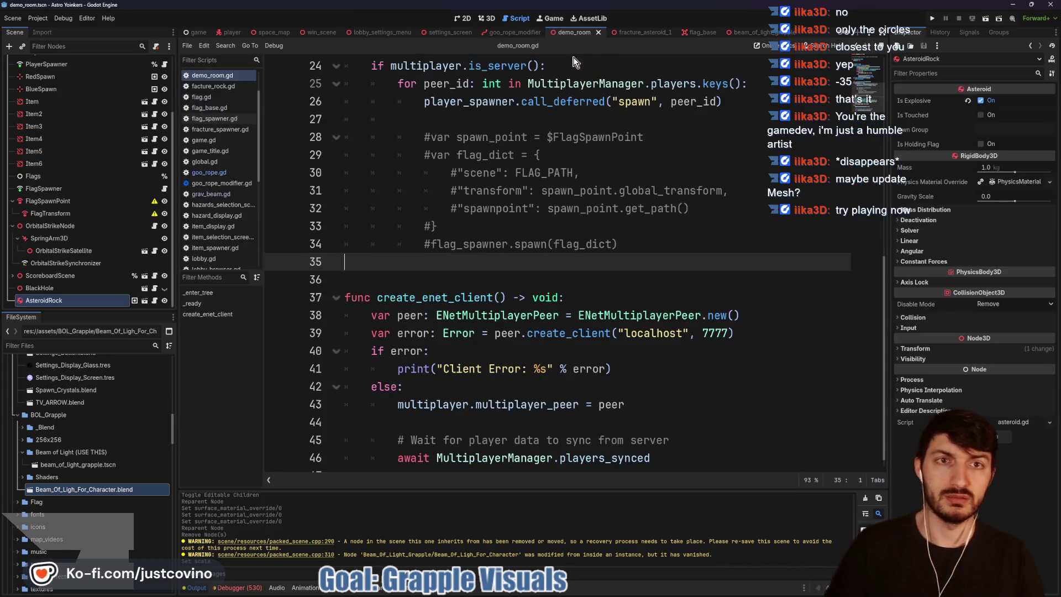
click(934, 18)
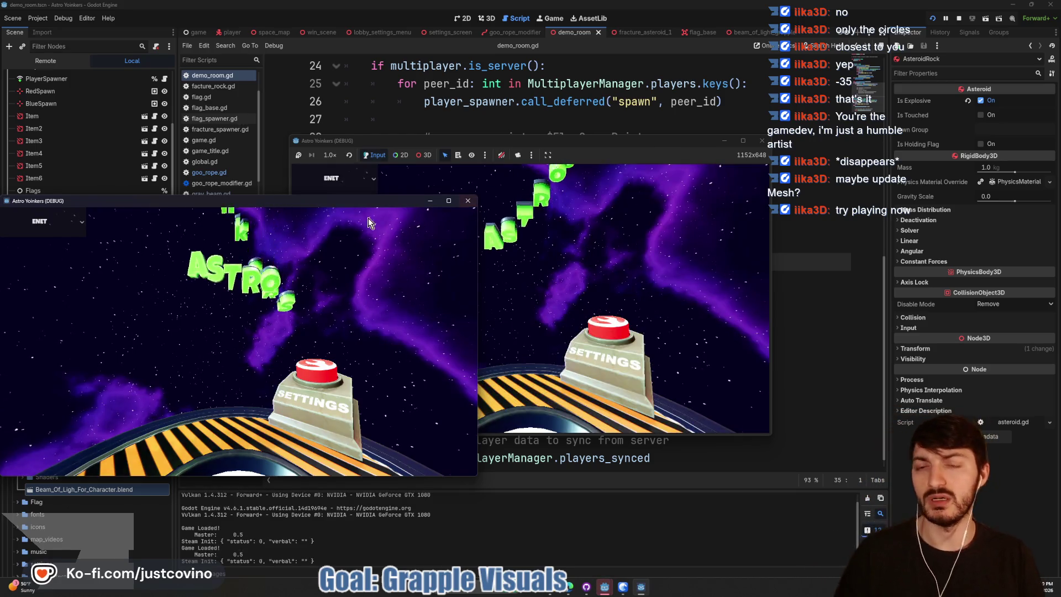
Step: Host a lobby in one game window, join from the other, ready up and start
mouse_move(662, 139)
mouse_down()
mouse_move(407, 136)
mouse_move(346, 166)
mouse_up()
click(105, 248)
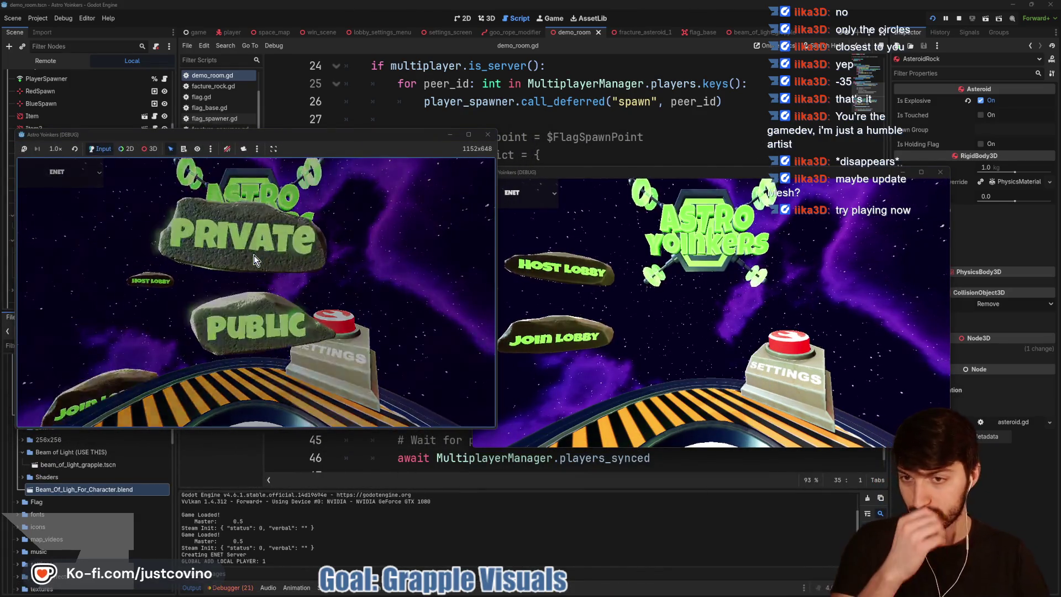
click(255, 323)
click(549, 325)
drag(629, 170, 665, 141)
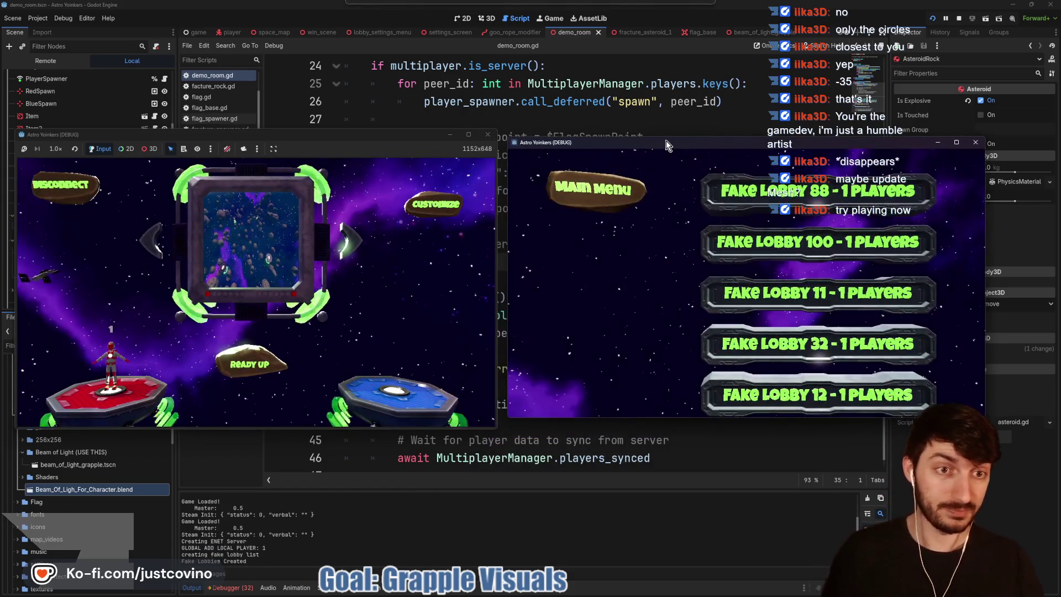
click(695, 186)
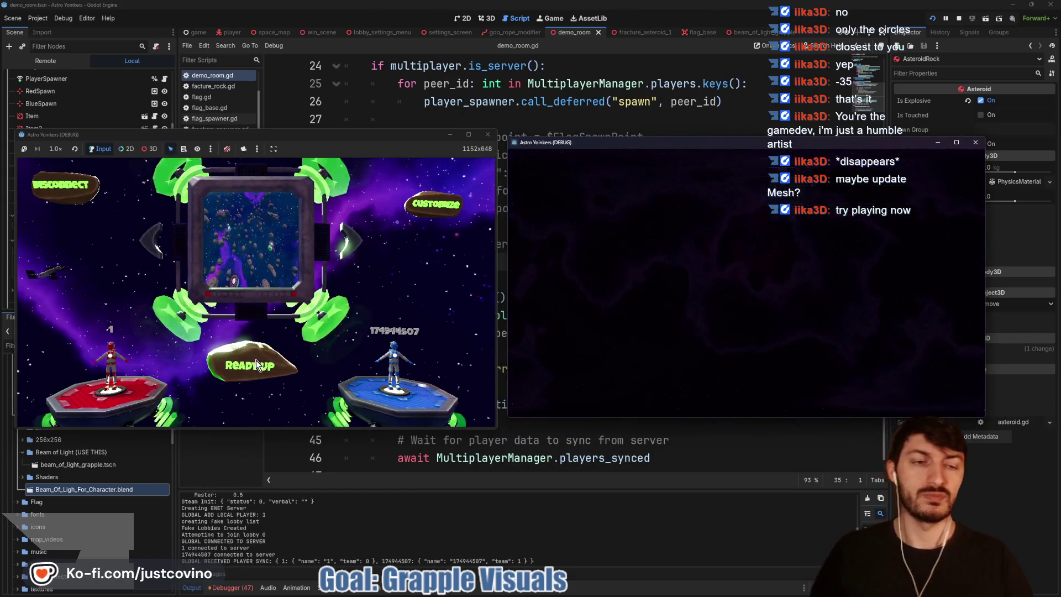
click(731, 347)
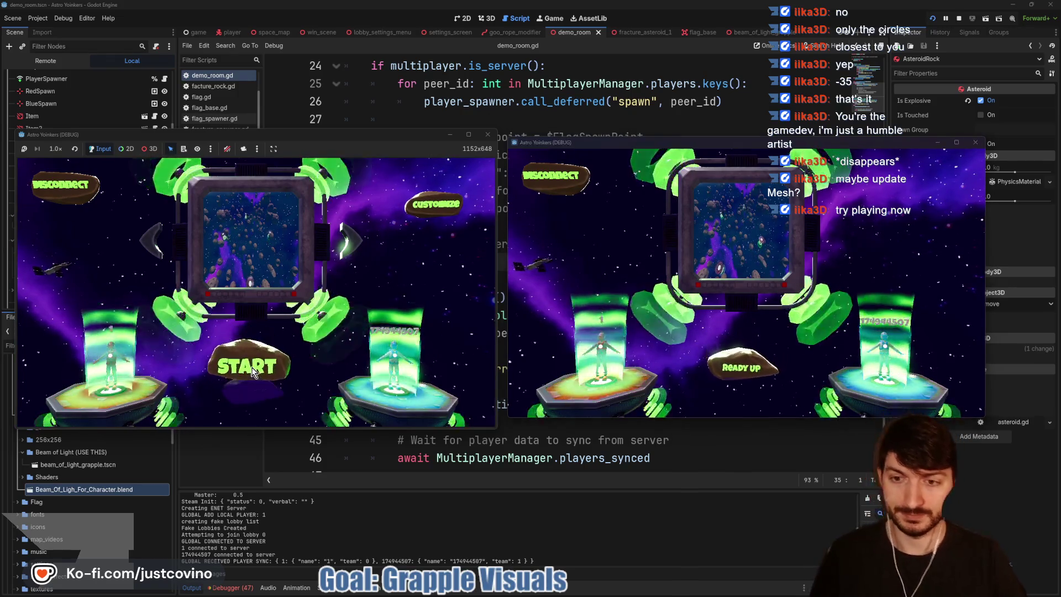
click(253, 367)
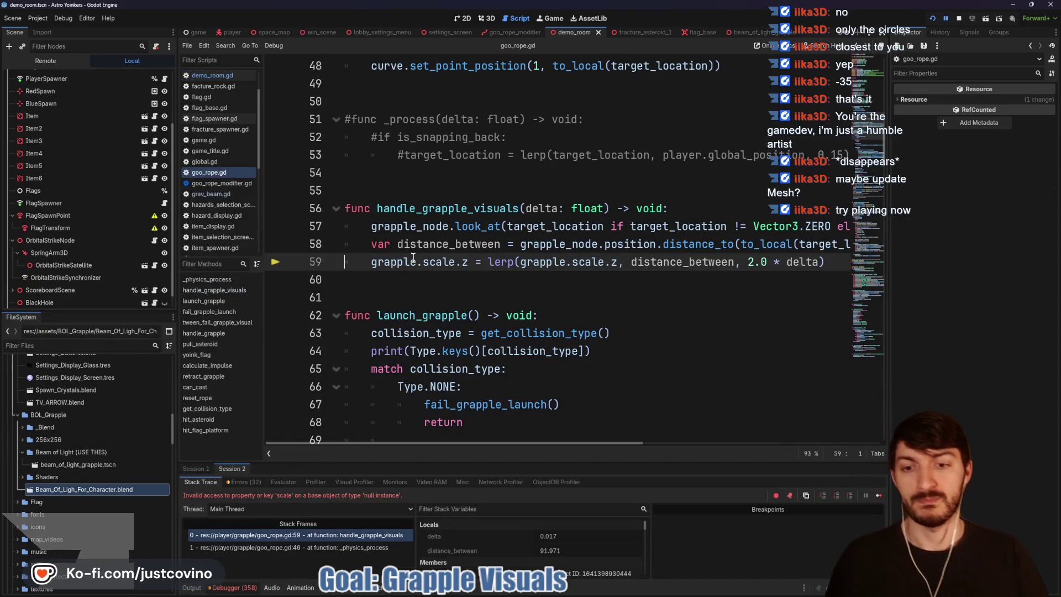
Step: Stop the crashed game and return to the goo_rope_modifier script view
click(958, 19)
scroll(548, 119, up, 10)
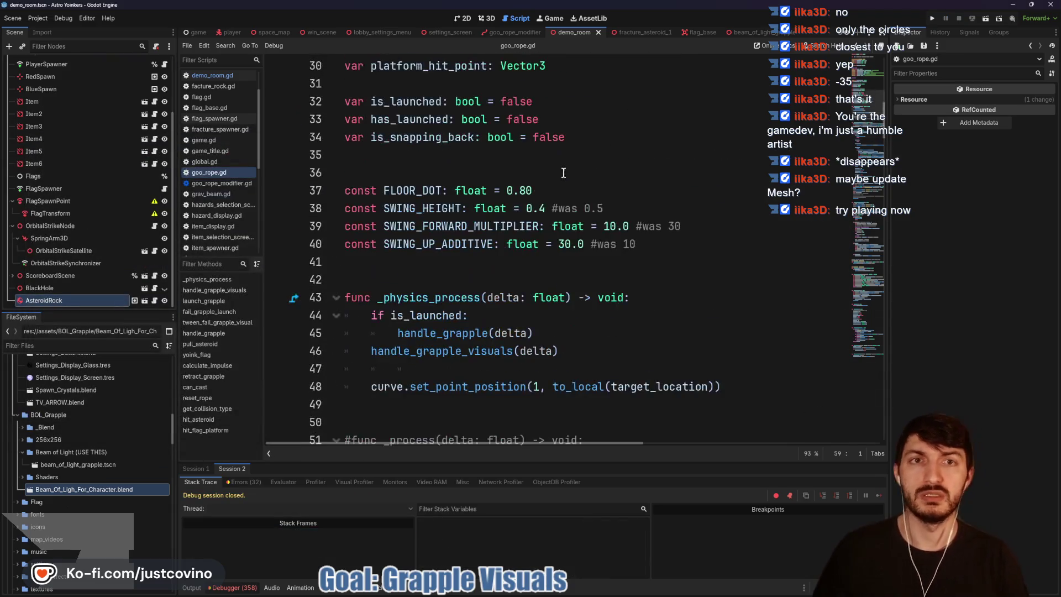
click(498, 33)
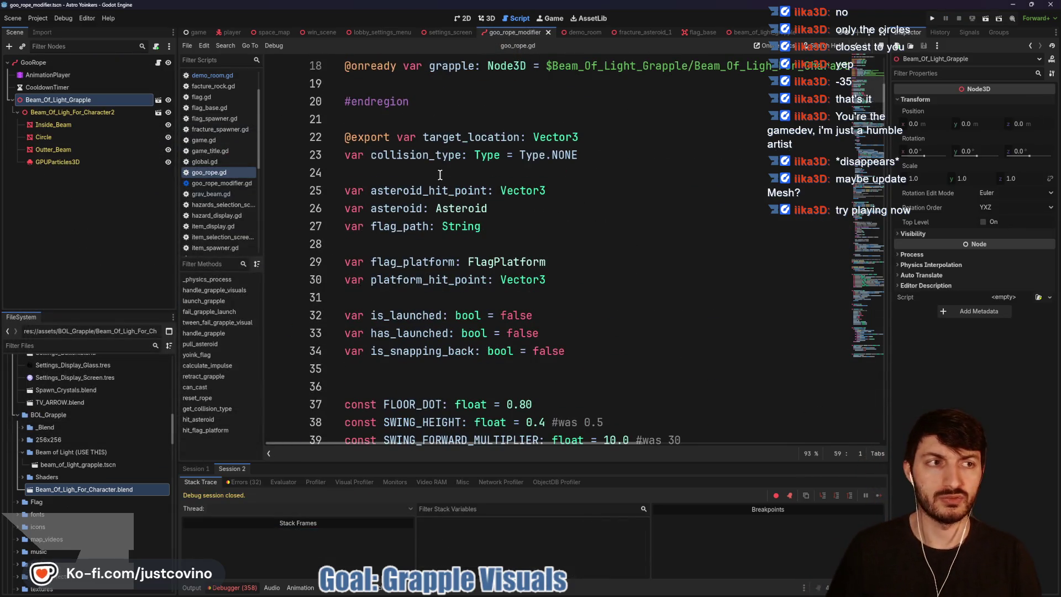
scroll(420, 171, up, 5)
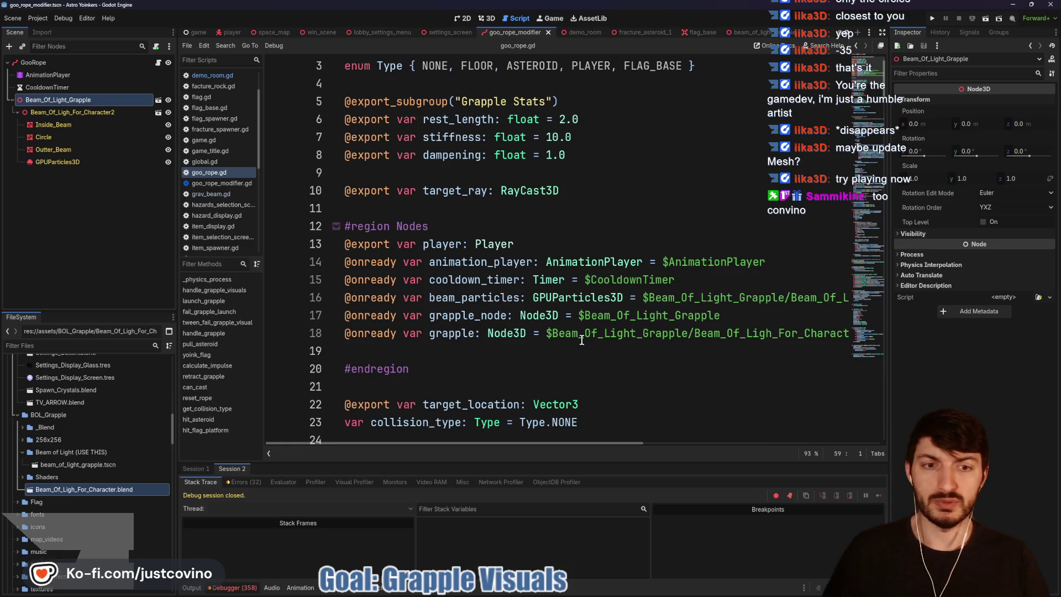
scroll(618, 337, right, 5)
Step: Append 2 to the grapple and particles node paths on lines 18 and 16
click(737, 335)
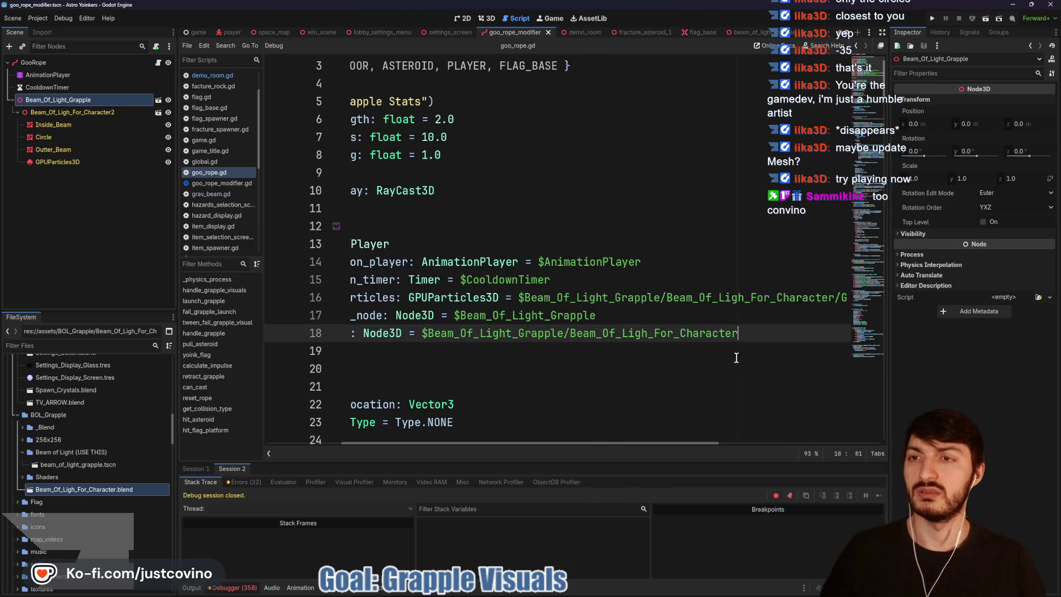
text(2)
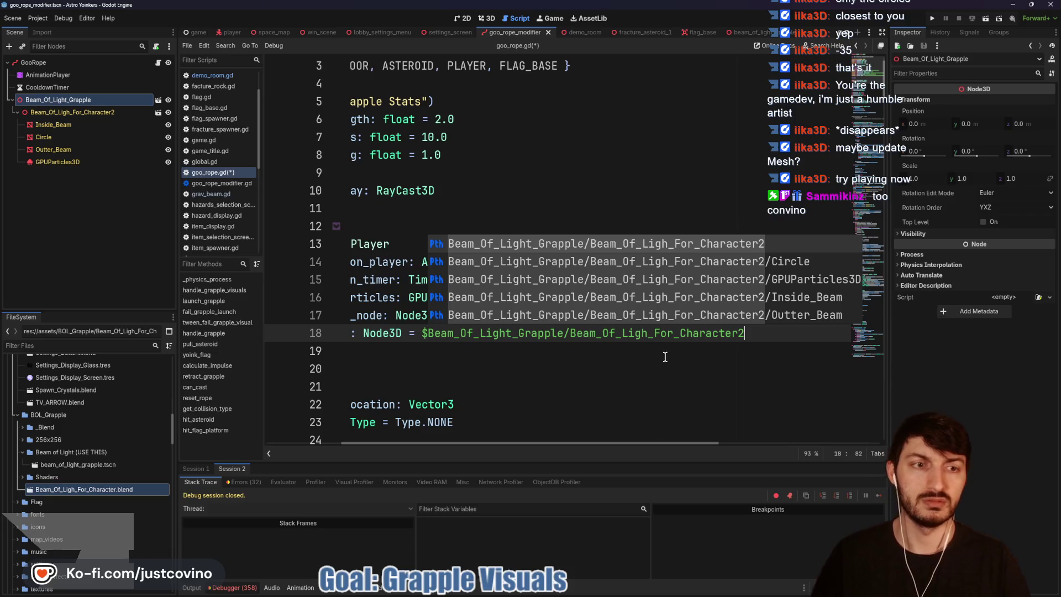
click(666, 357)
scroll(697, 337, right, 10)
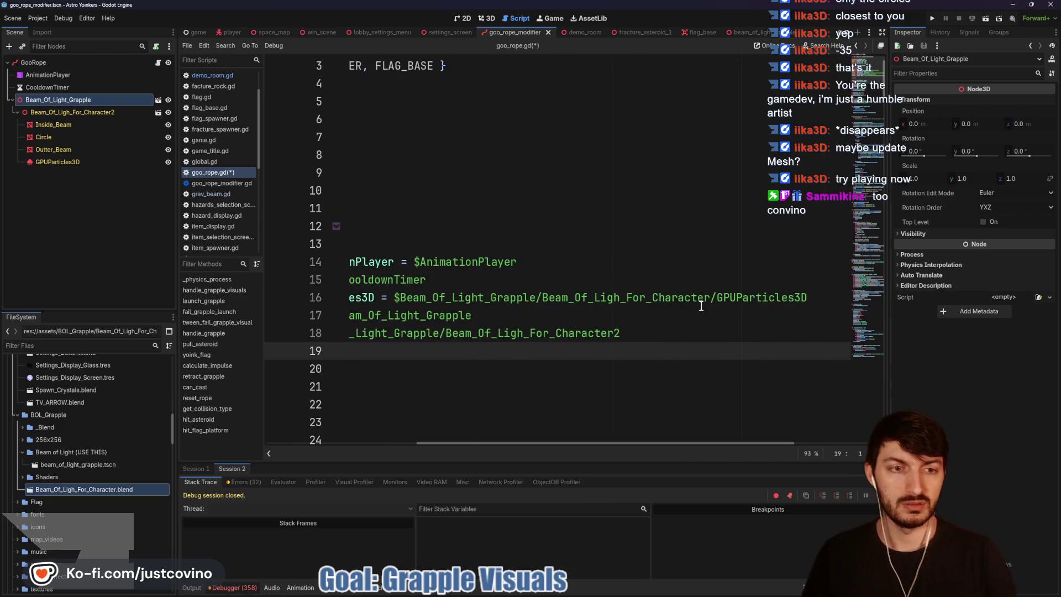
click(710, 299)
text(2)
click(595, 282)
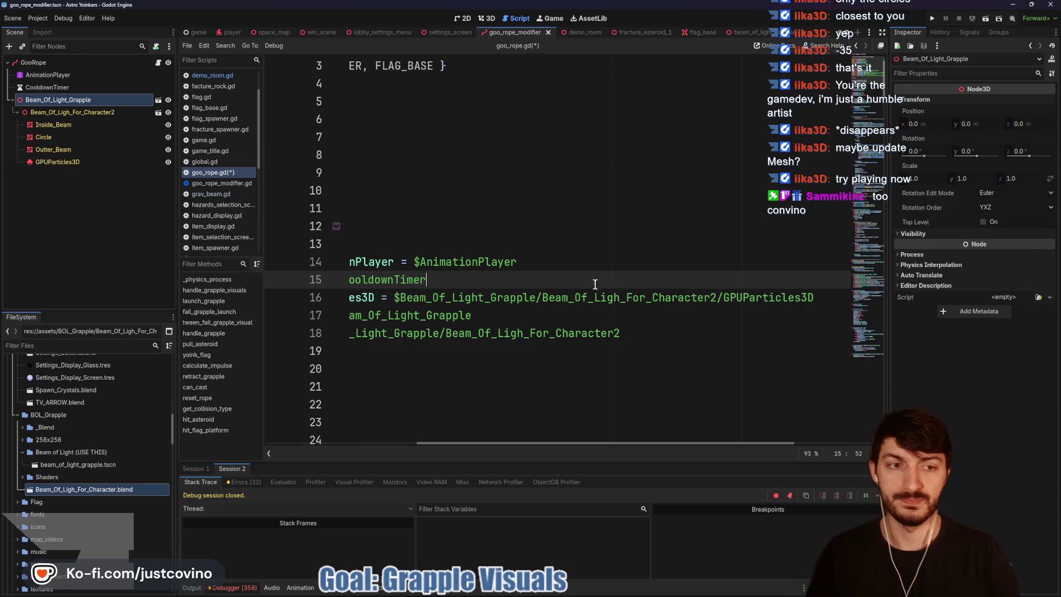
Step: Save goo_rope.gd and relaunch the game
scroll(595, 309, left, 5)
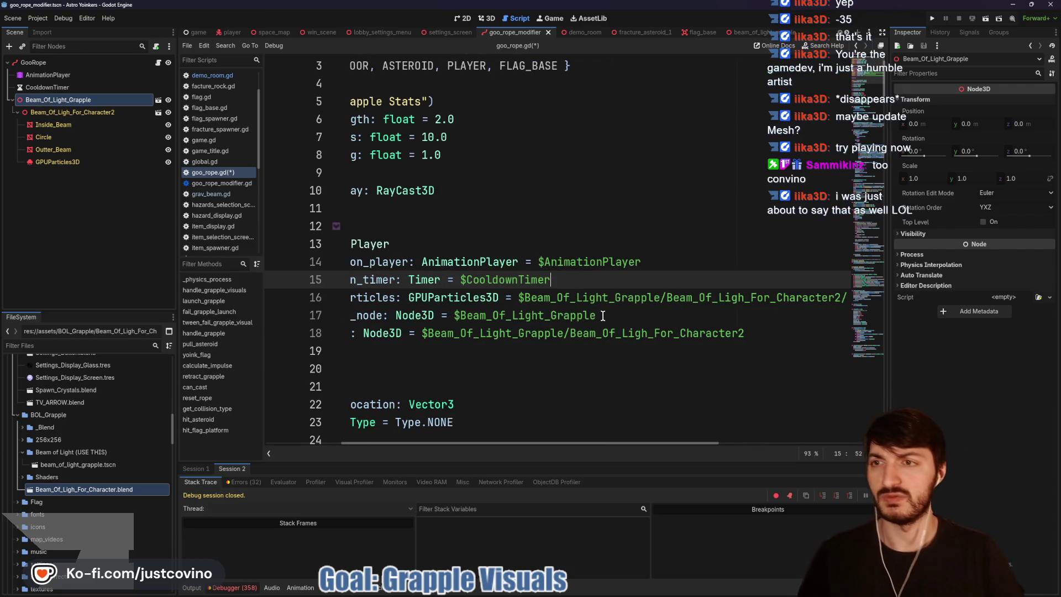
click(603, 315)
key(ctrl+s)
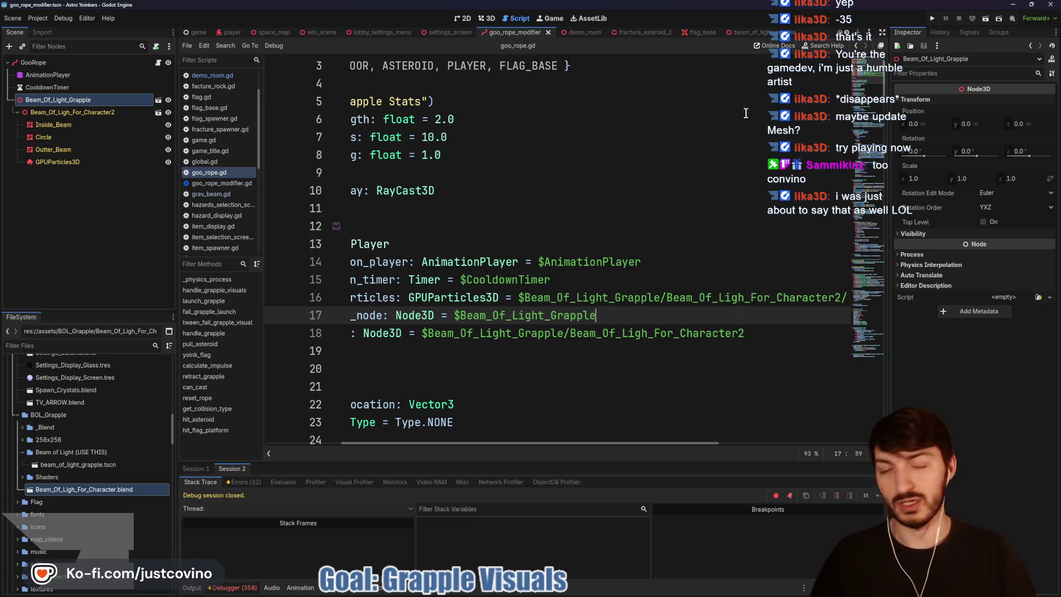
click(929, 18)
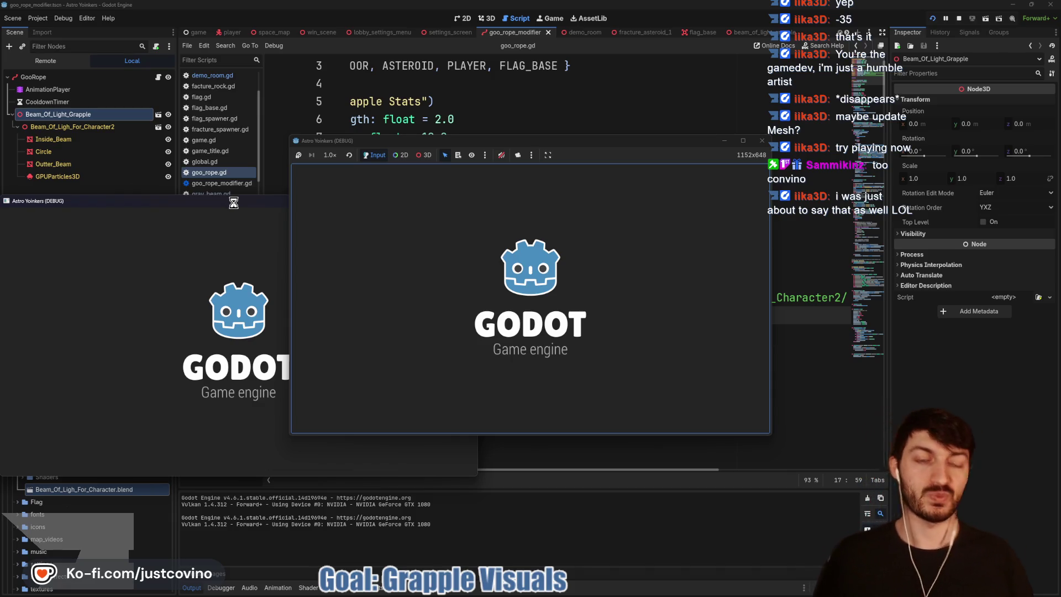
Step: Arrange both game windows side by side, host and join a lobby, ready up and start
mouse_move(233, 204)
mouse_down()
mouse_move(369, 218)
mouse_move(613, 159)
mouse_move(347, 168)
mouse_up()
drag(595, 184, 675, 172)
click(127, 279)
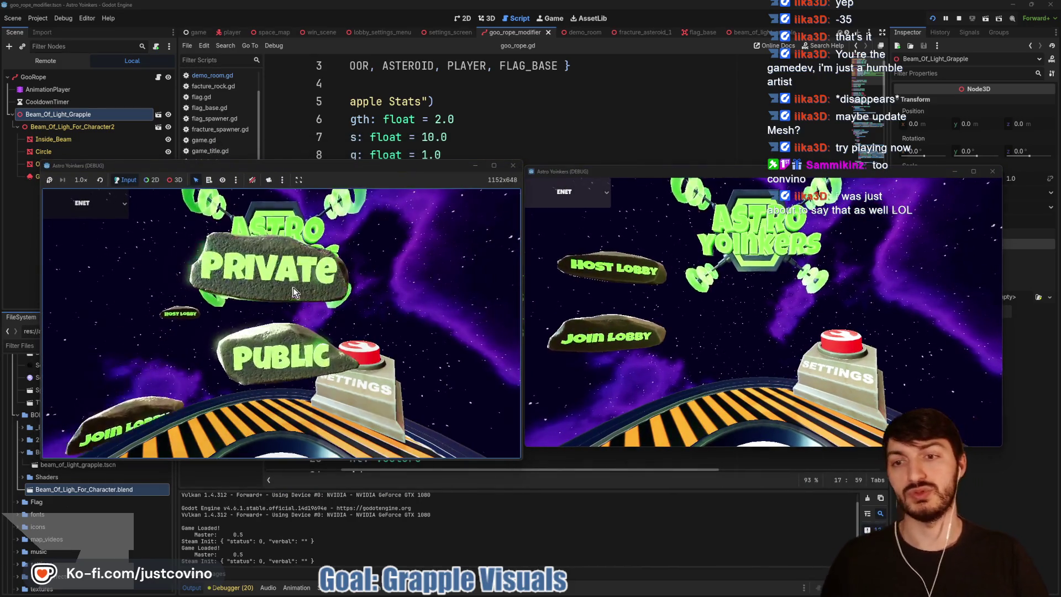
click(276, 350)
click(632, 343)
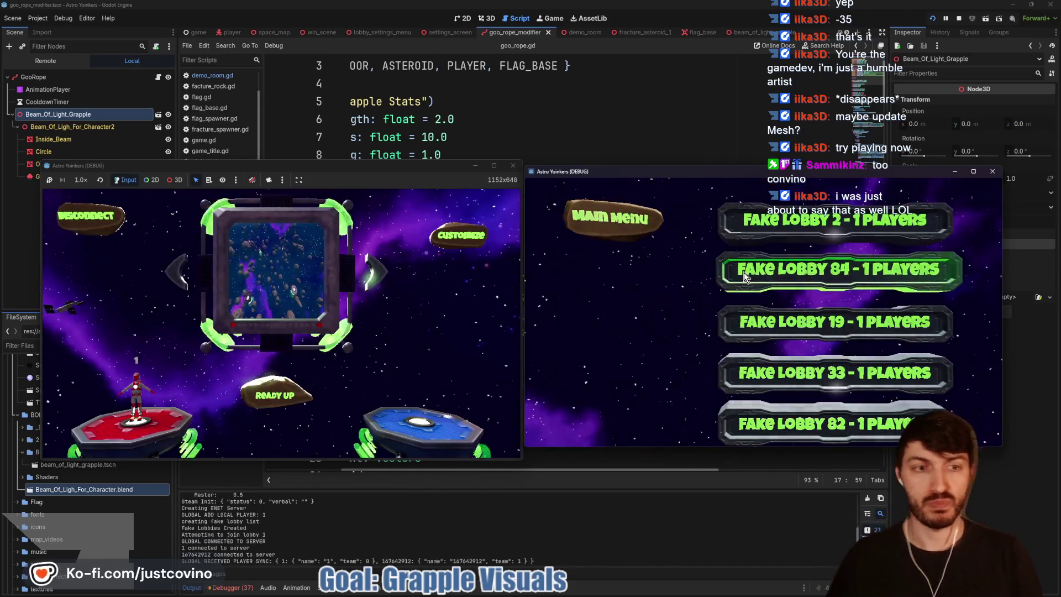
click(738, 267)
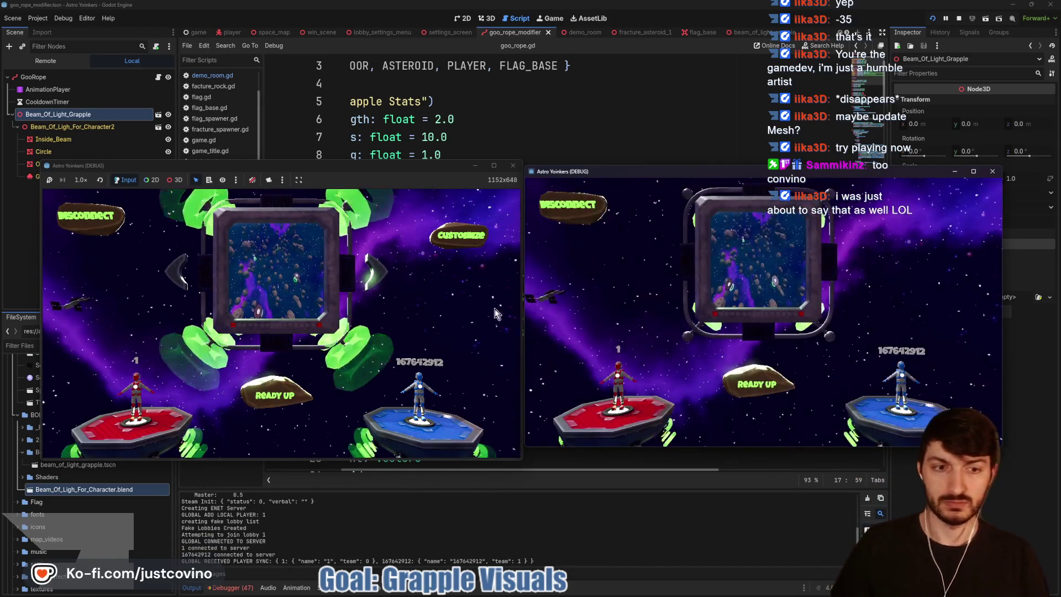
click(286, 389)
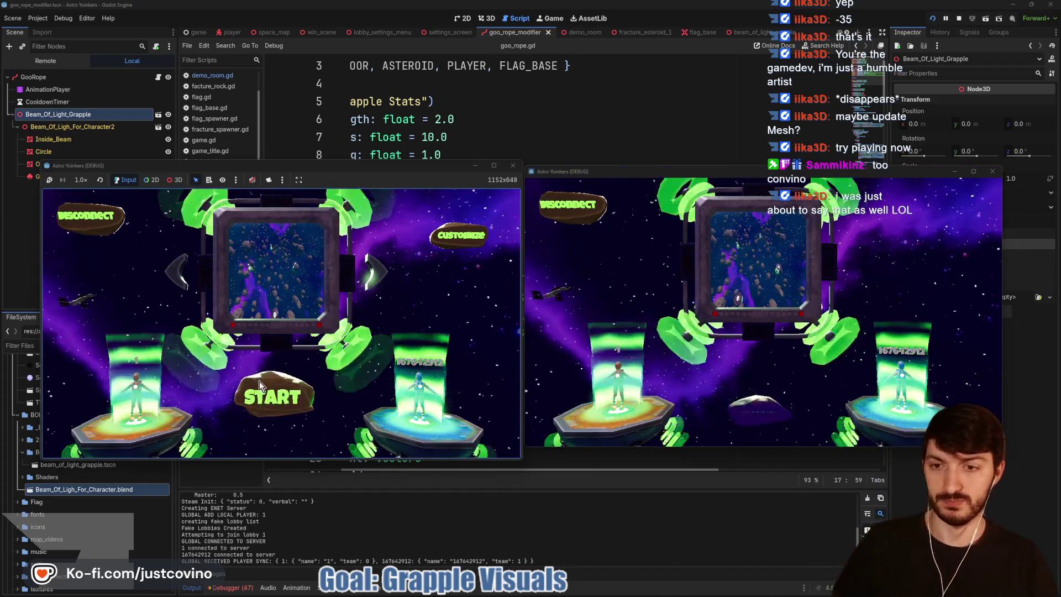
click(260, 394)
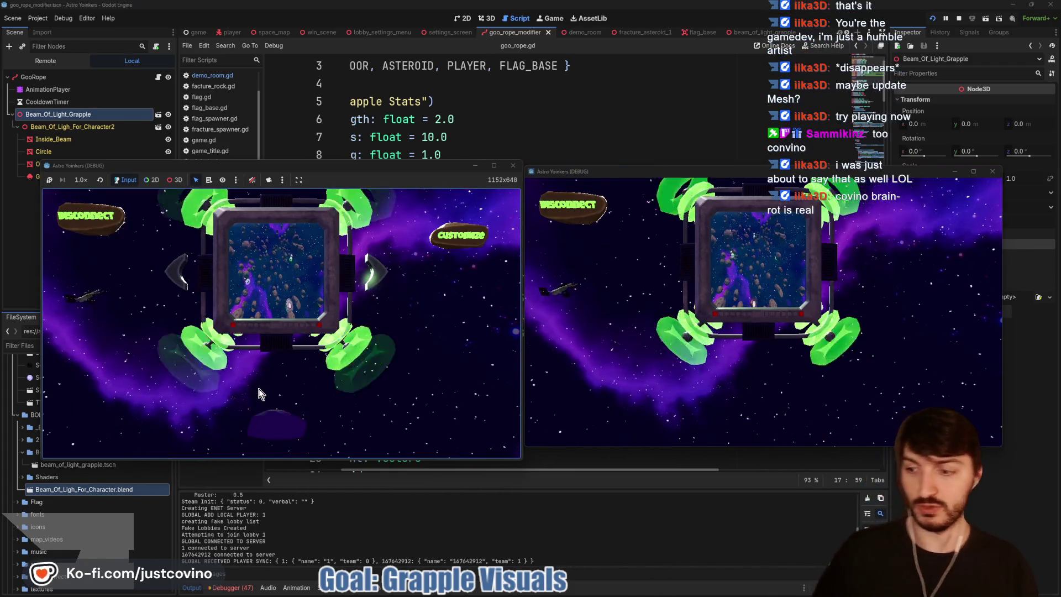
click(259, 389)
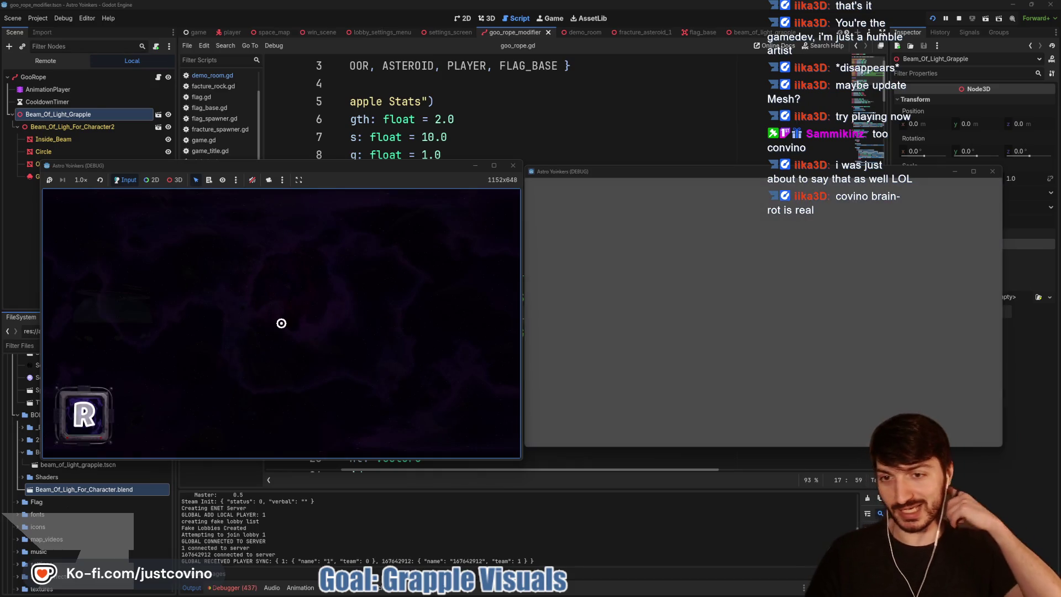
Step: Run forward and grapple onto asteroids, then stop the test with F8
key(super)
key(Escape)
key(w)
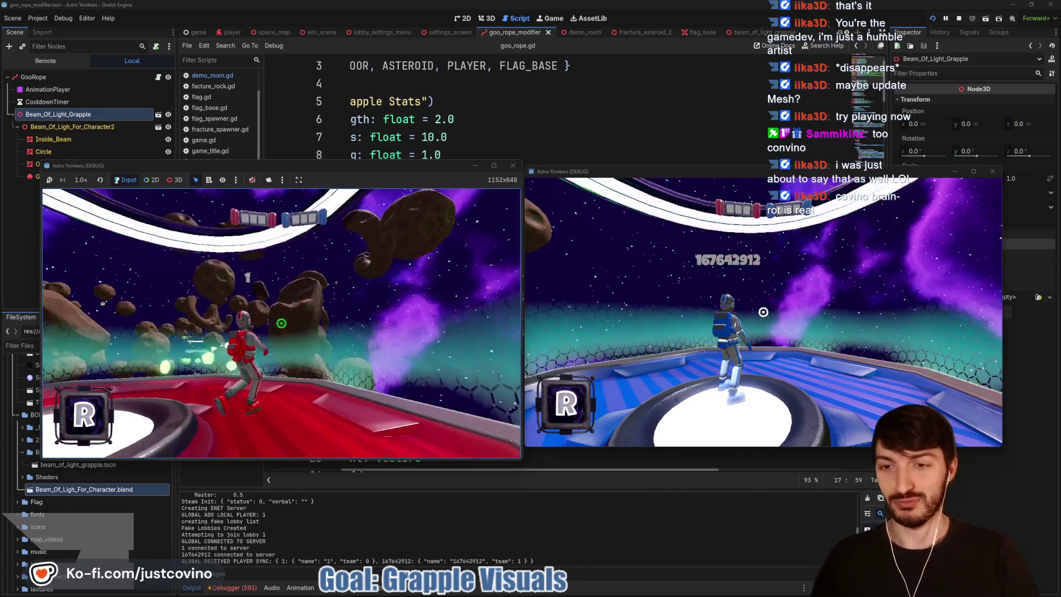
click(281, 322)
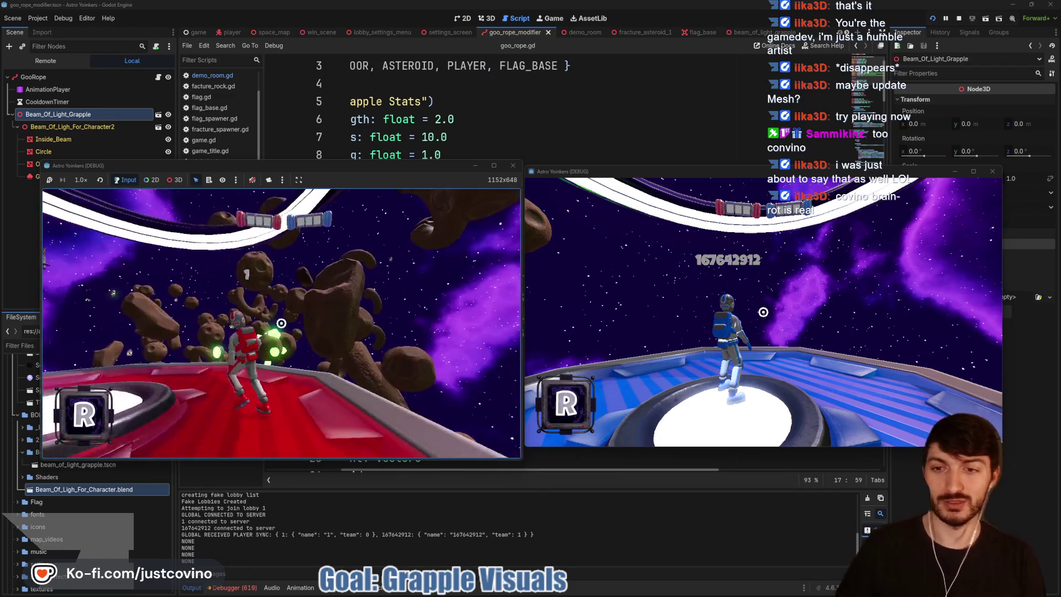
click(281, 322)
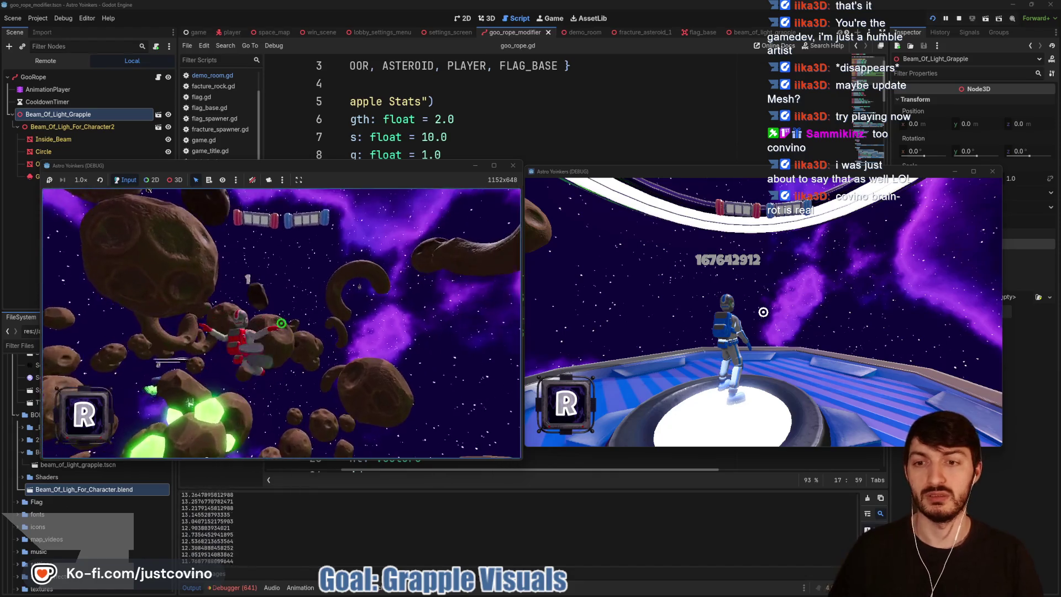
click(281, 323)
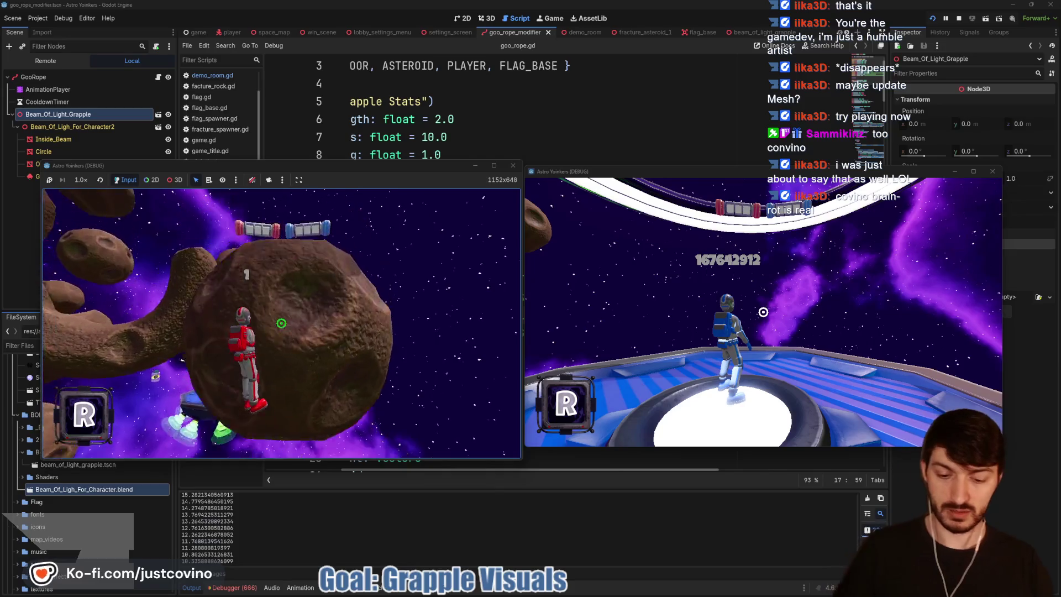
key(F8)
click(535, 223)
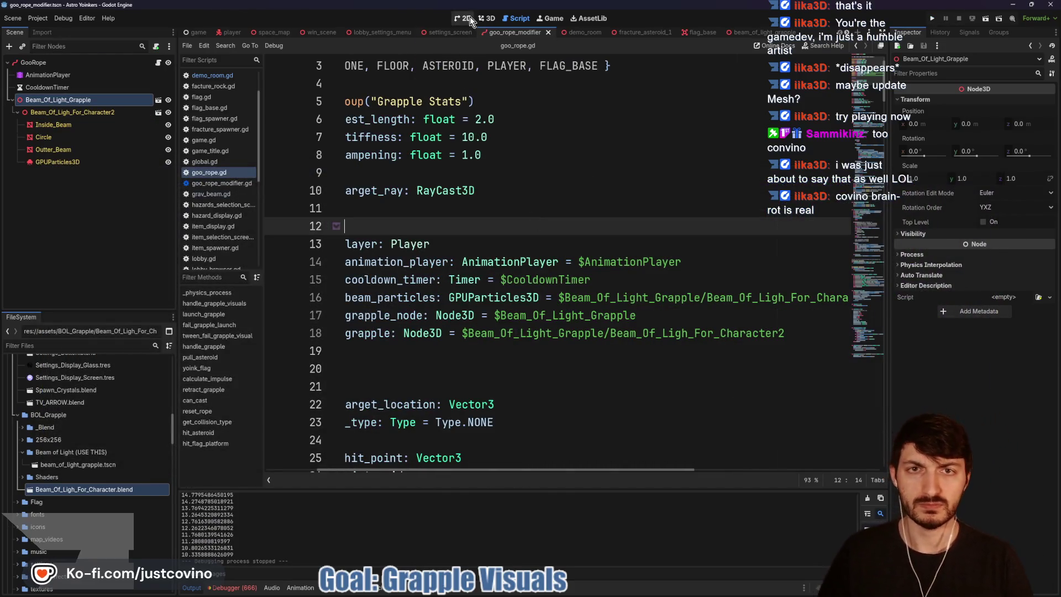
Step: Set Beam_Of_Ligh_For_Character2's Rotation Y to -180 to flip the beam
click(484, 18)
click(83, 112)
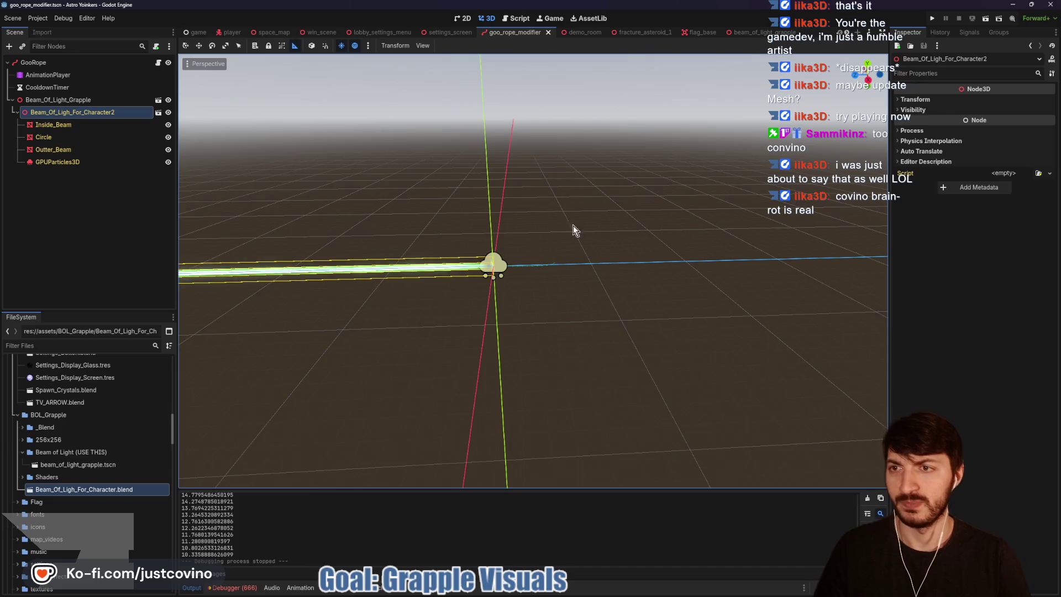
click(915, 99)
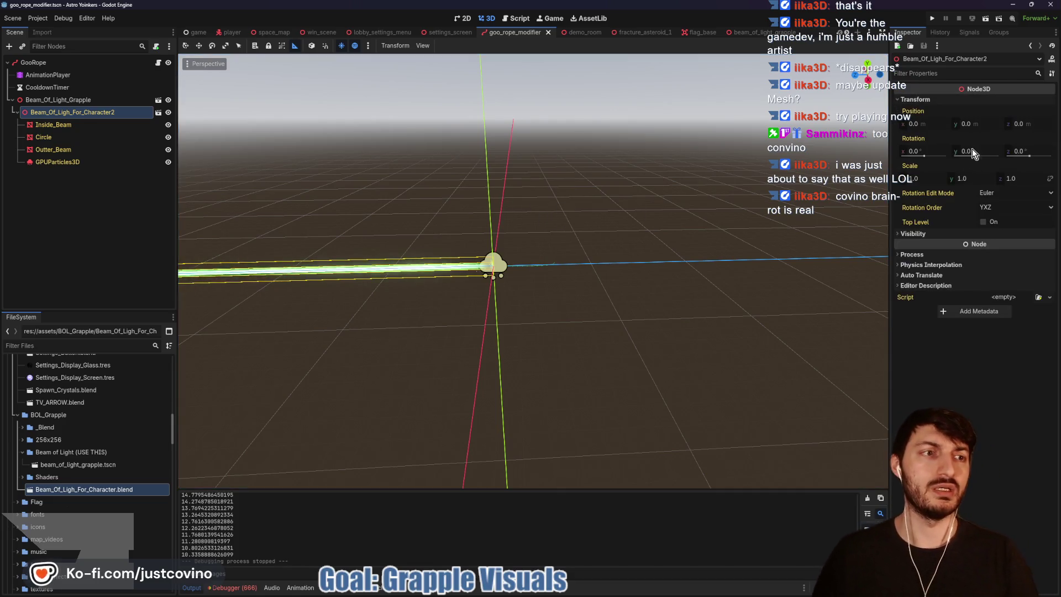
text(-18)
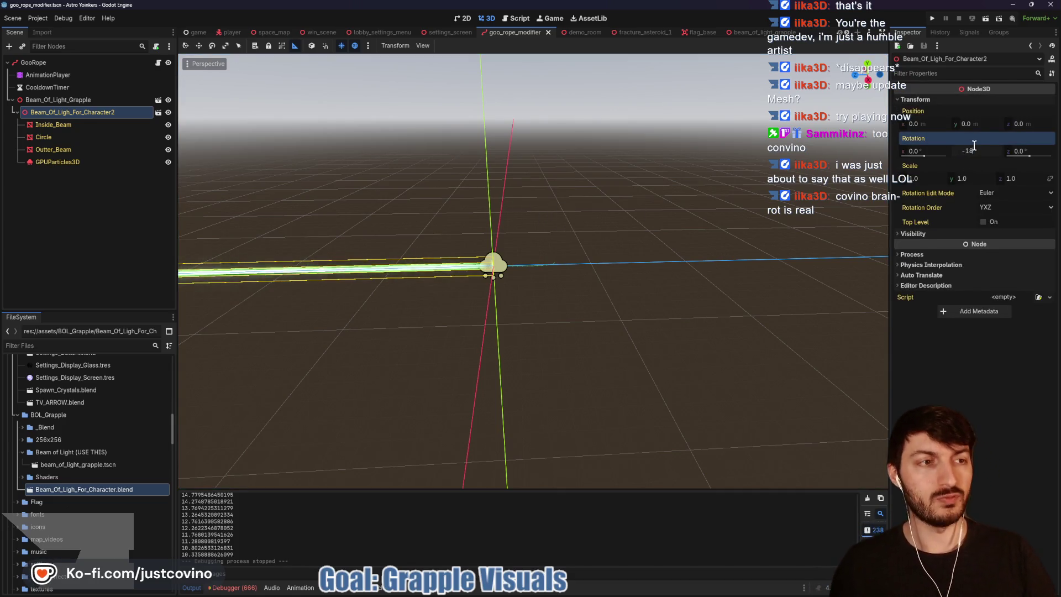
text(0)
key(Return)
click(493, 265)
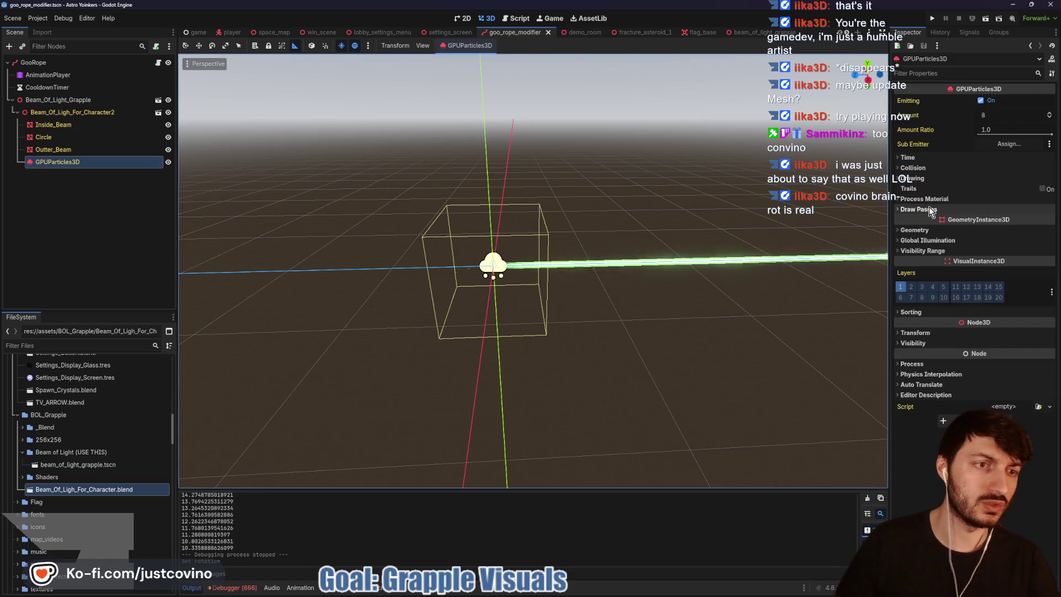
Step: Inspect the particles' ParticleProcessMaterial and its gravity acceleration values
click(915, 199)
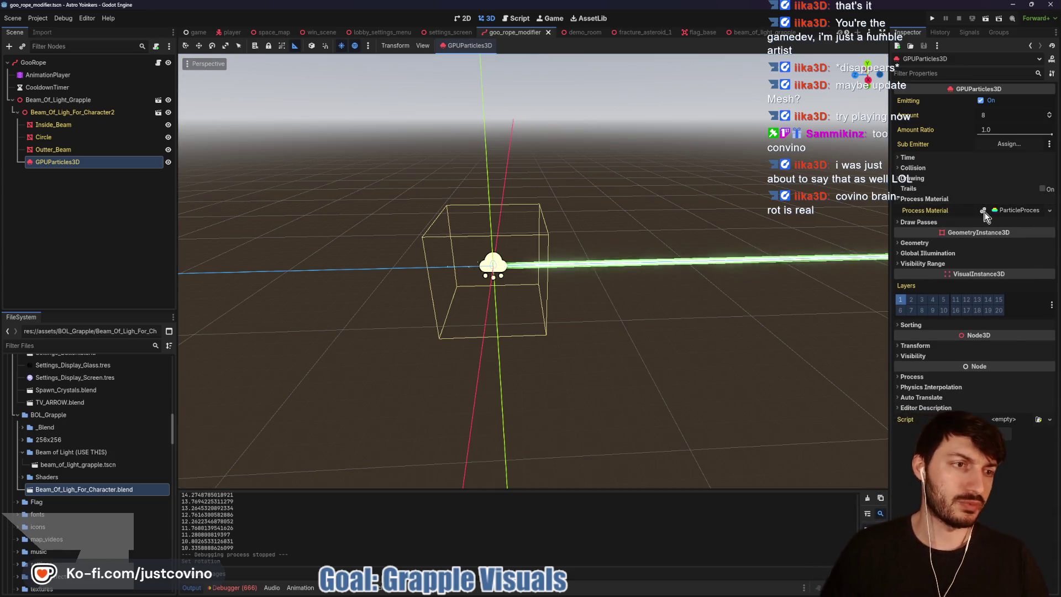
click(1006, 210)
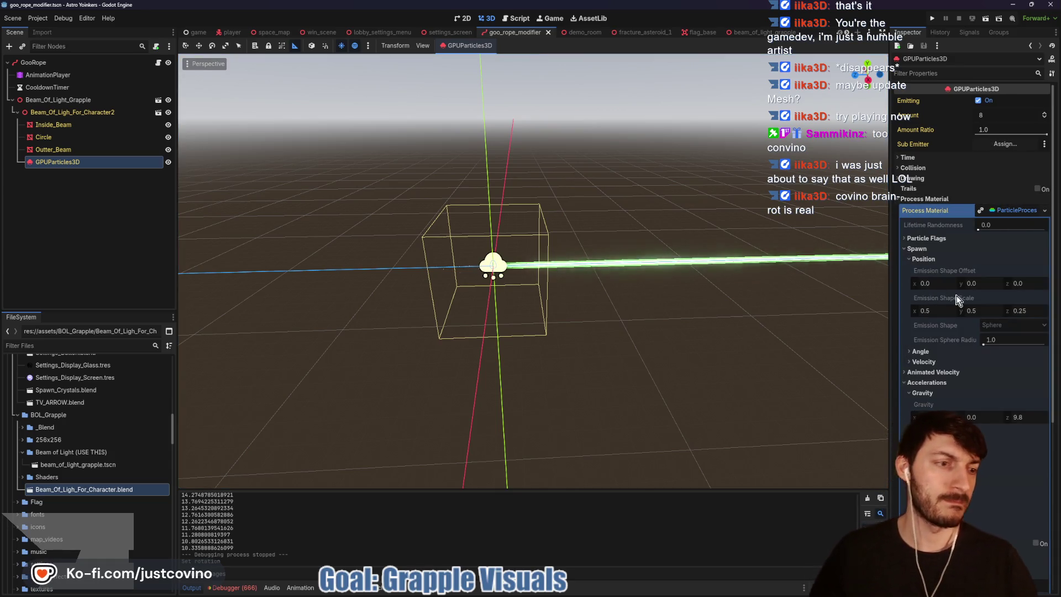
click(978, 209)
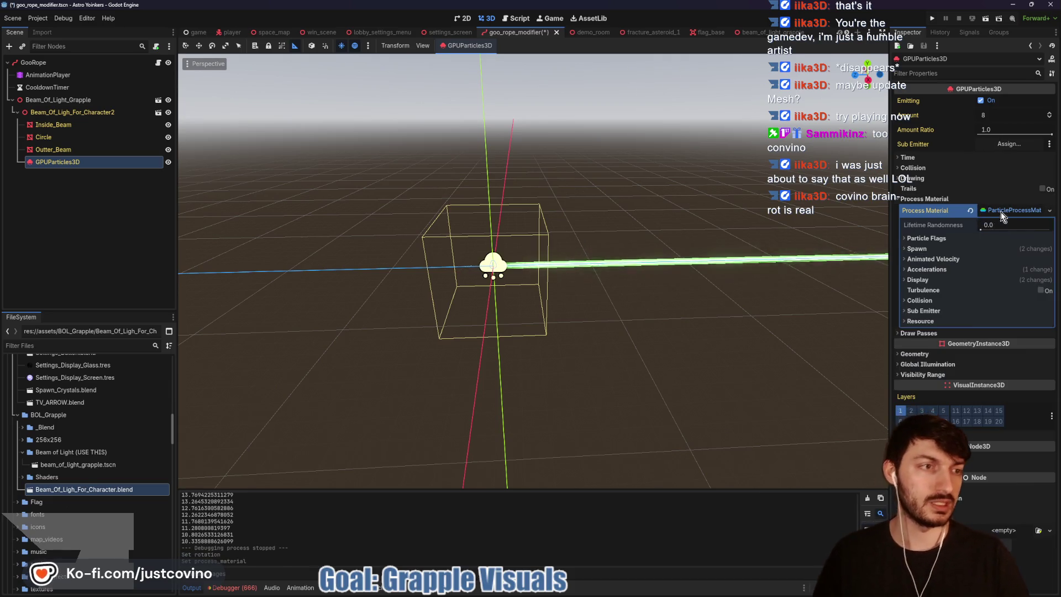
click(1000, 211)
click(997, 211)
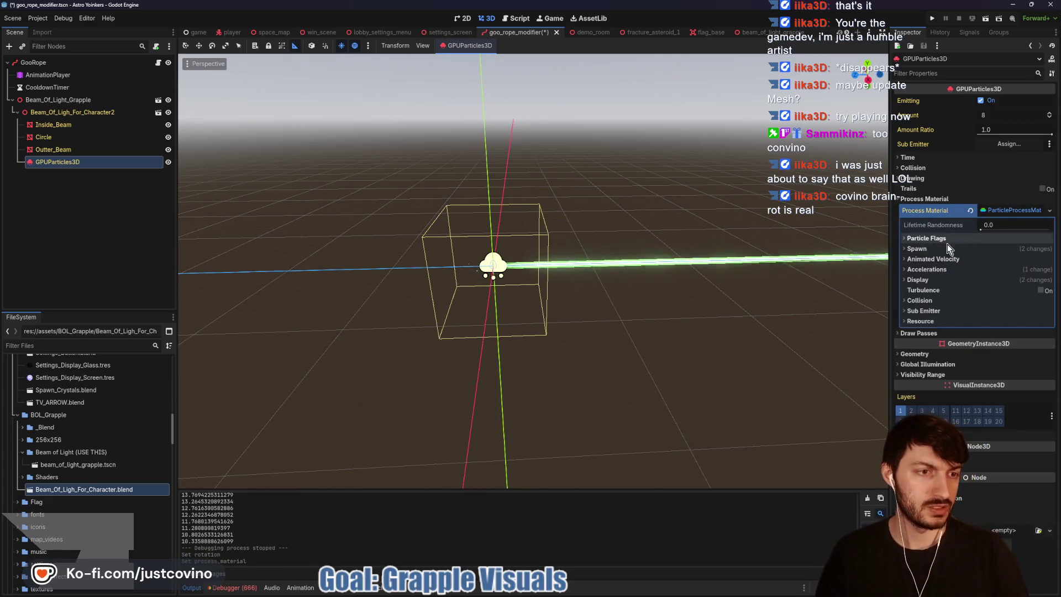
click(934, 269)
click(969, 280)
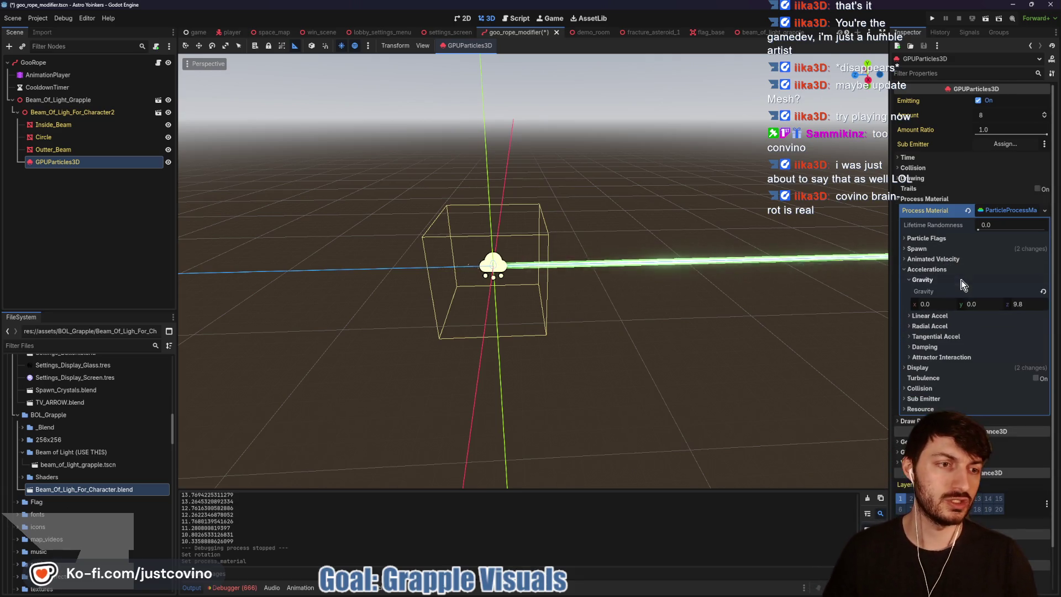
click(1014, 303)
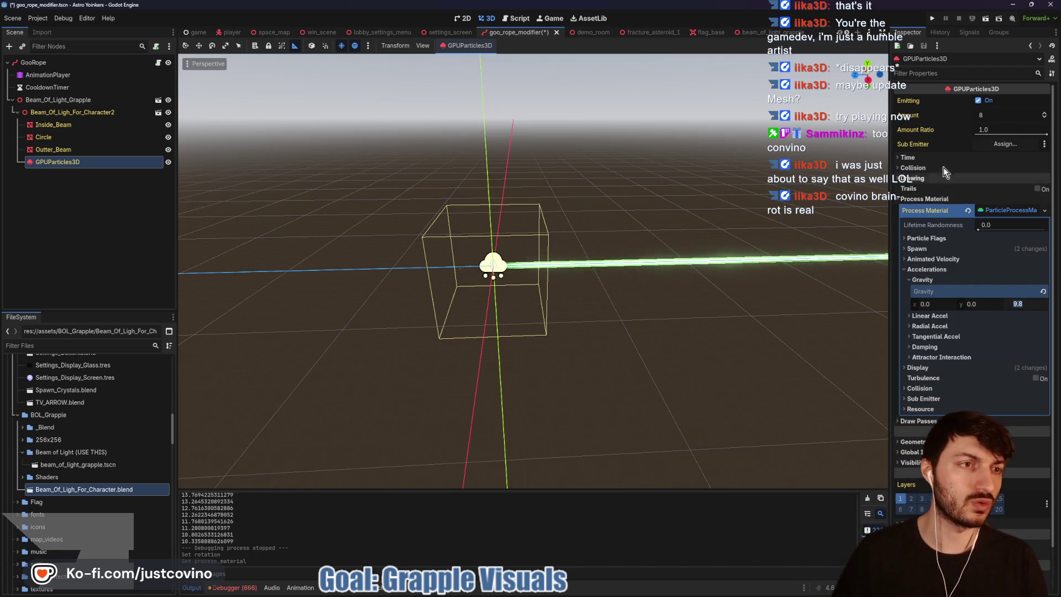
click(992, 209)
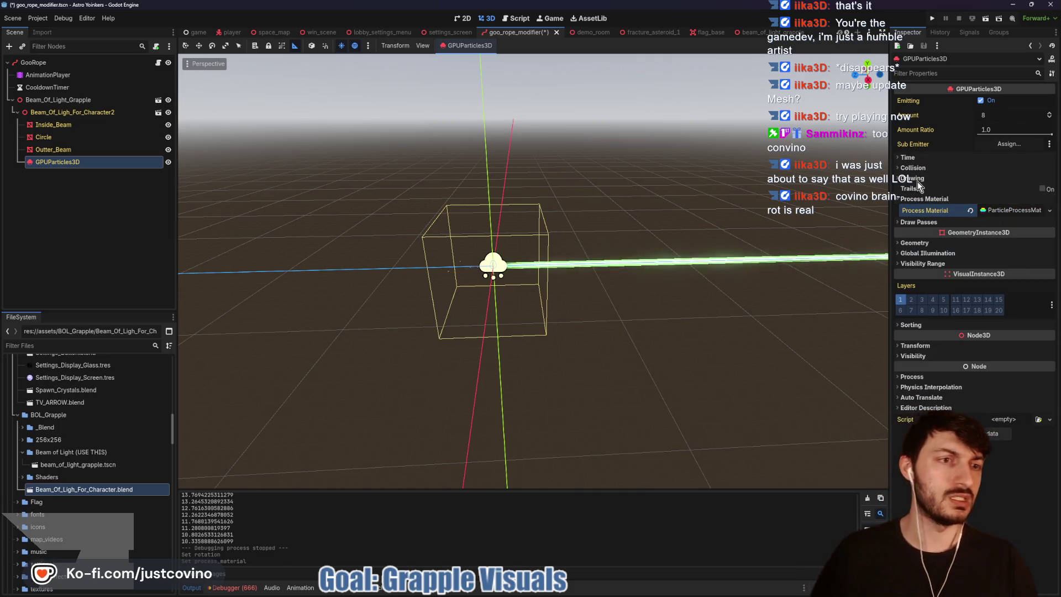
Step: Enable Local Coords for GPUParticles3D, save the scene and run the game with F5
click(918, 179)
click(983, 231)
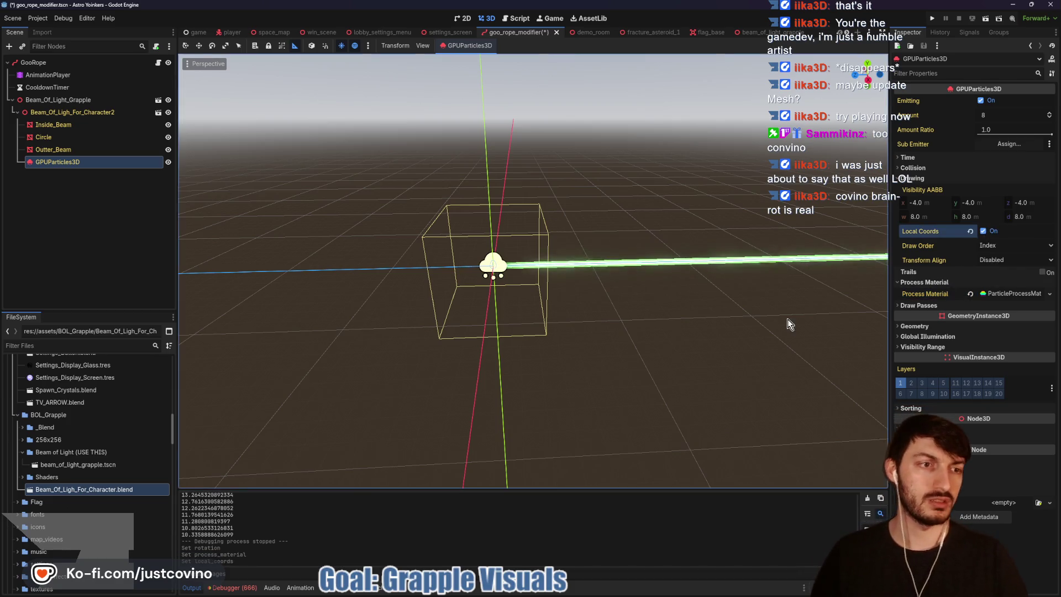
key(ctrl+s)
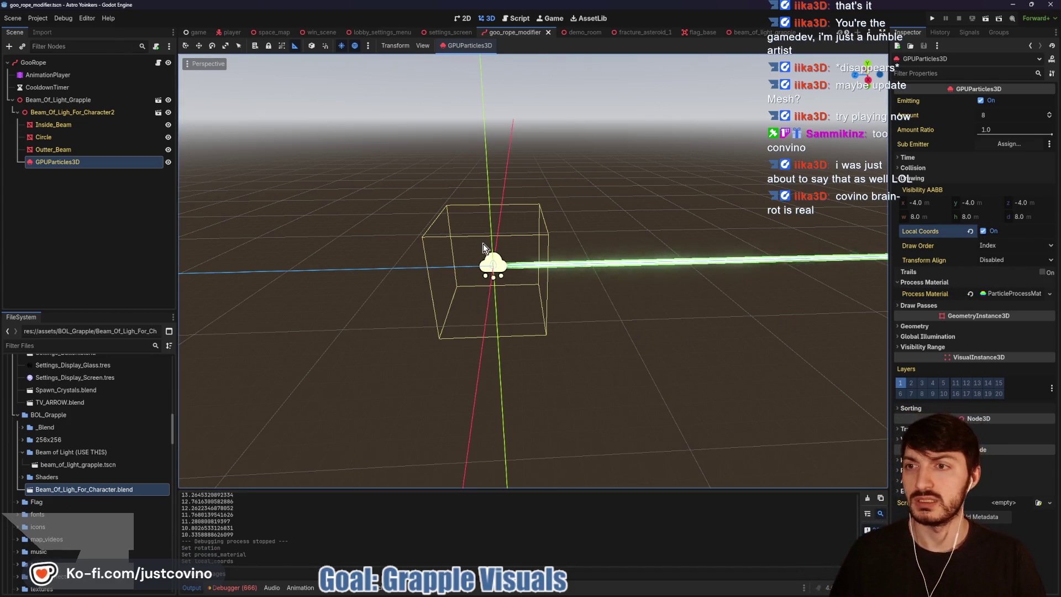
key(F5)
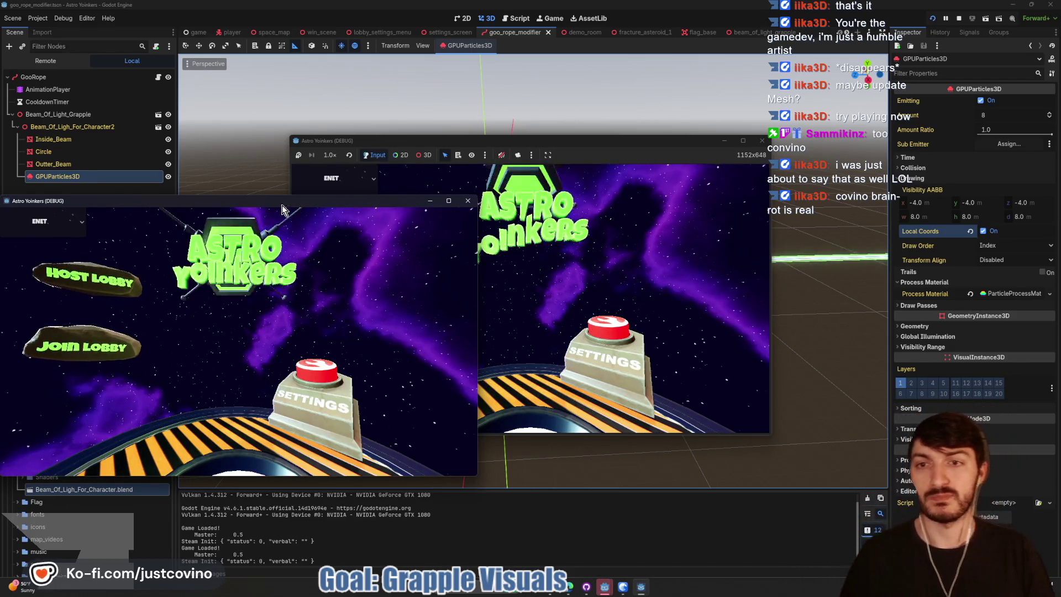
Step: Arrange both game windows, host a lobby, ready up and start the match
drag(282, 209, 709, 182)
drag(635, 141, 389, 152)
drag(629, 171, 728, 155)
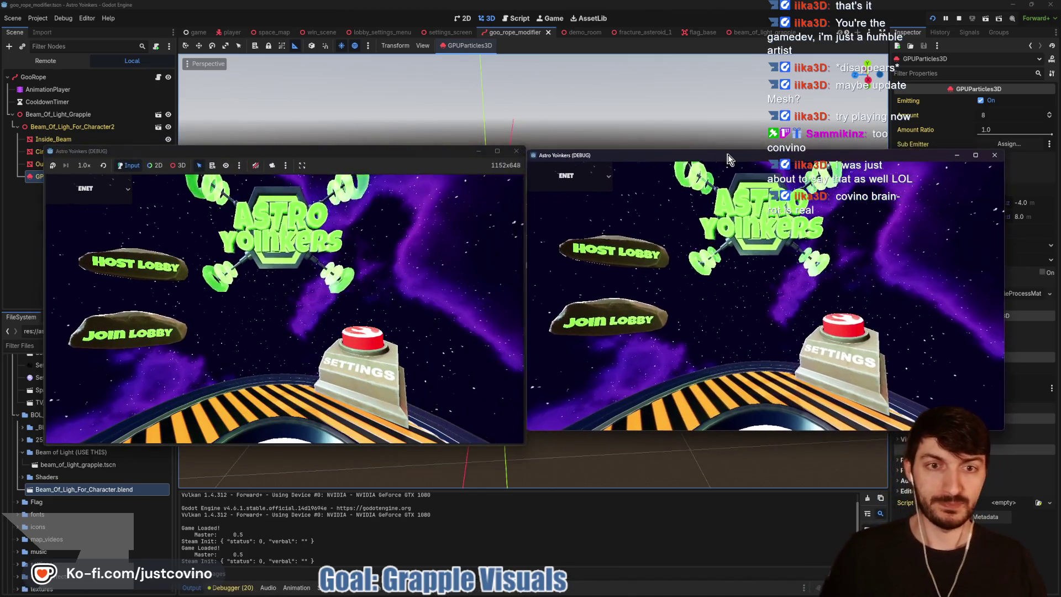
click(138, 262)
click(282, 257)
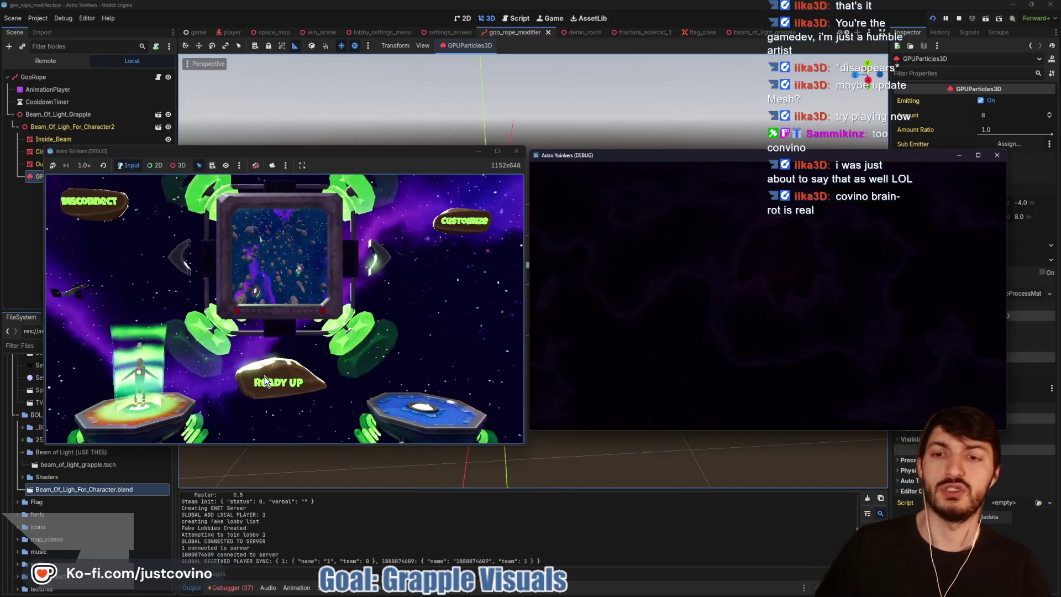
click(300, 363)
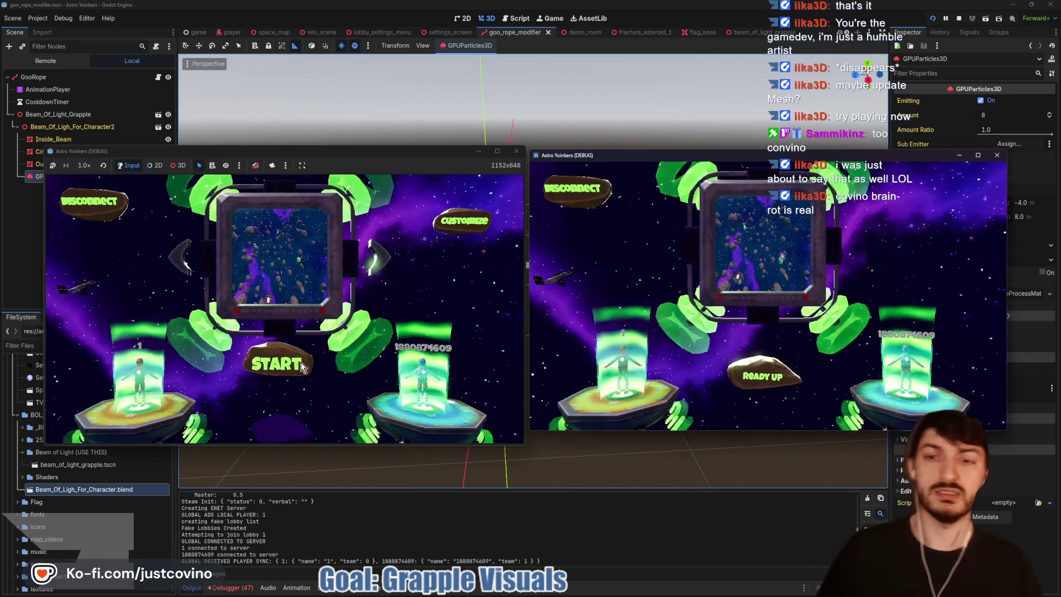
click(285, 370)
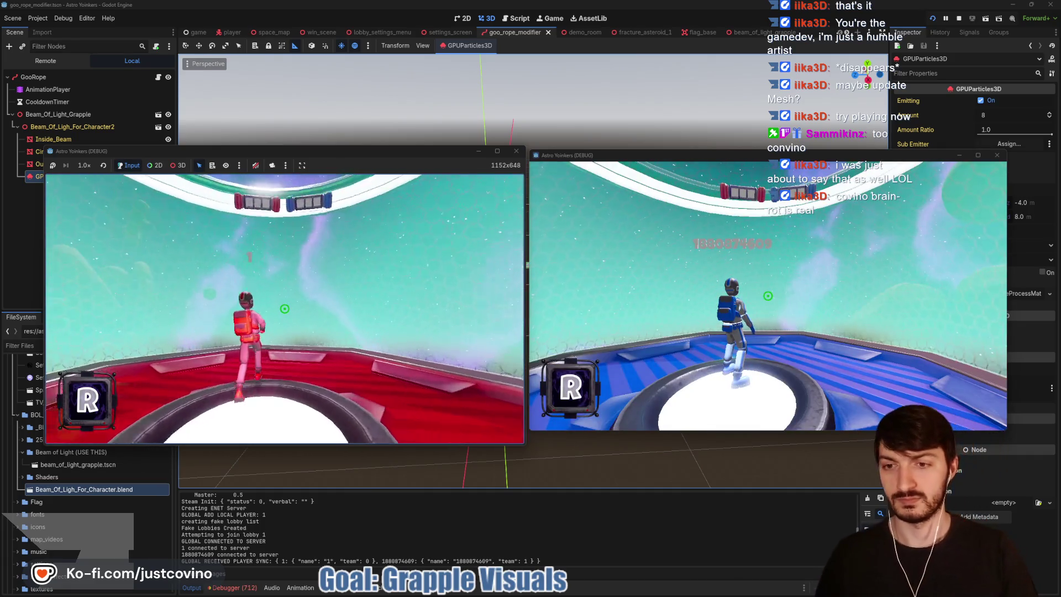
Step: Run forward and grapple repeatedly onto asteroids toward the flag base, then stop with F8
key(super)
key(super)
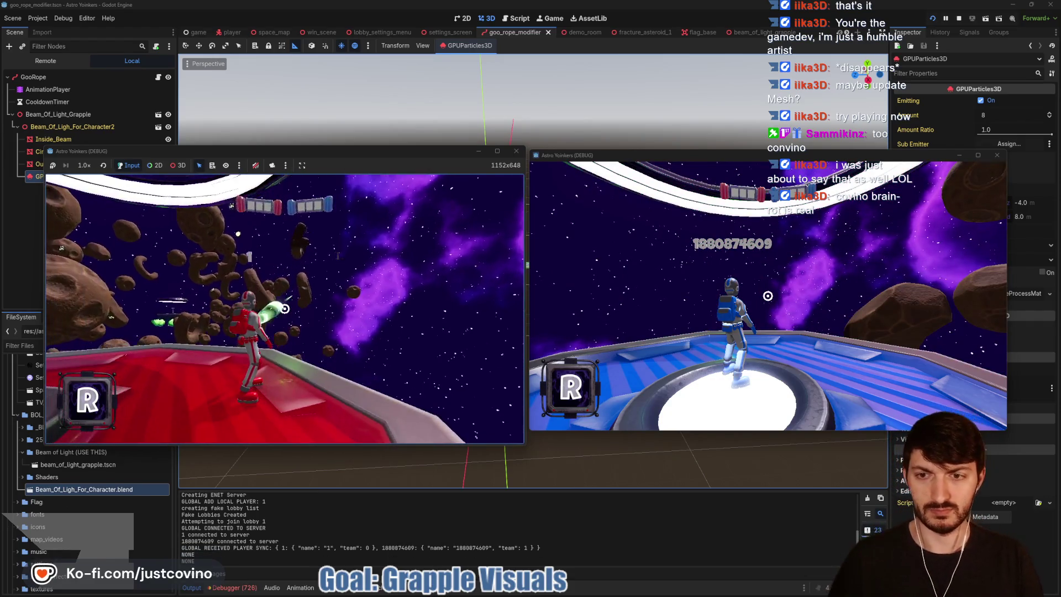
click(285, 308)
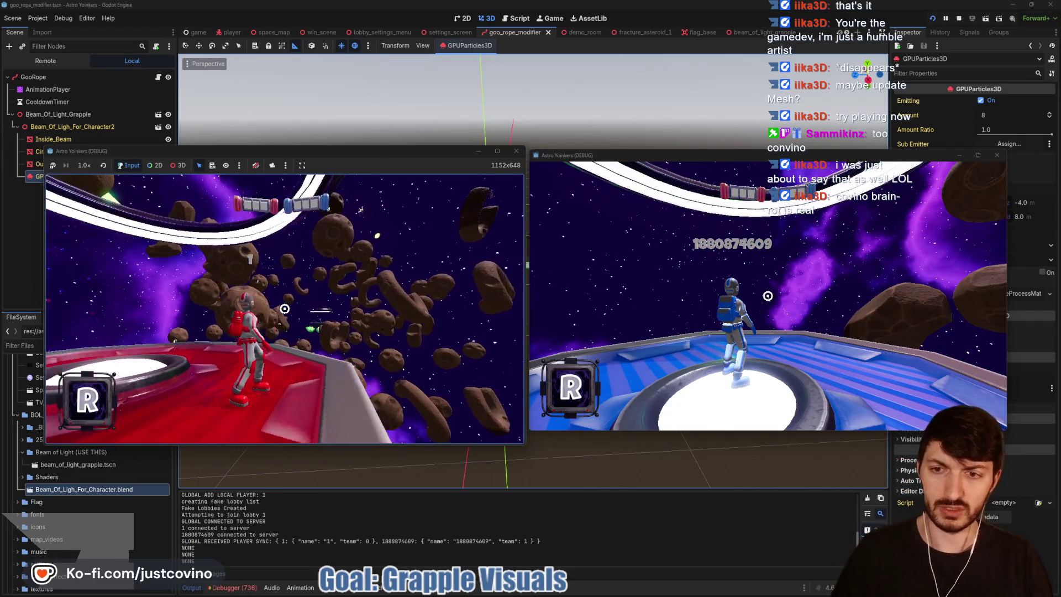
key(w)
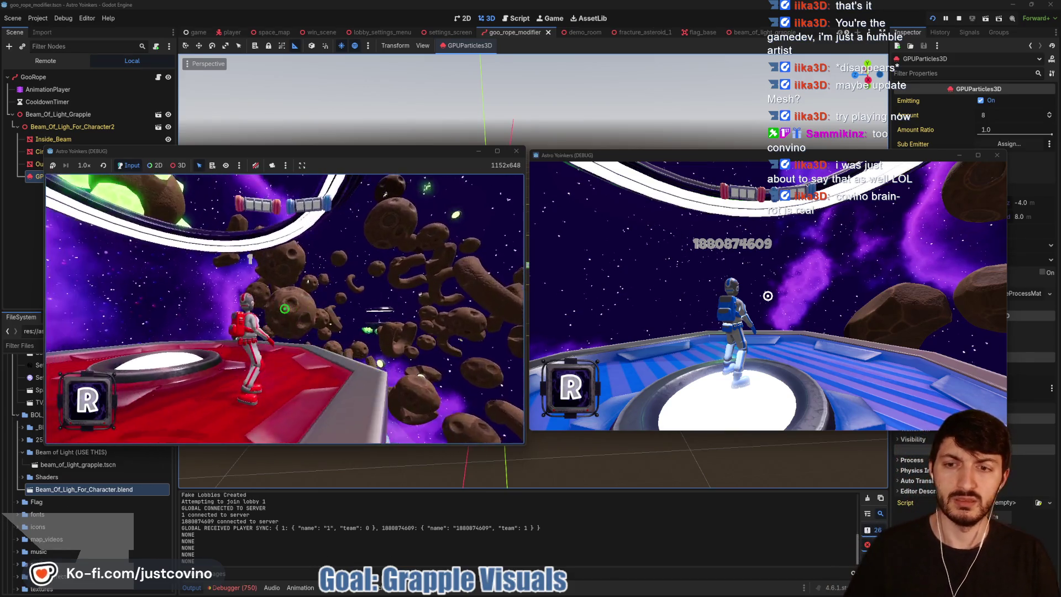
click(285, 308)
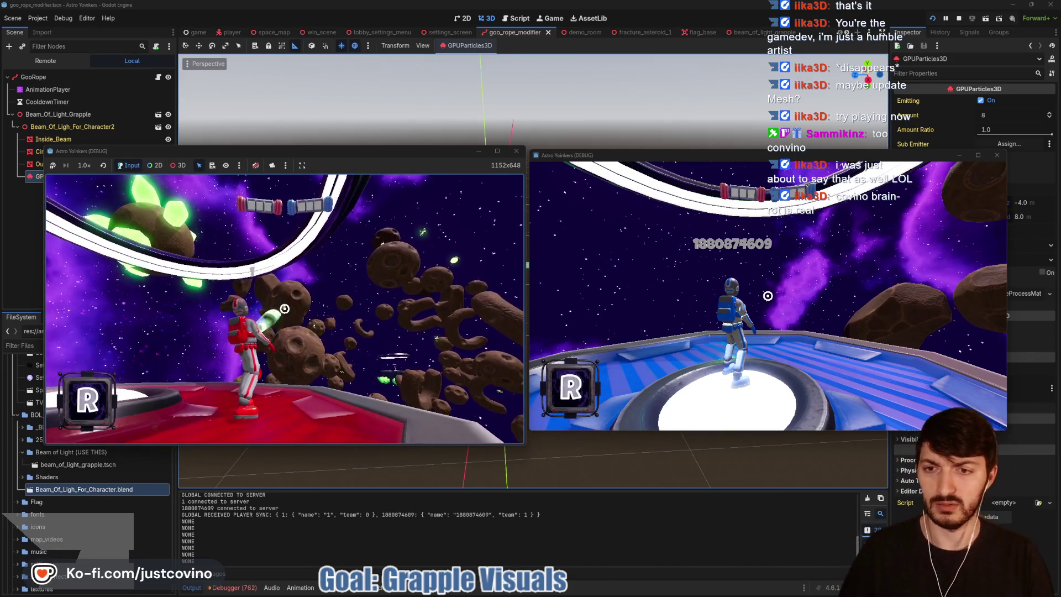
click(284, 308)
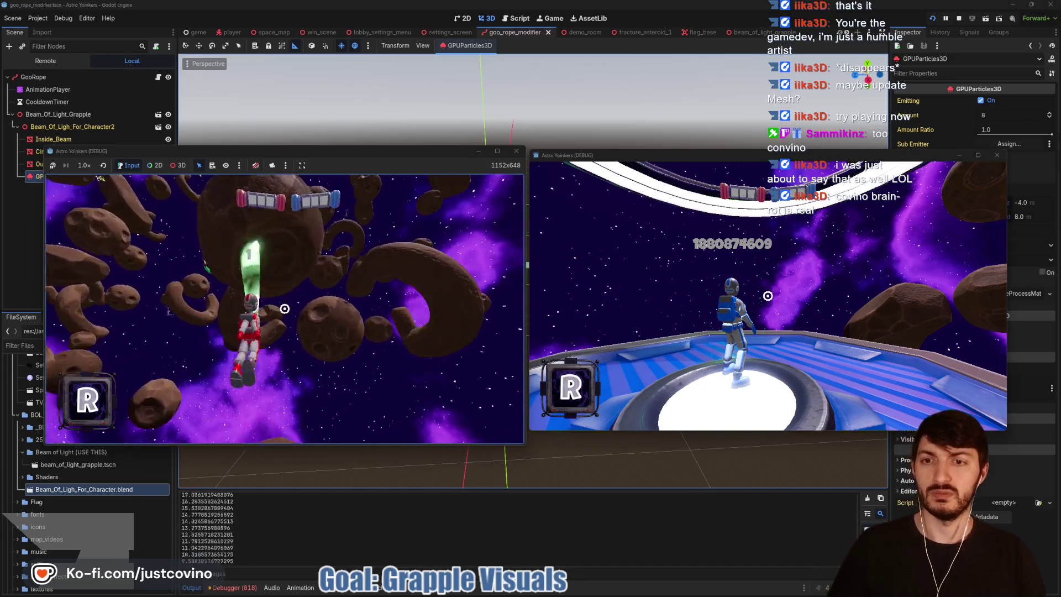
click(285, 309)
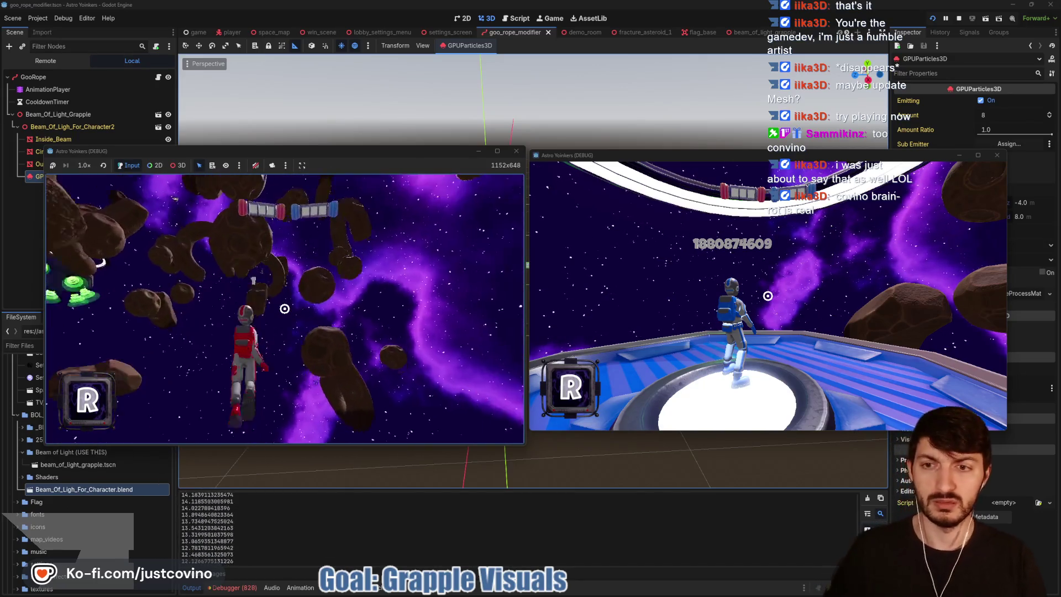
click(284, 308)
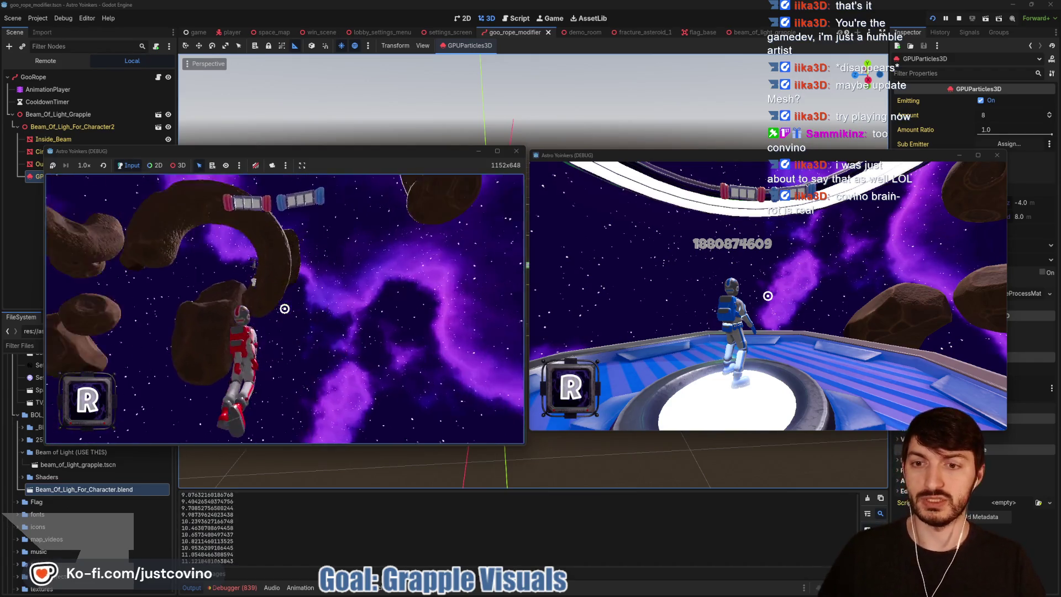
click(285, 308)
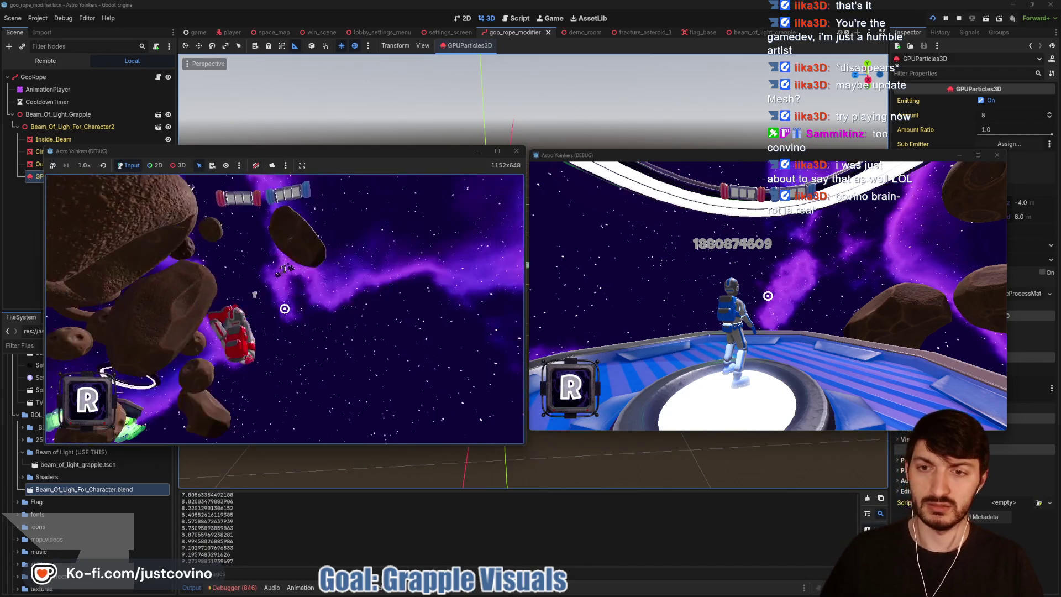
click(284, 308)
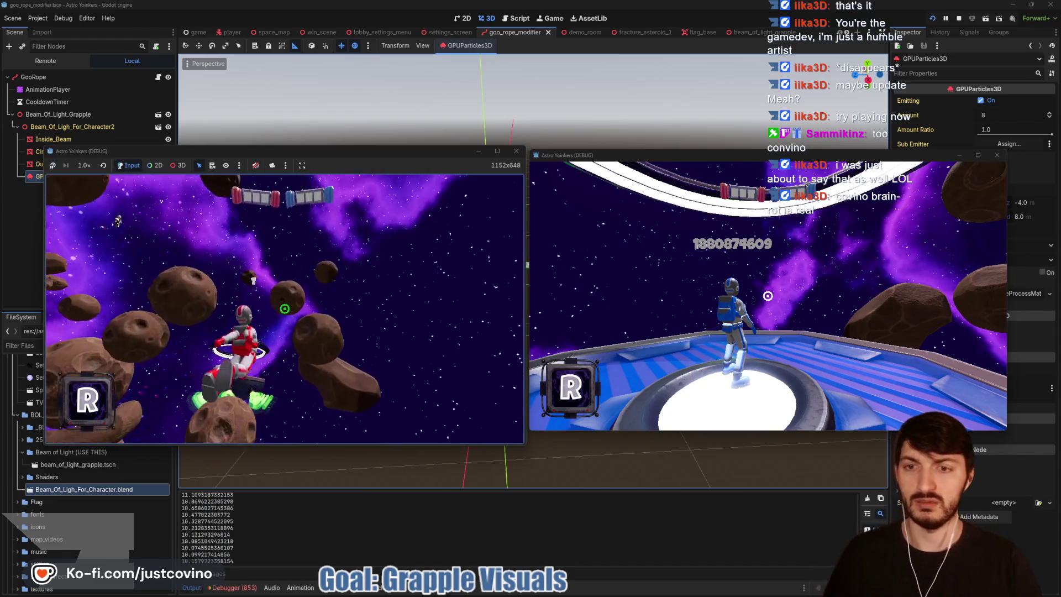
click(284, 309)
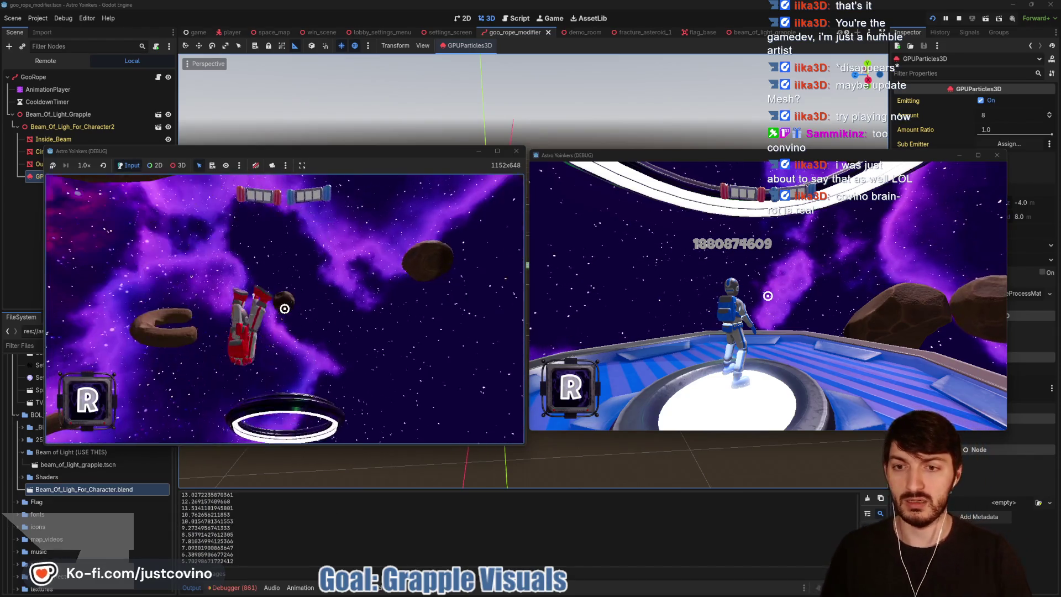
click(284, 308)
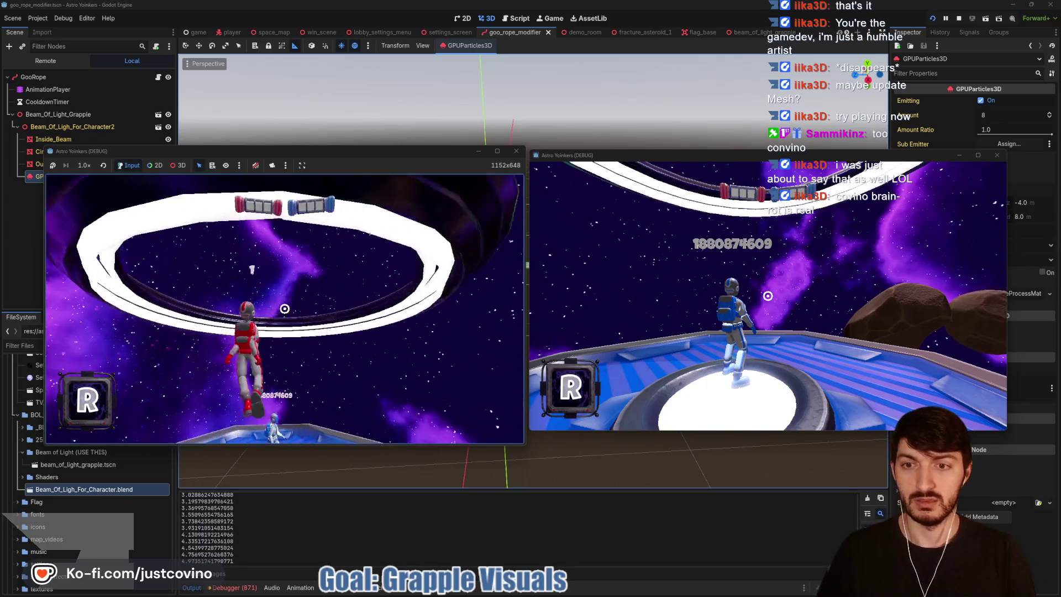
key(F8)
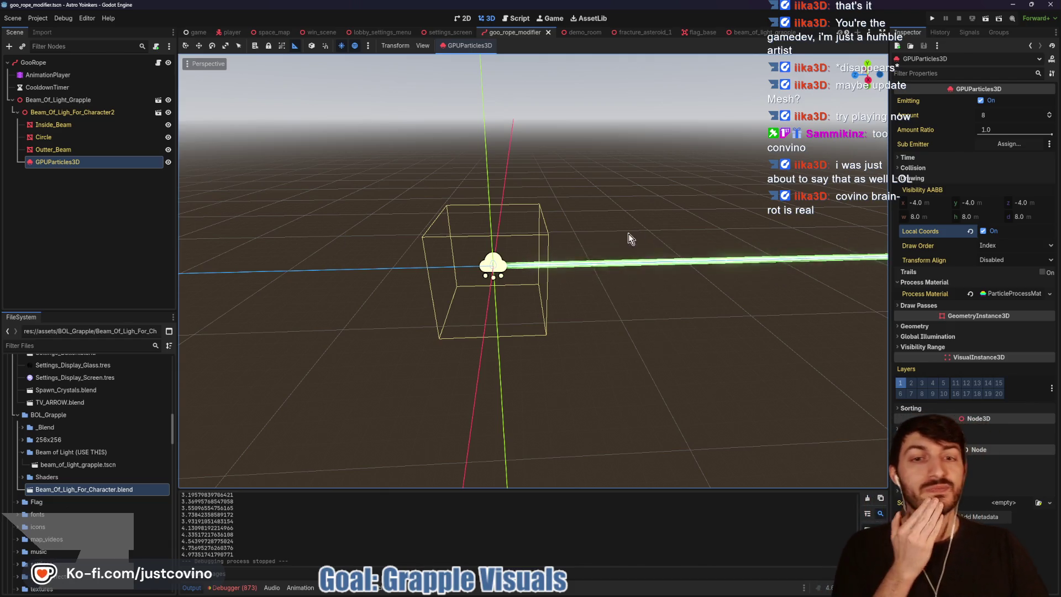
Step: Open Inside_Beam's BOL_Inside.tres override shader in Fragment mode with an enlarged graph panel
click(72, 126)
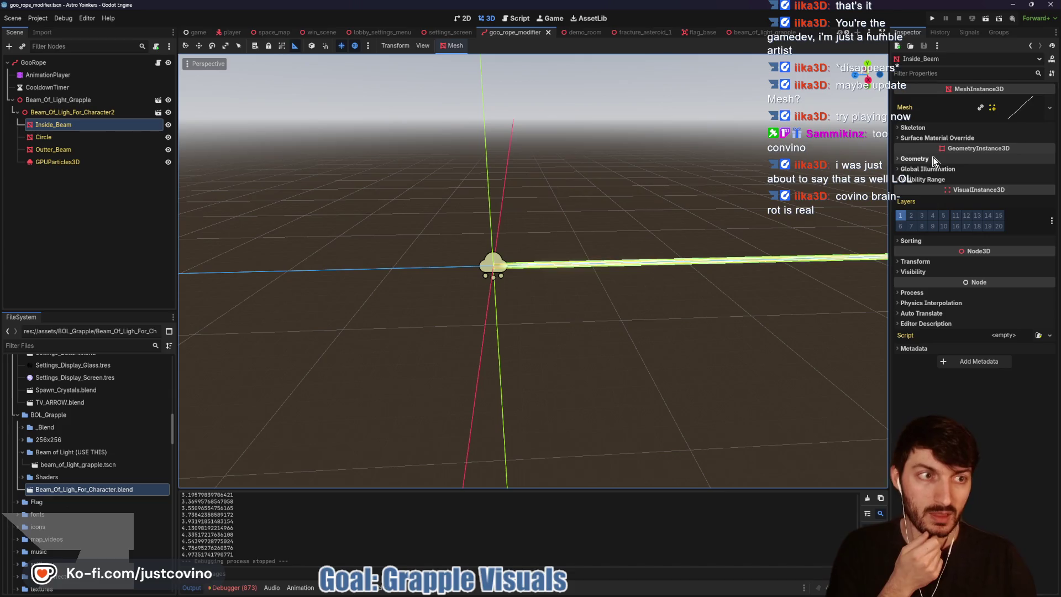
click(959, 139)
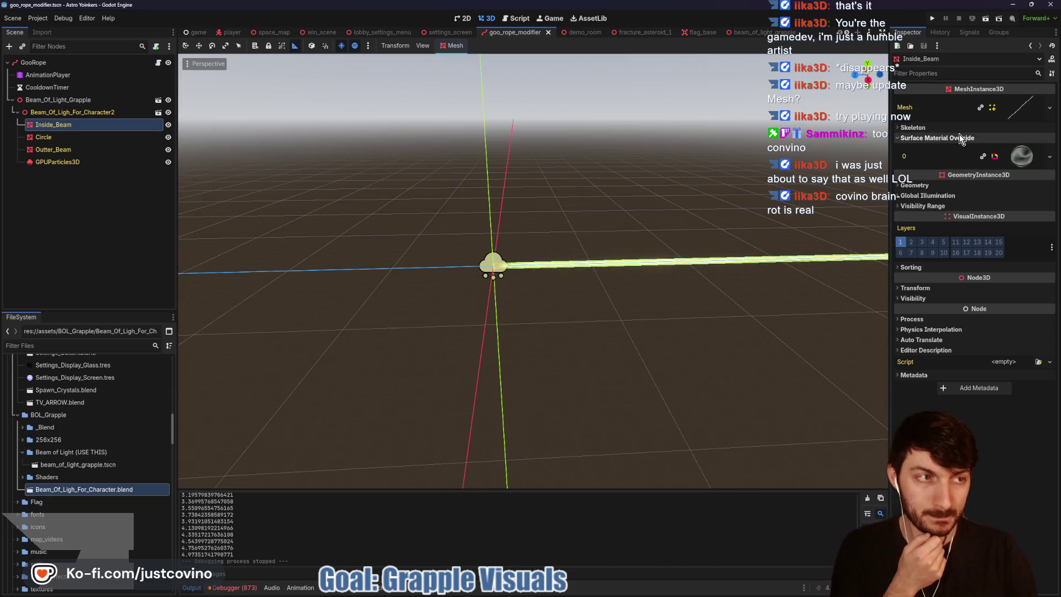
click(1022, 156)
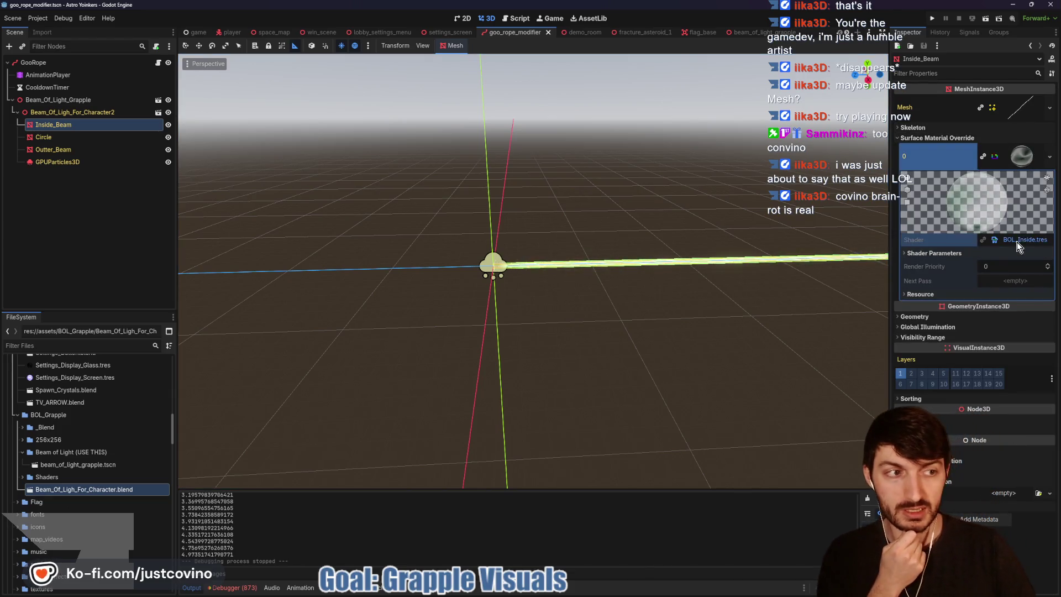
click(1017, 241)
click(376, 393)
click(365, 417)
drag(563, 378, 628, 121)
scroll(498, 436, down, 4)
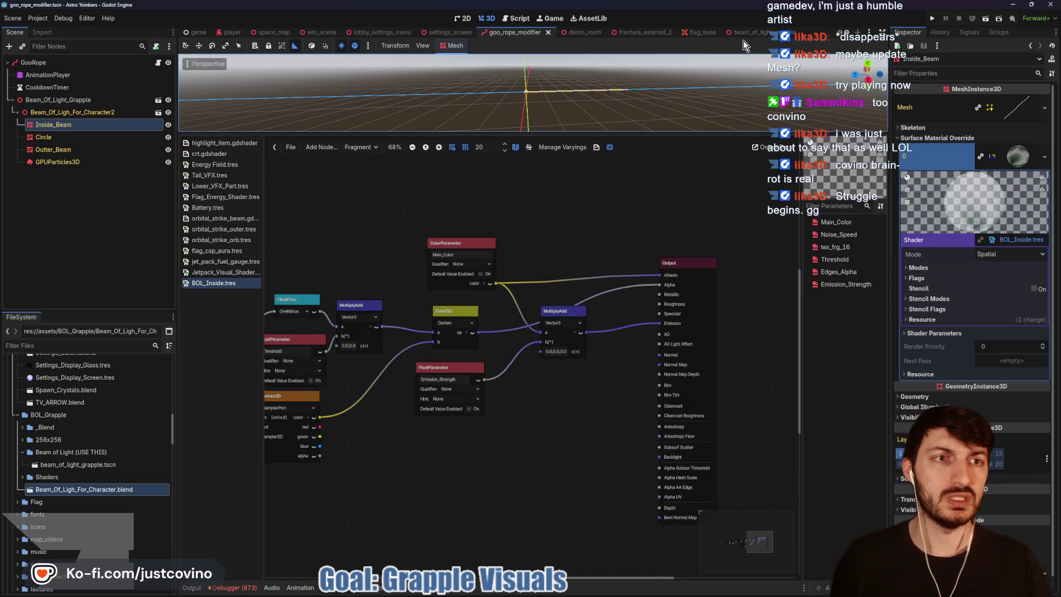
Step: Move via flag_base to the orbital_strike_satellite scene and select the Cube orb
click(704, 32)
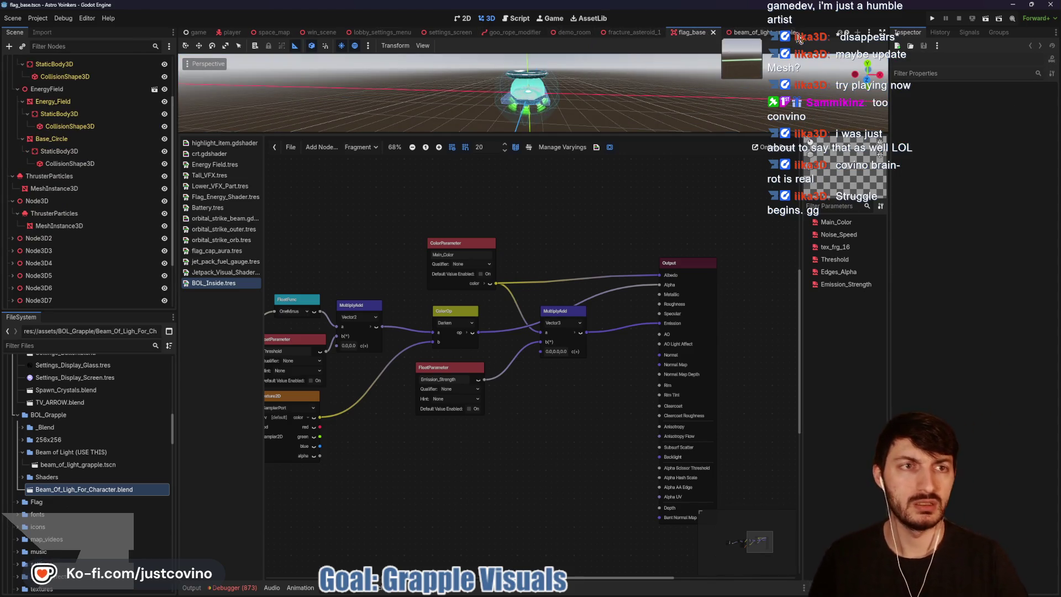
scroll(755, 30, down, 1)
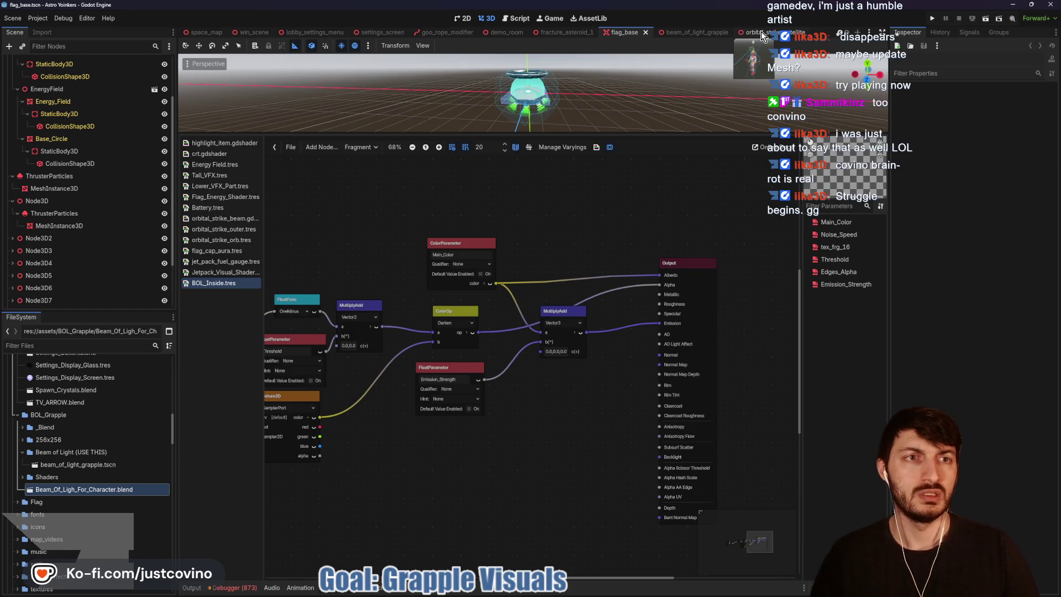
click(761, 34)
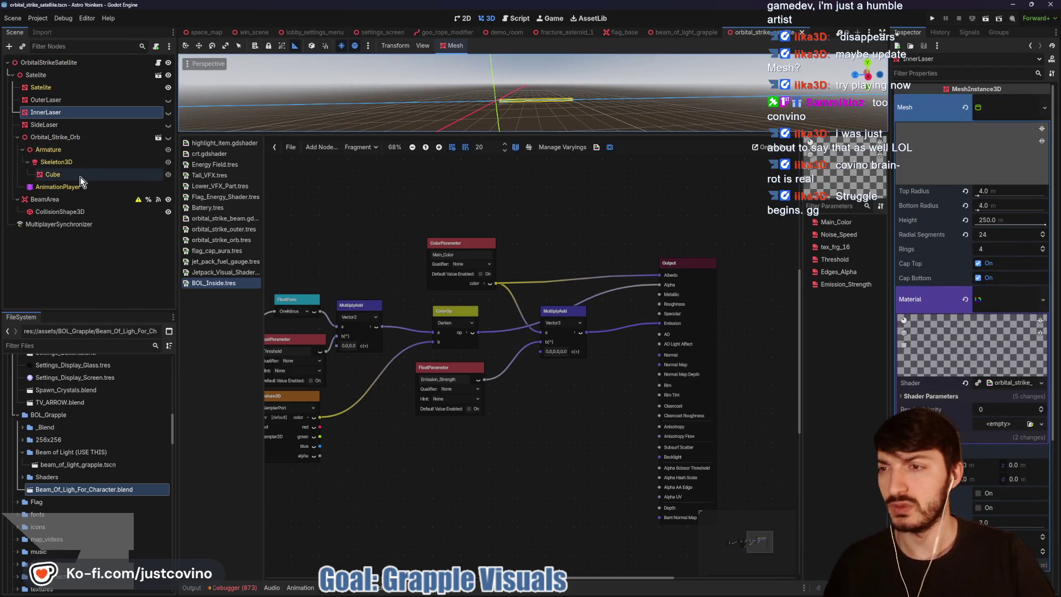
click(81, 176)
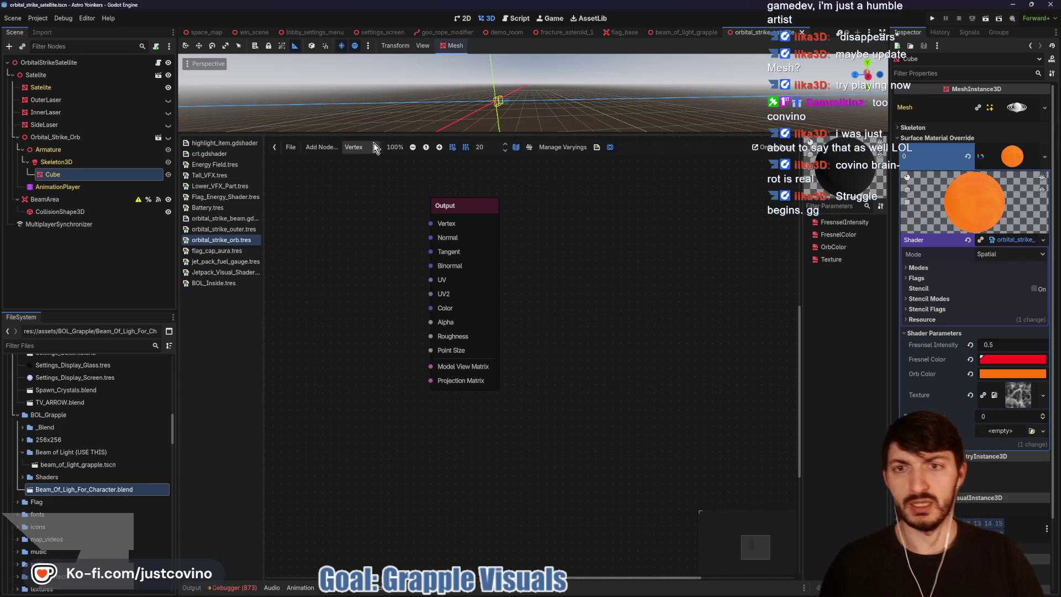
Step: Pan through the orb's Fragment shader nodes, then open OuterLaser's orbital_strike_beam shader code
click(359, 175)
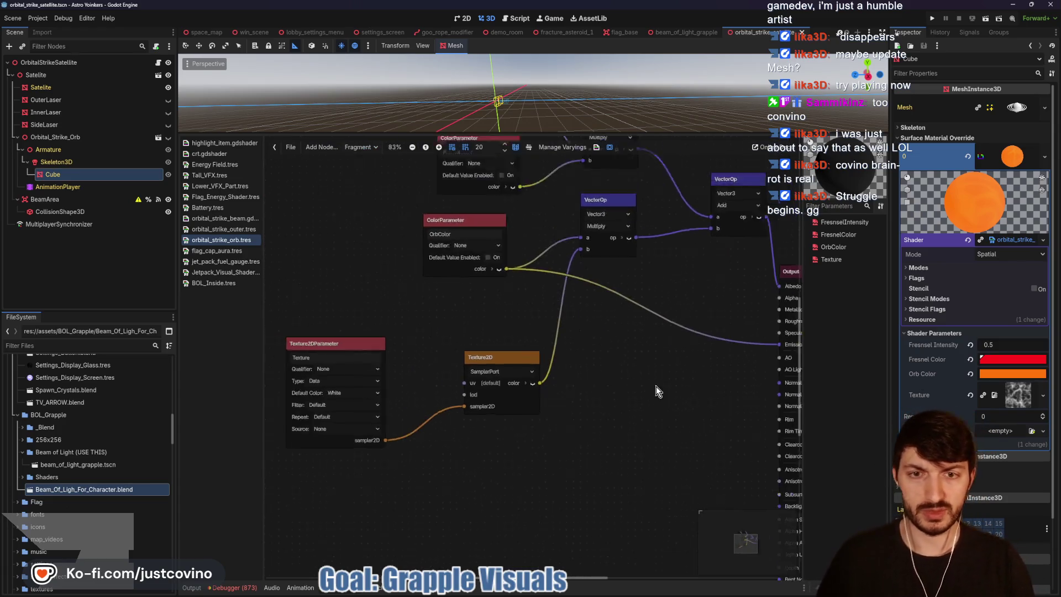
scroll(608, 393, down, 1)
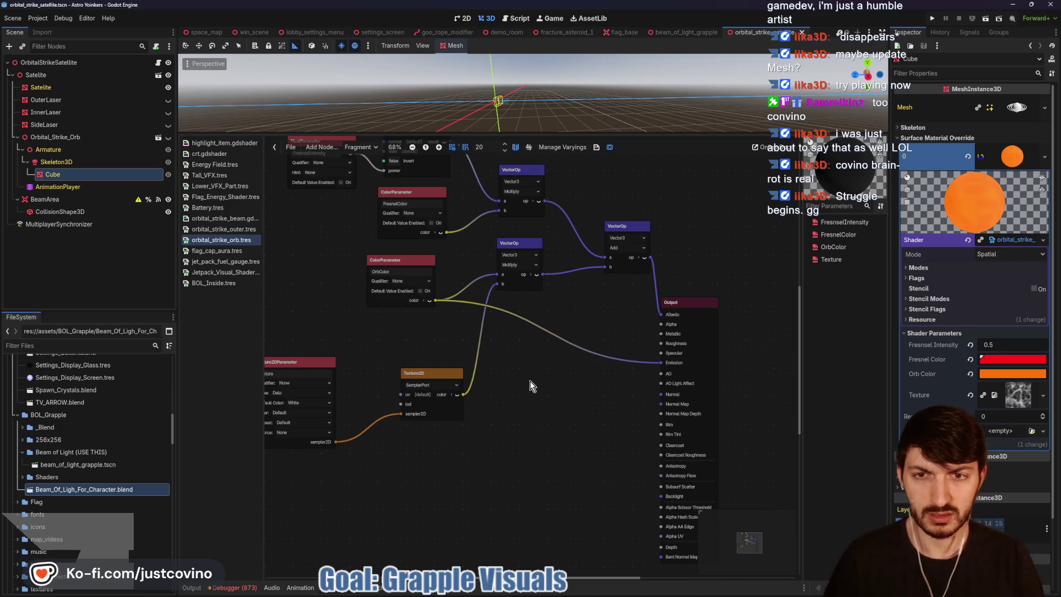
mouse_move(490, 378)
mouse_down()
mouse_move(599, 385)
mouse_move(550, 411)
mouse_move(569, 427)
mouse_up()
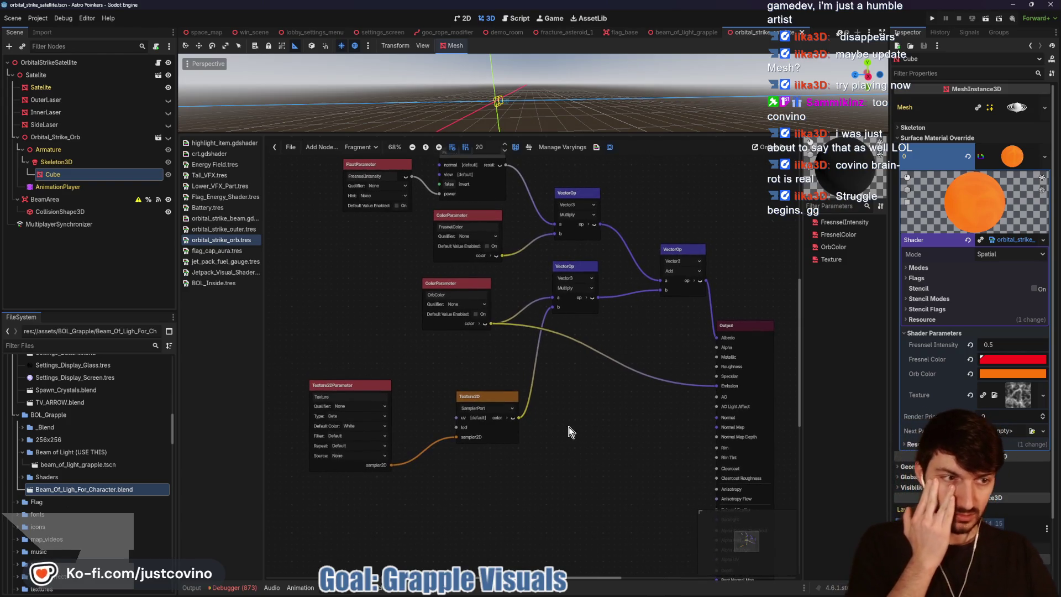
drag(568, 427, 546, 460)
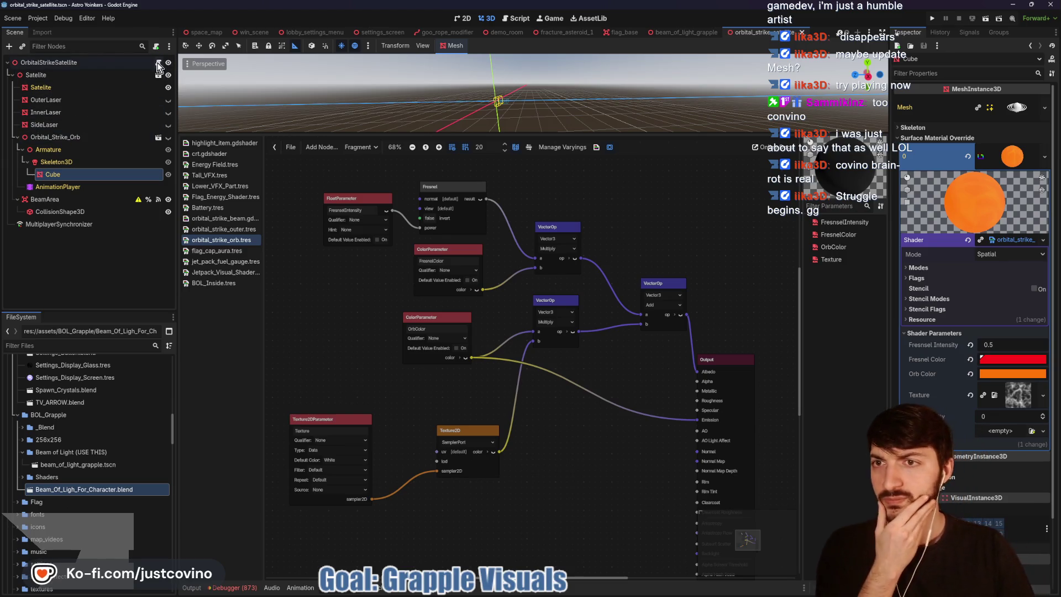
click(97, 100)
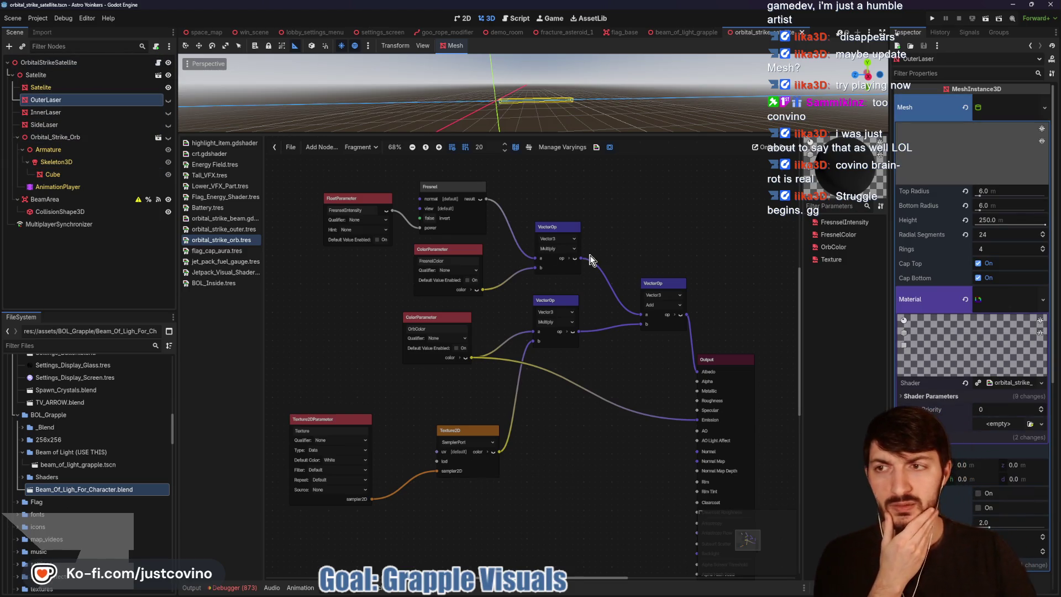
click(1001, 383)
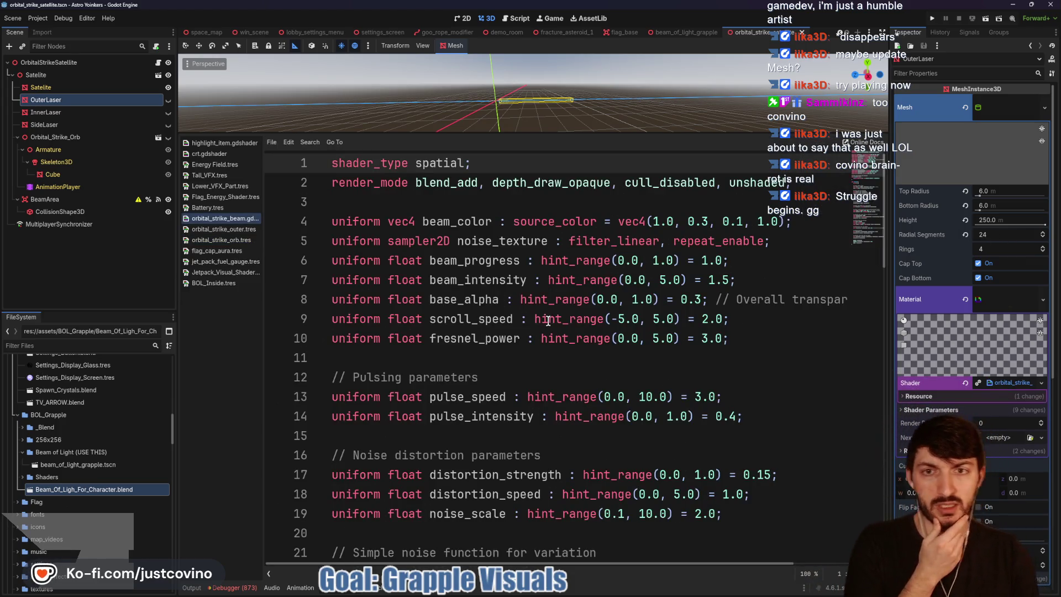
Step: Highlight the beam_intensity and beam_progress uniforms in orbital_strike_beam.gdshader
scroll(524, 304, down, 1)
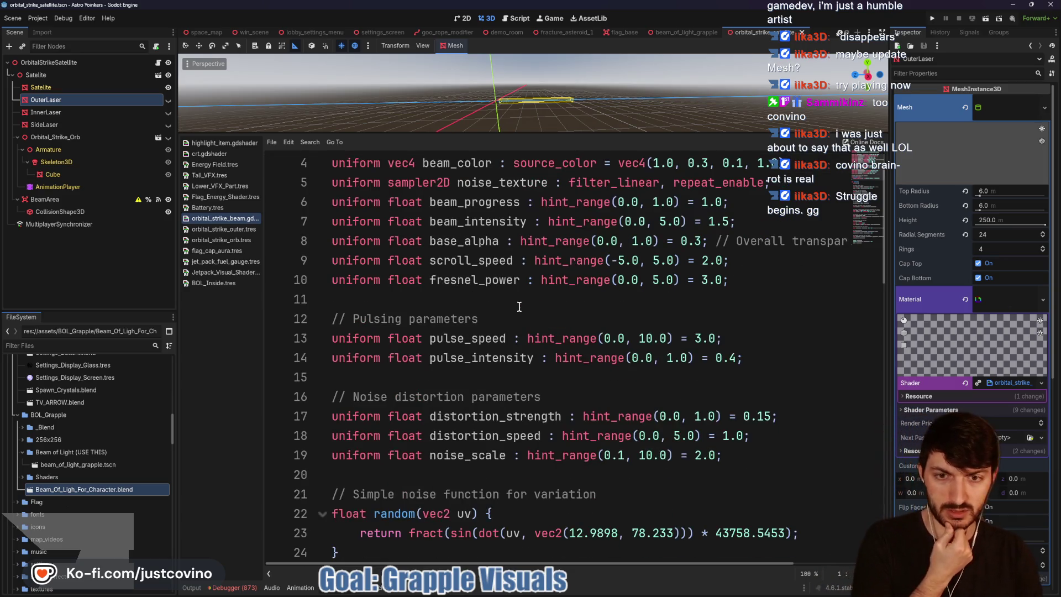
scroll(505, 298, up, 1)
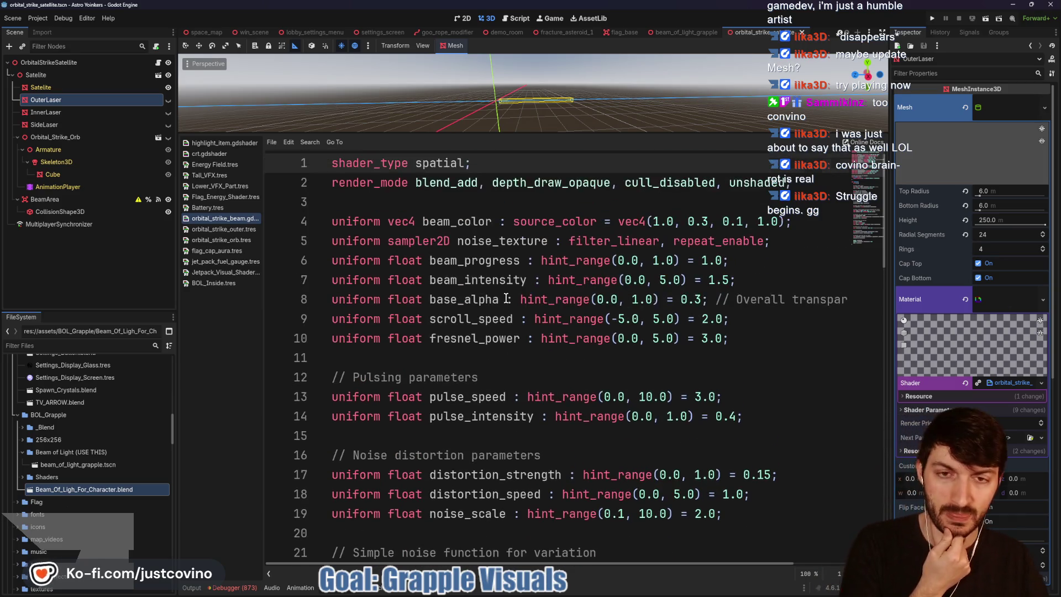
double_click(466, 280)
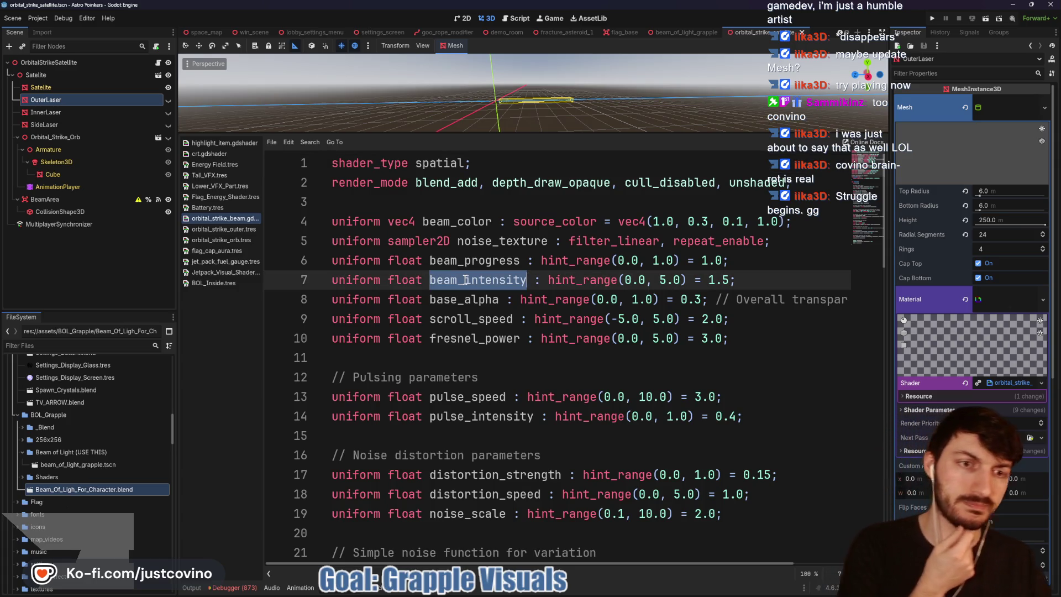
double_click(469, 259)
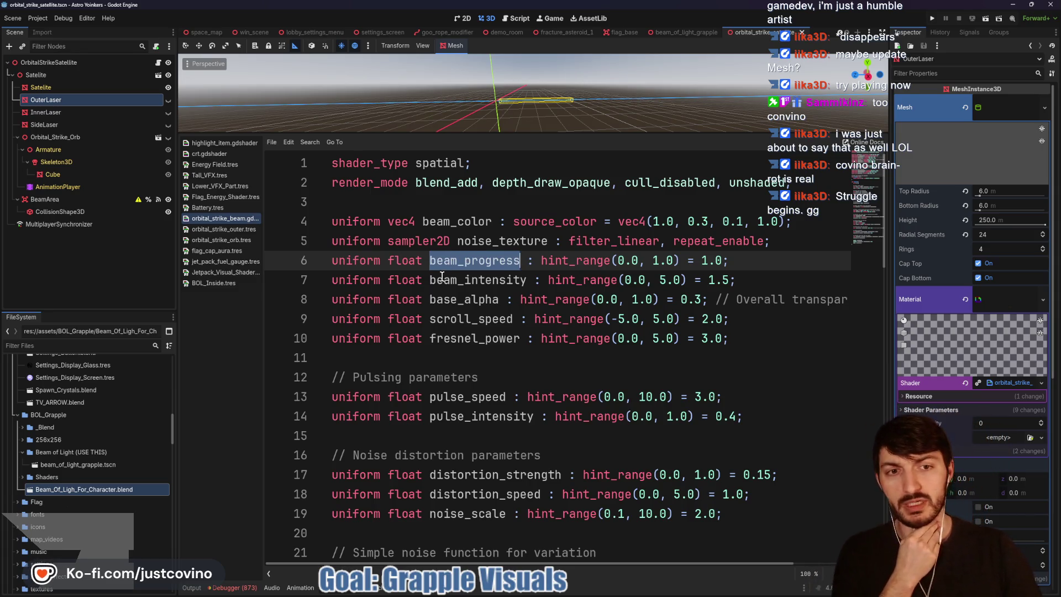
Step: Scroll through the shader code and highlight every use of soft_edge_width
scroll(442, 283, down, 3)
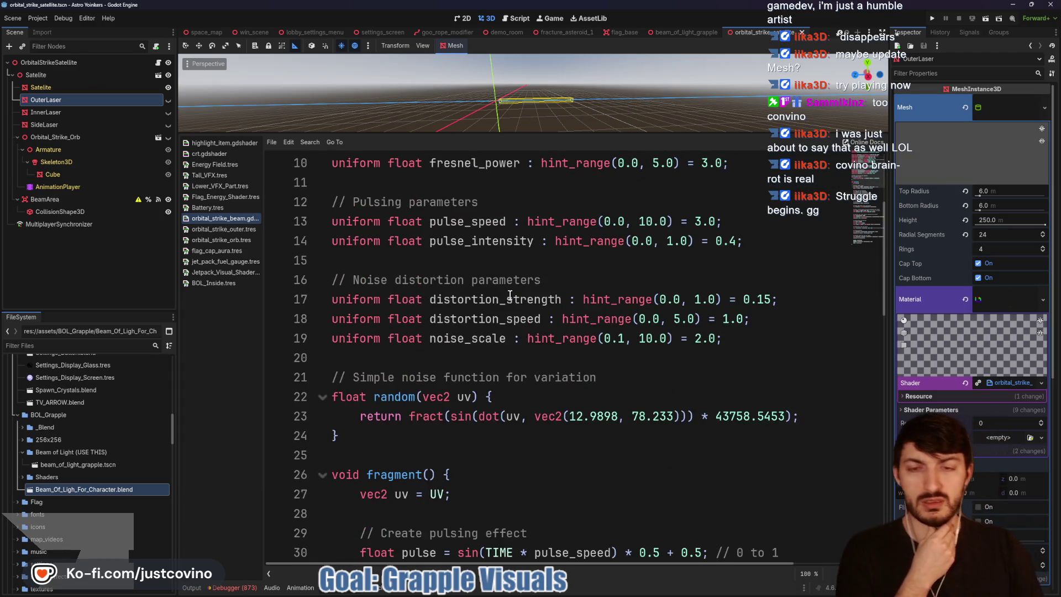
scroll(498, 307, down, 10)
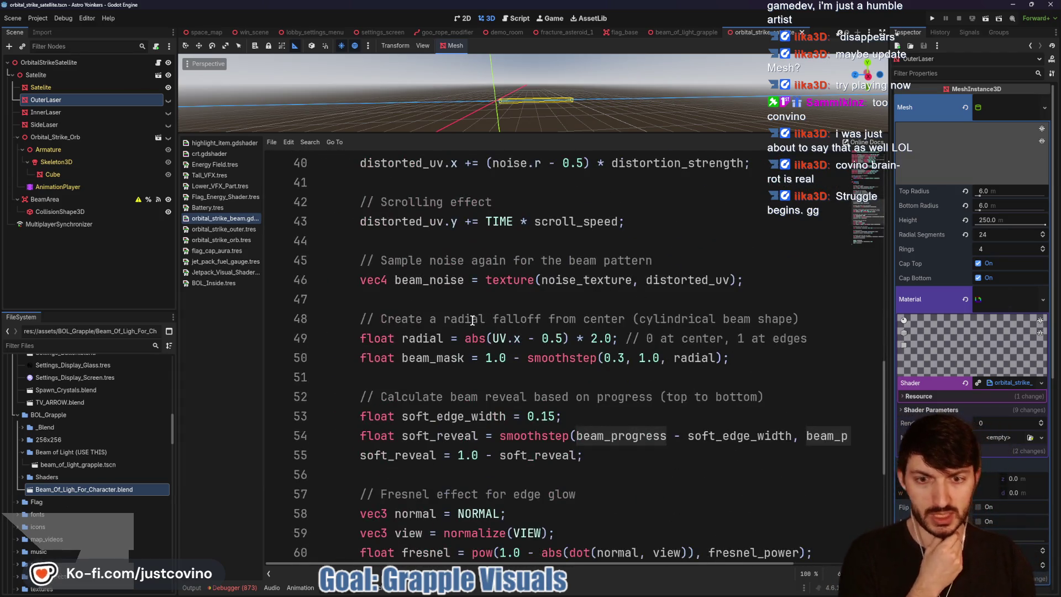
scroll(473, 320, down, 2)
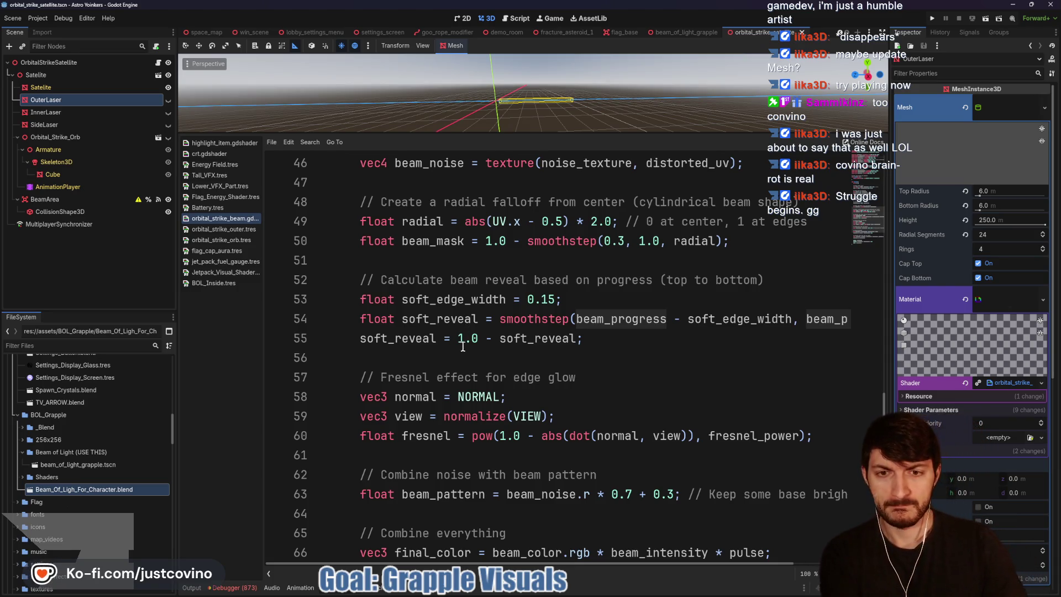
scroll(464, 347, right, 3)
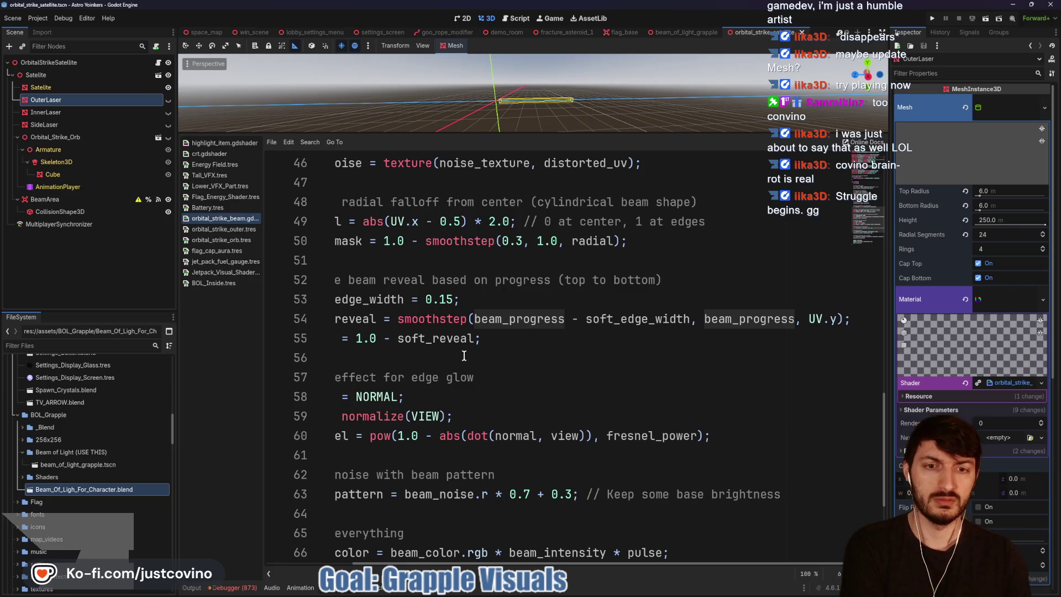
double_click(635, 319)
scroll(550, 342, left, 3)
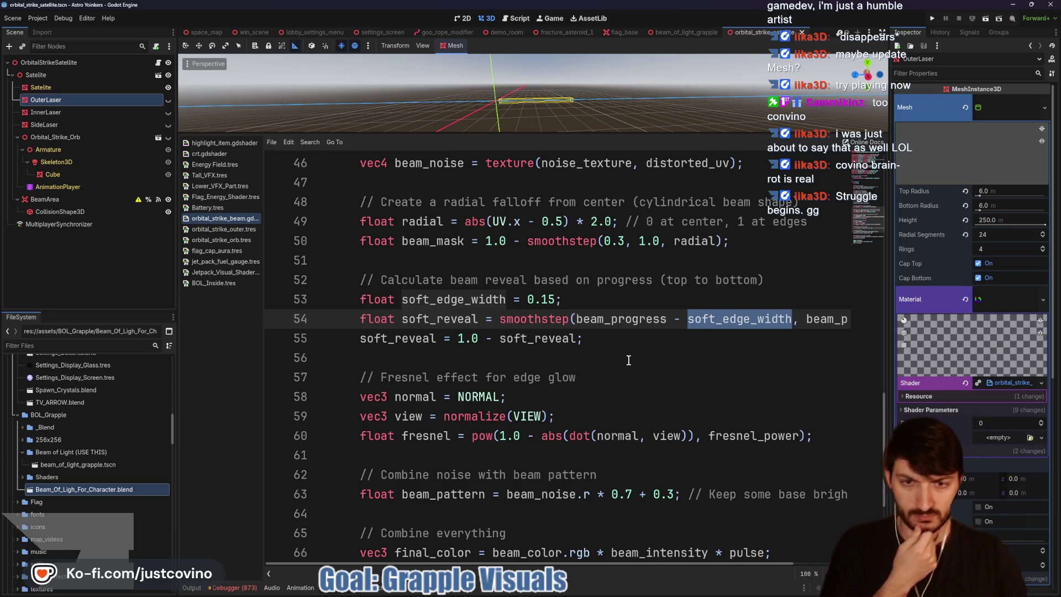
scroll(608, 358, right, 3)
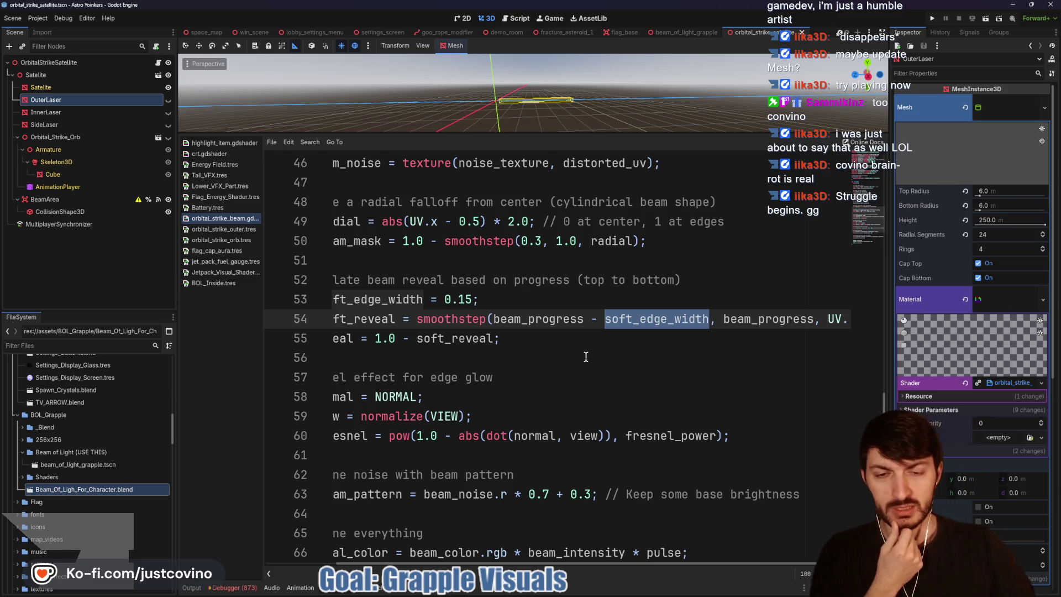
scroll(587, 348, left, 3)
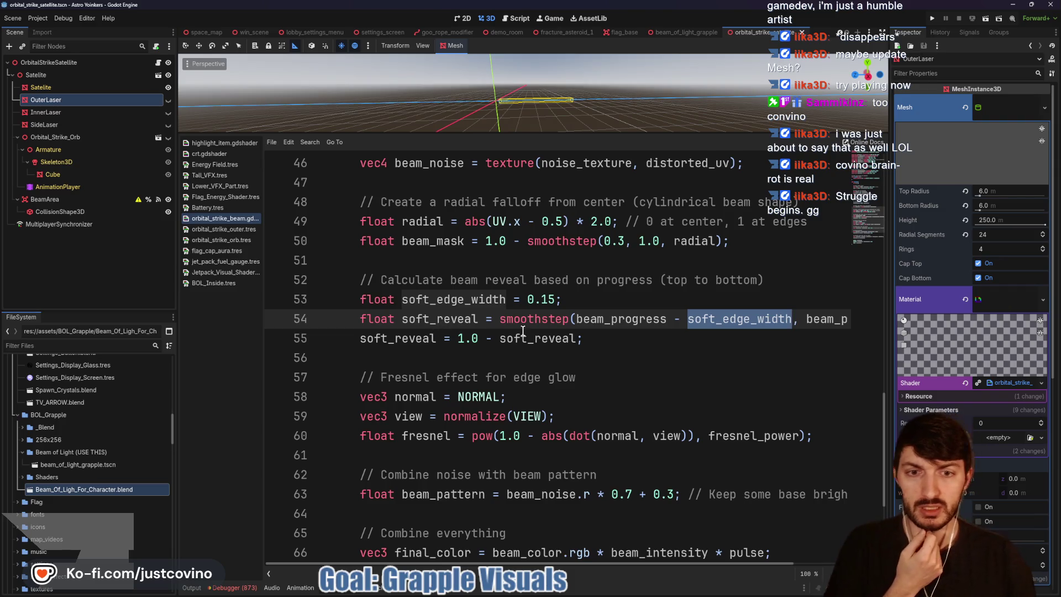
Step: Trace where soft_reveal is used, then return to the beam_of_light_grapple scene
double_click(409, 342)
scroll(647, 303, down, 3)
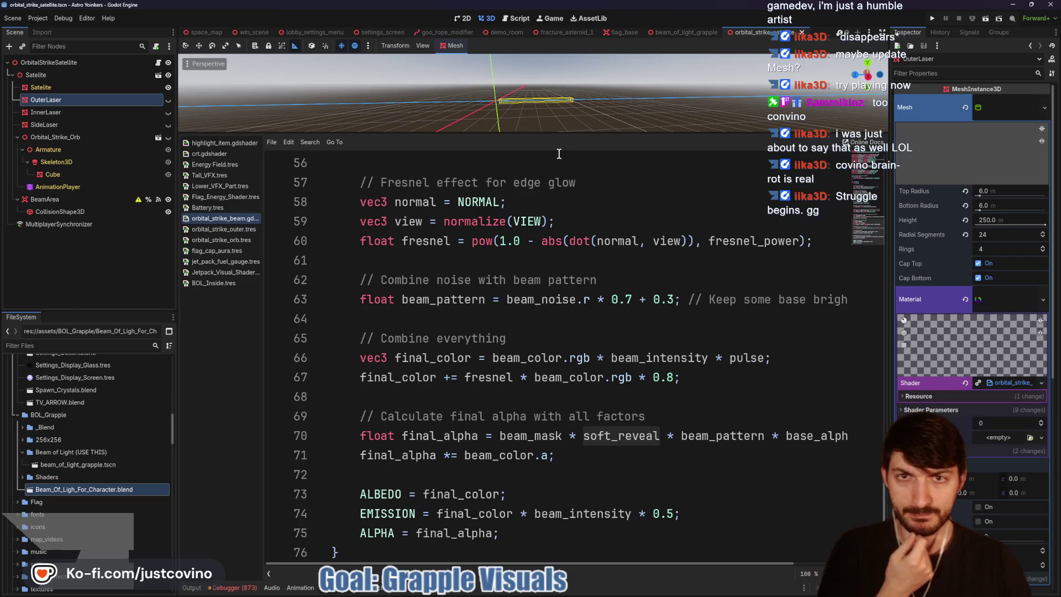
scroll(572, 221, up, 3)
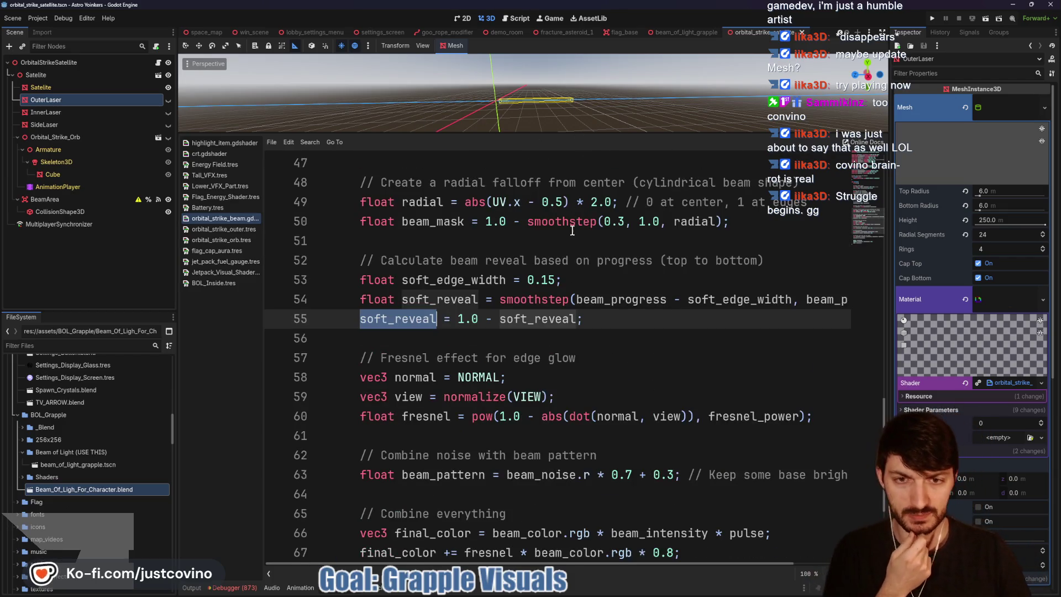
click(667, 34)
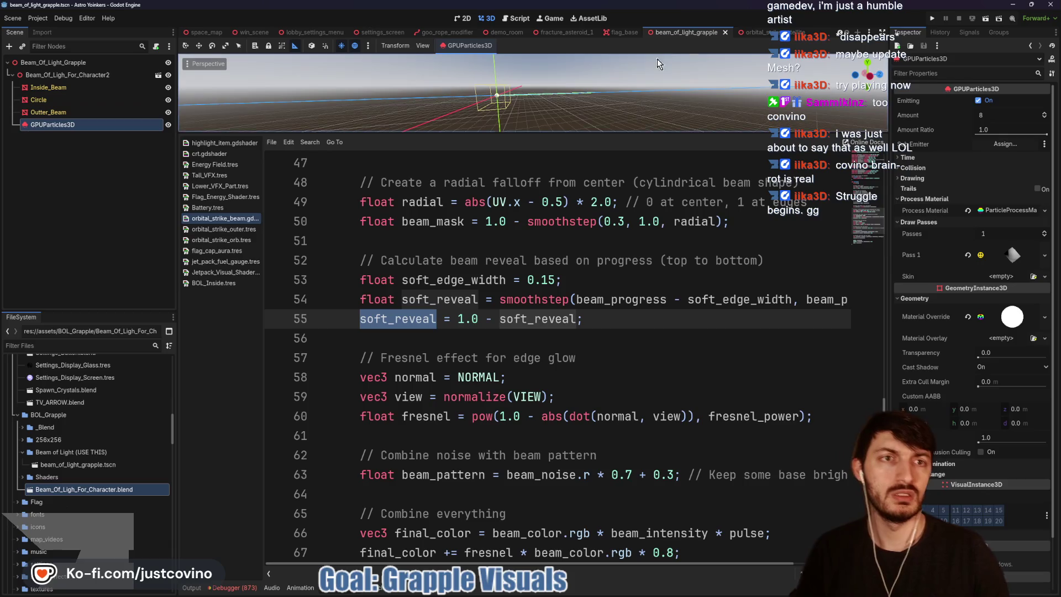
Step: Add a scalar SmoothStep node to Inside_Beam's visual shader graph
click(127, 90)
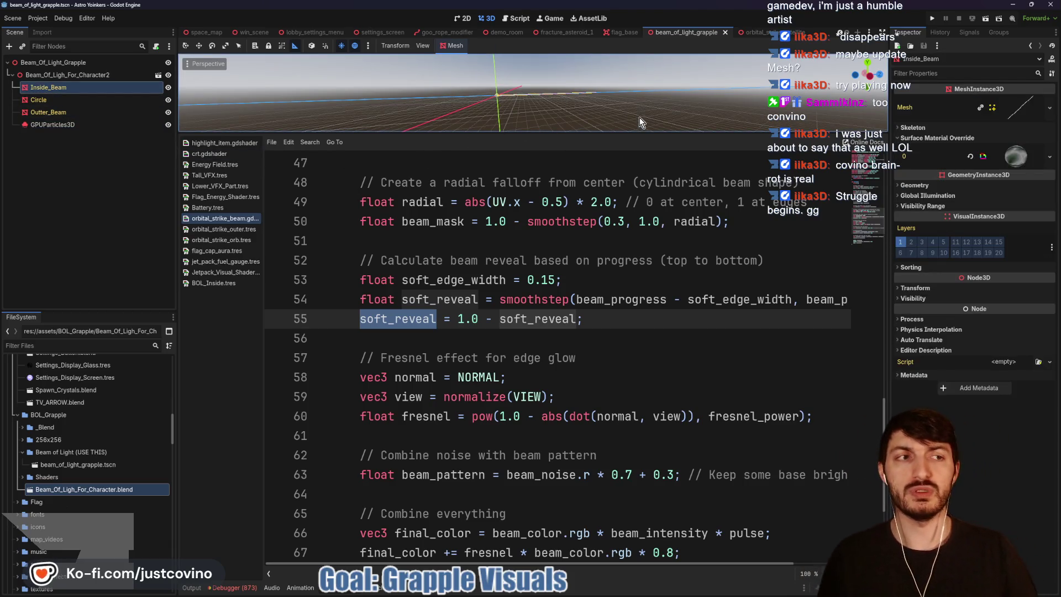
click(1038, 160)
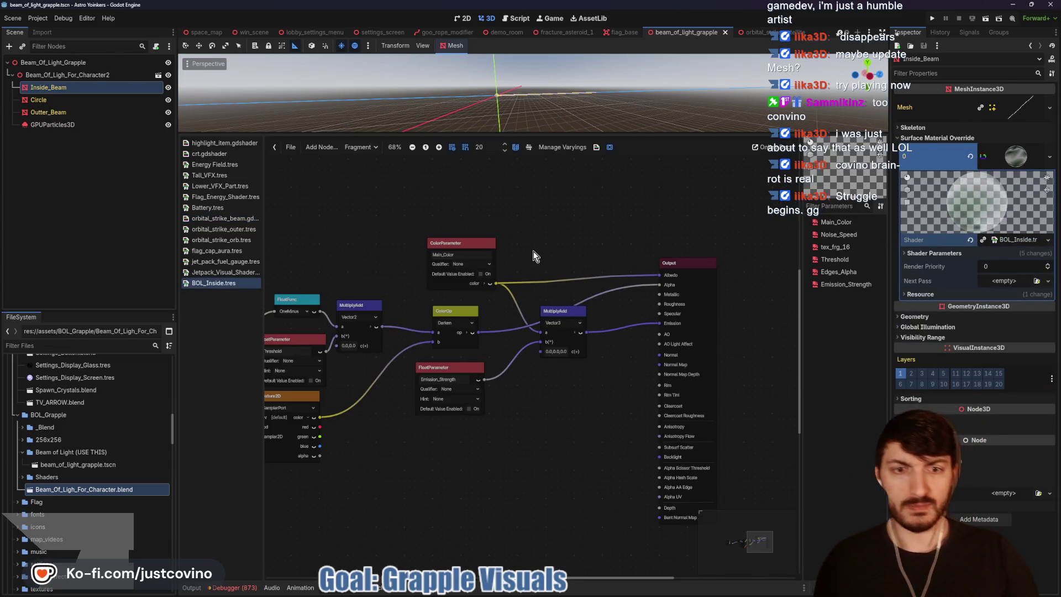
right_click(540, 423)
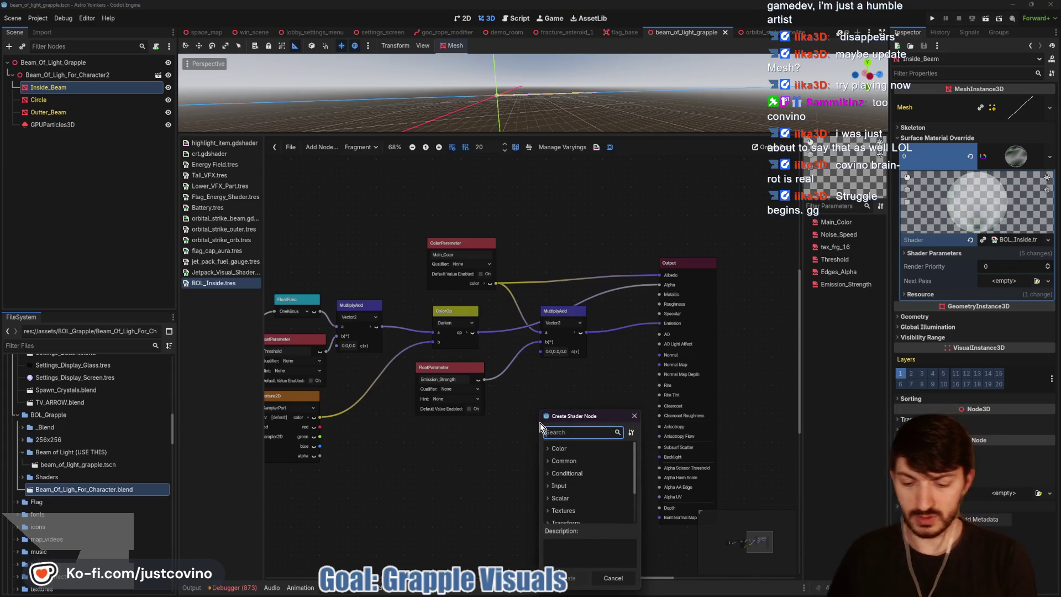
text(smooth)
key(Return)
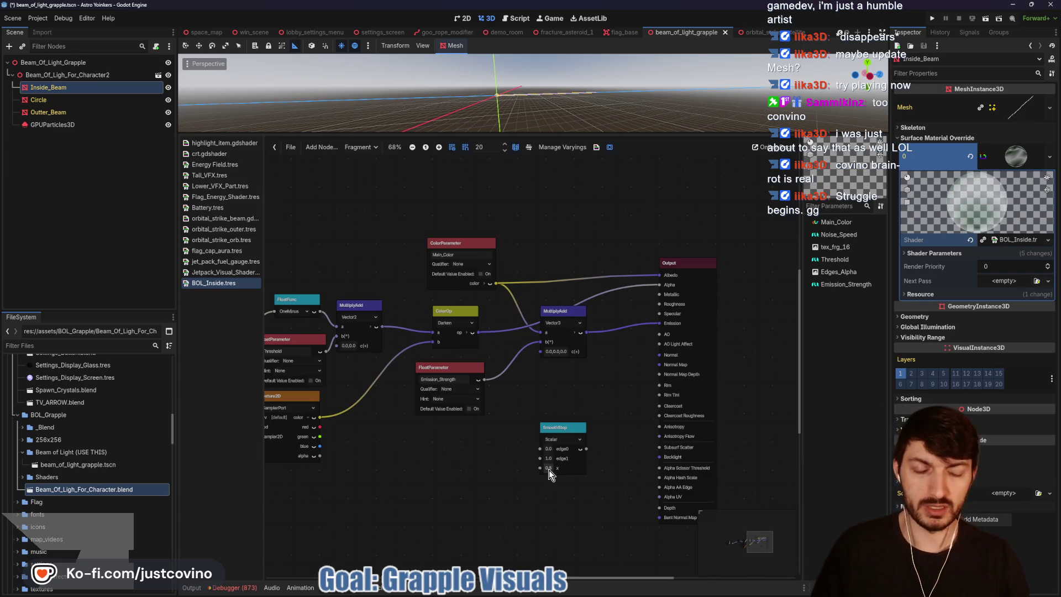
click(568, 439)
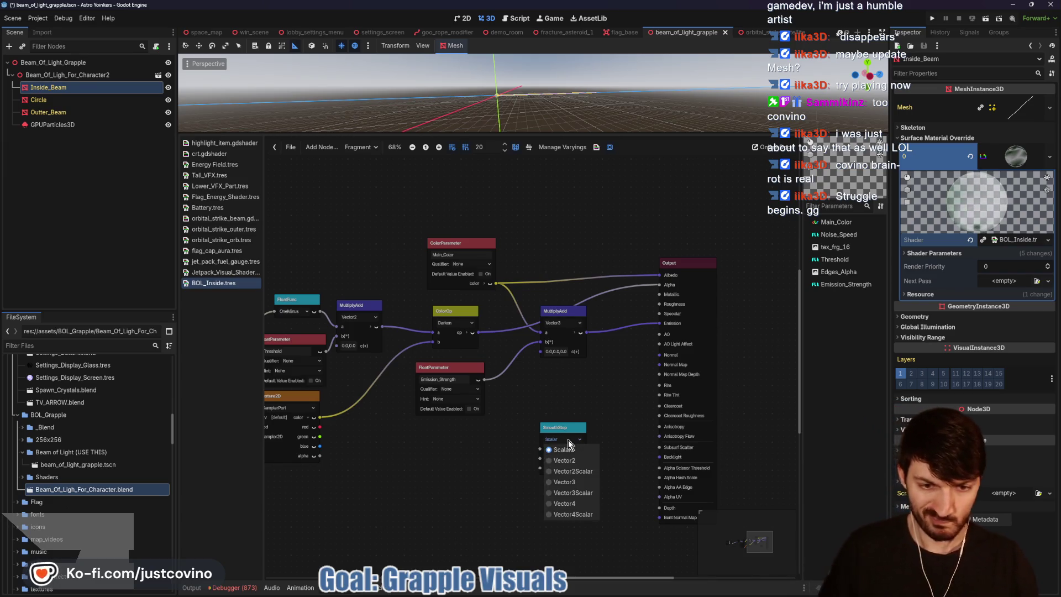
click(568, 447)
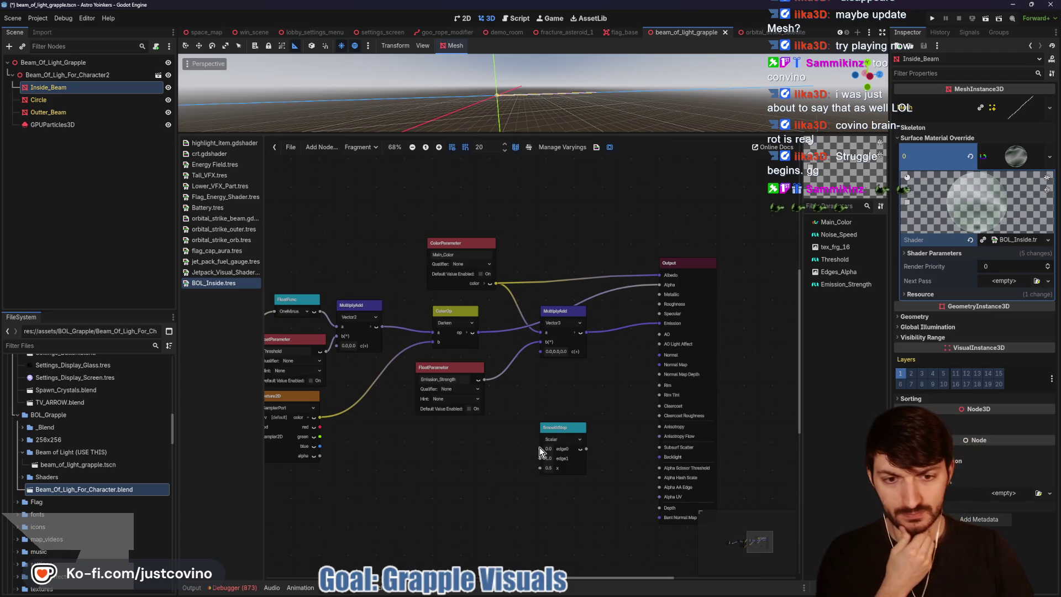
Step: Wire a new GrappleProgress float parameter into SmoothStep's edge0 and ColorOp into its x
drag(541, 449, 428, 460)
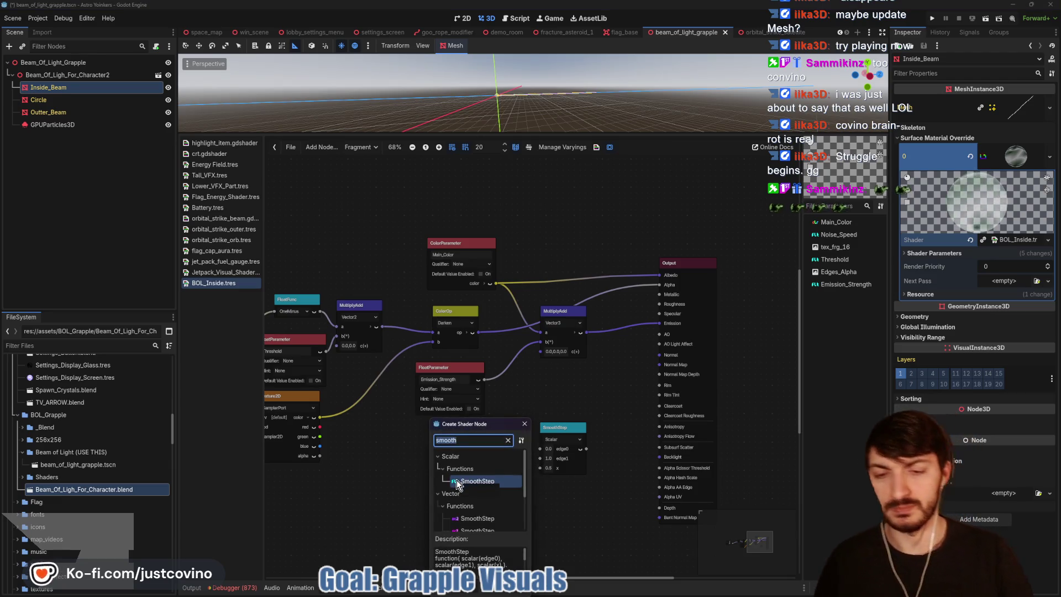
text(float)
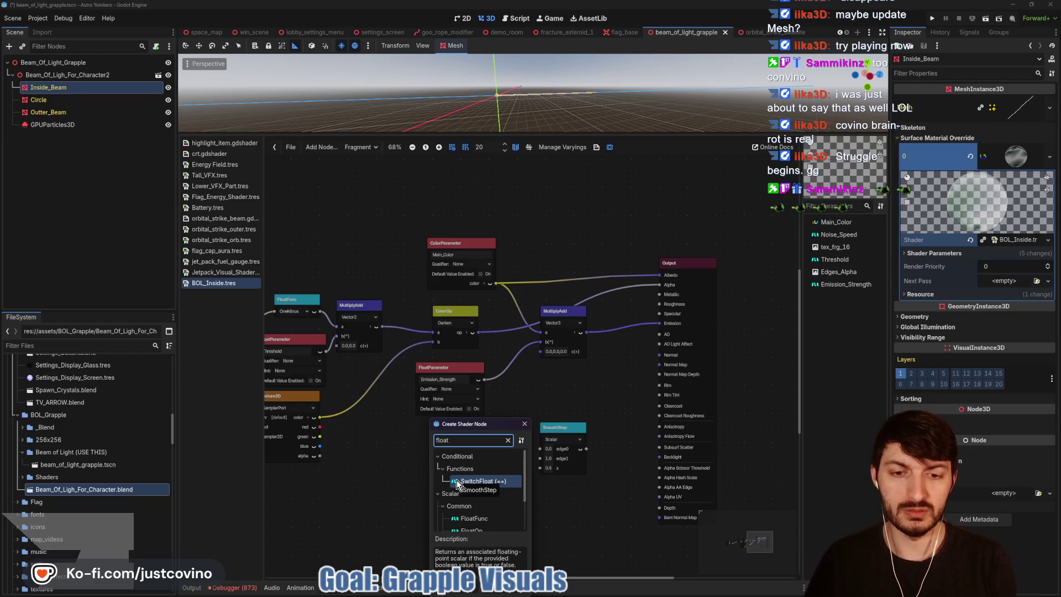
text(param)
key(Return)
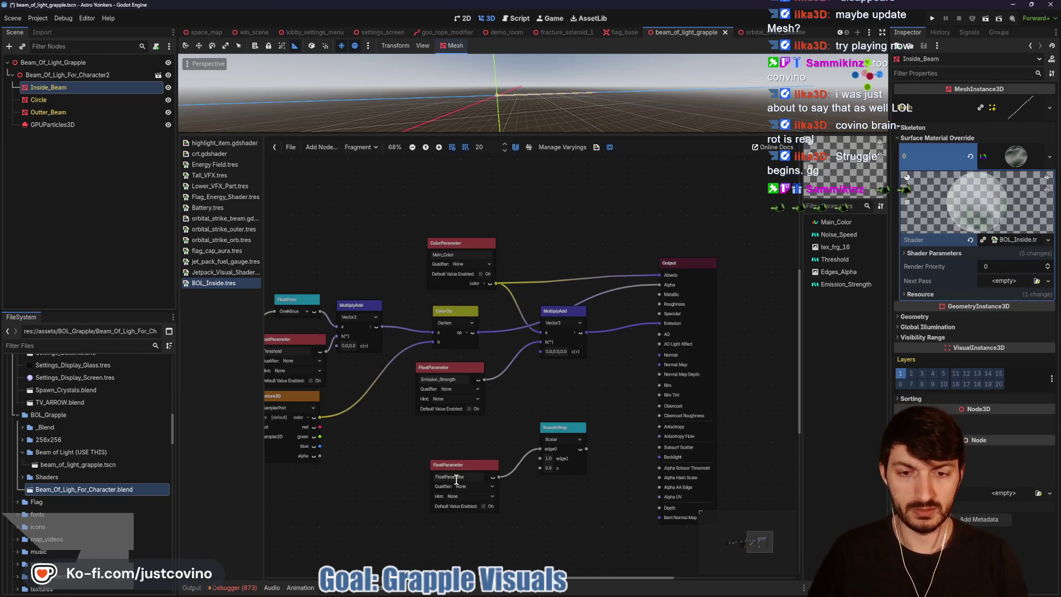
double_click(475, 475)
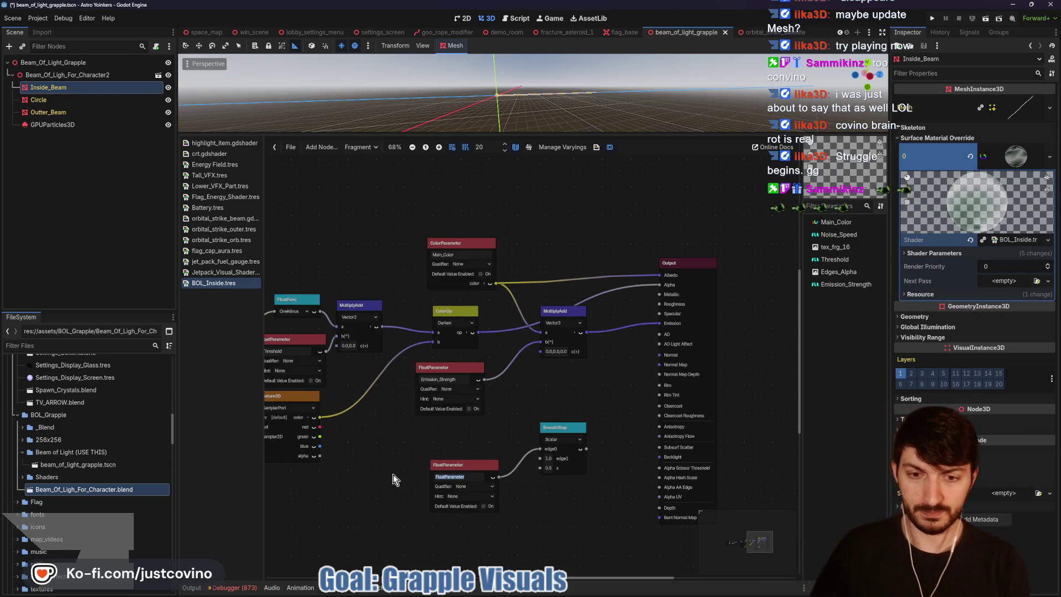
key(BackSpace)
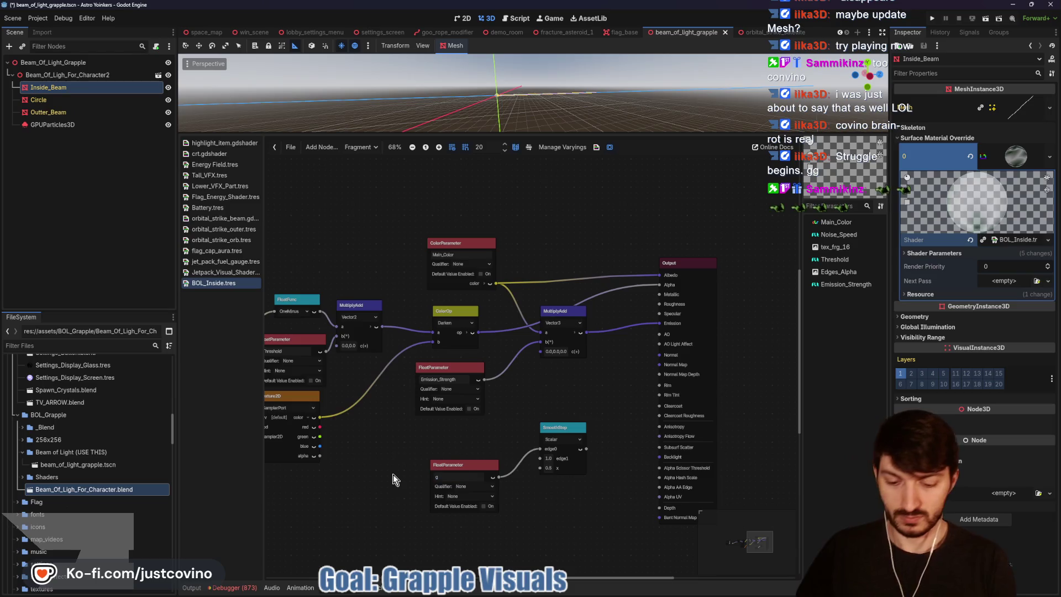
text(GrappleProgress)
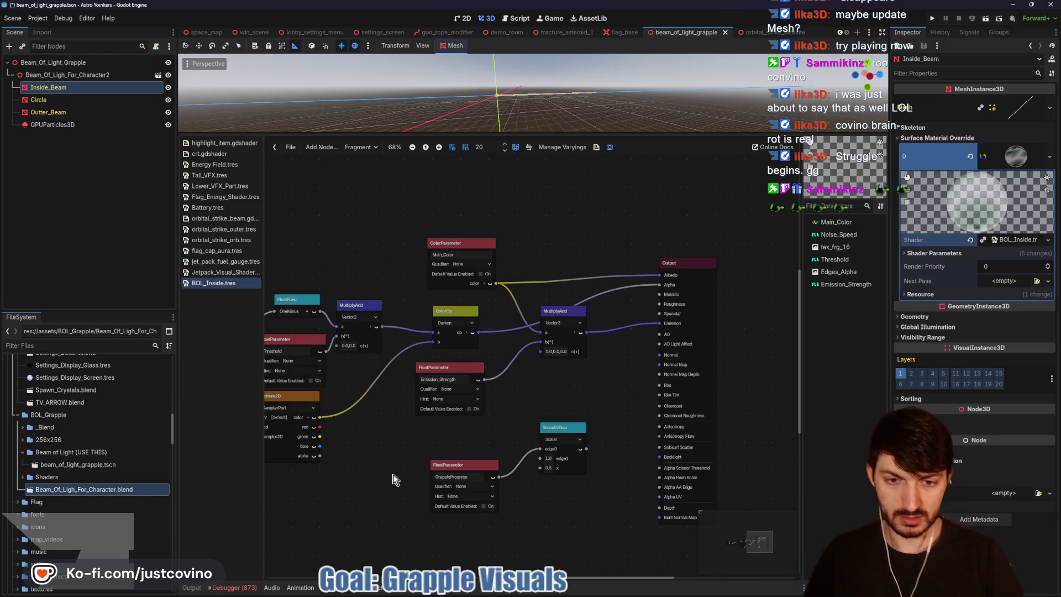
key(Return)
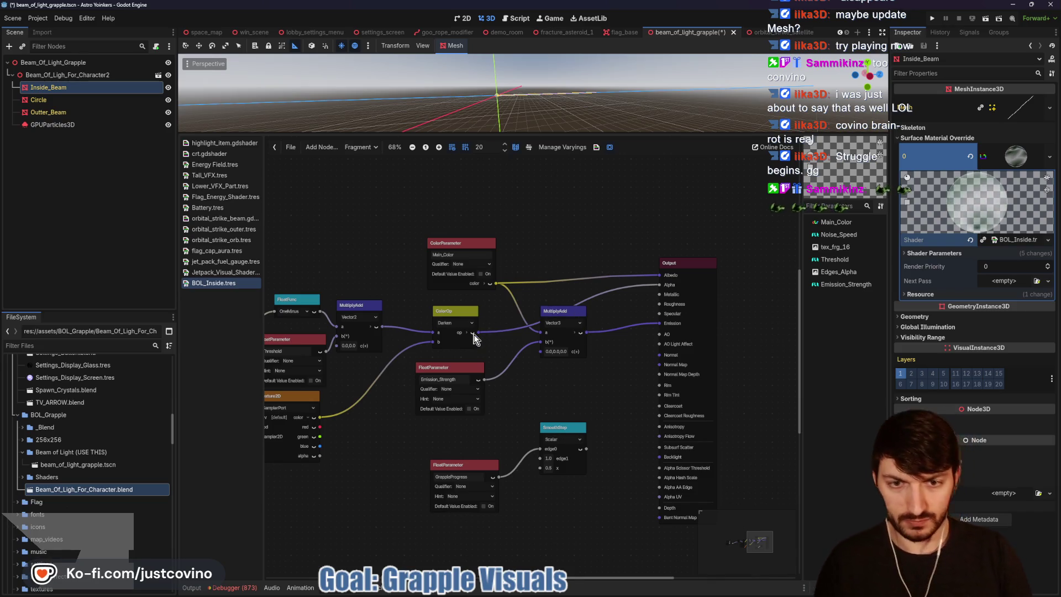
mouse_move(479, 332)
mouse_down()
mouse_move(507, 437)
mouse_move(535, 469)
mouse_move(657, 292)
mouse_up()
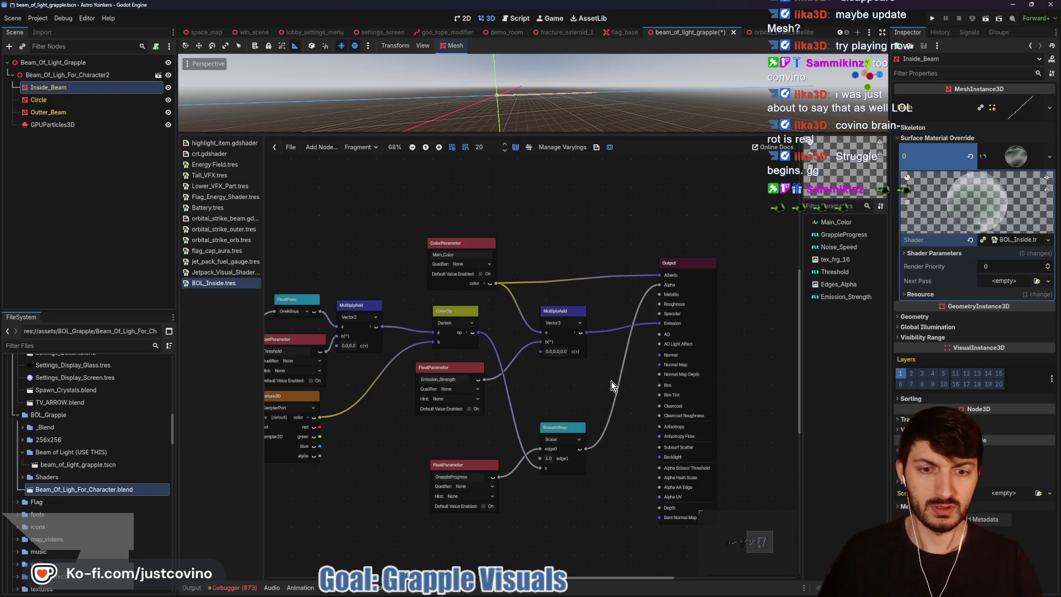
Step: Hide the Circle and Outter_Beam objects and save the beam scene
drag(645, 132, 643, 378)
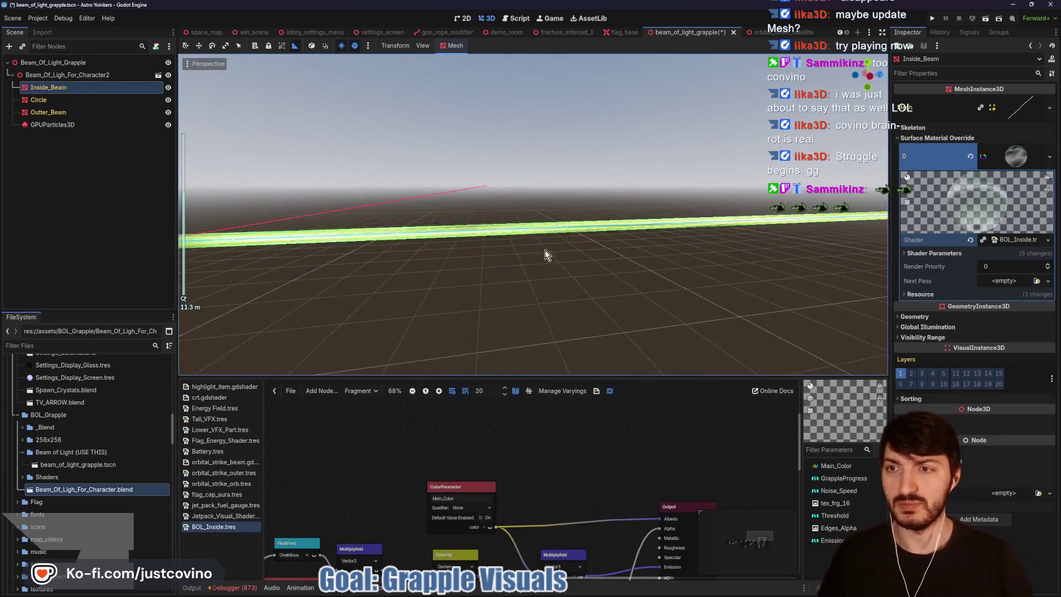
click(168, 100)
click(168, 112)
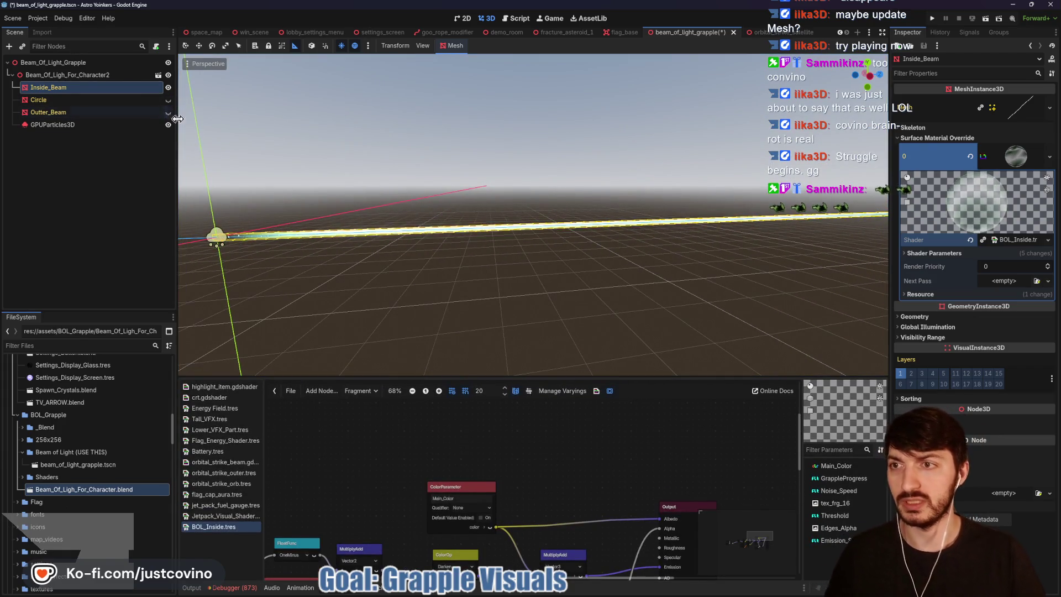
scroll(414, 272, up, 2)
scroll(493, 265, down, 4)
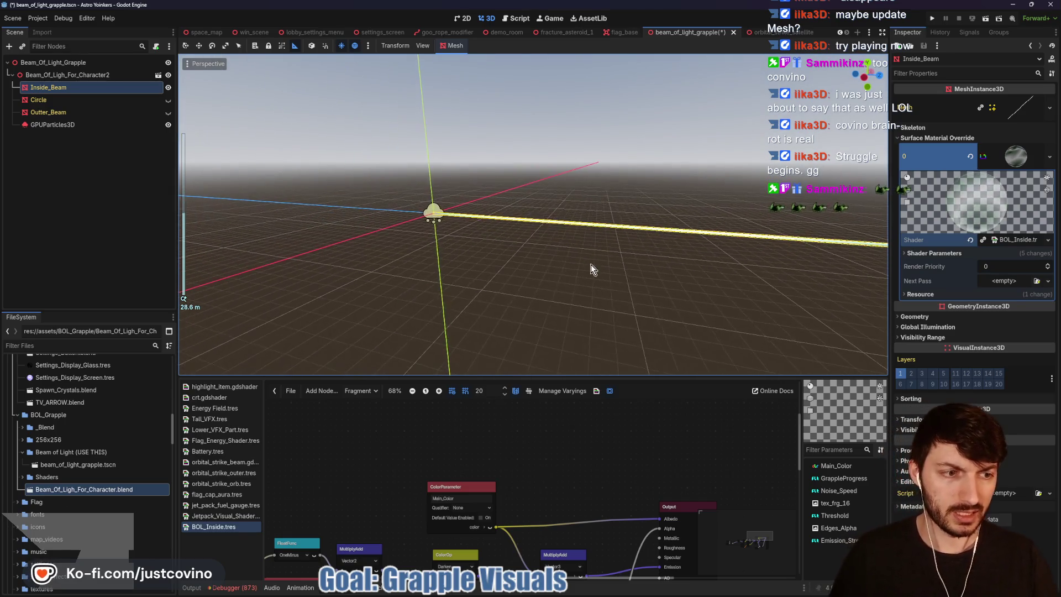
key(ctrl+s)
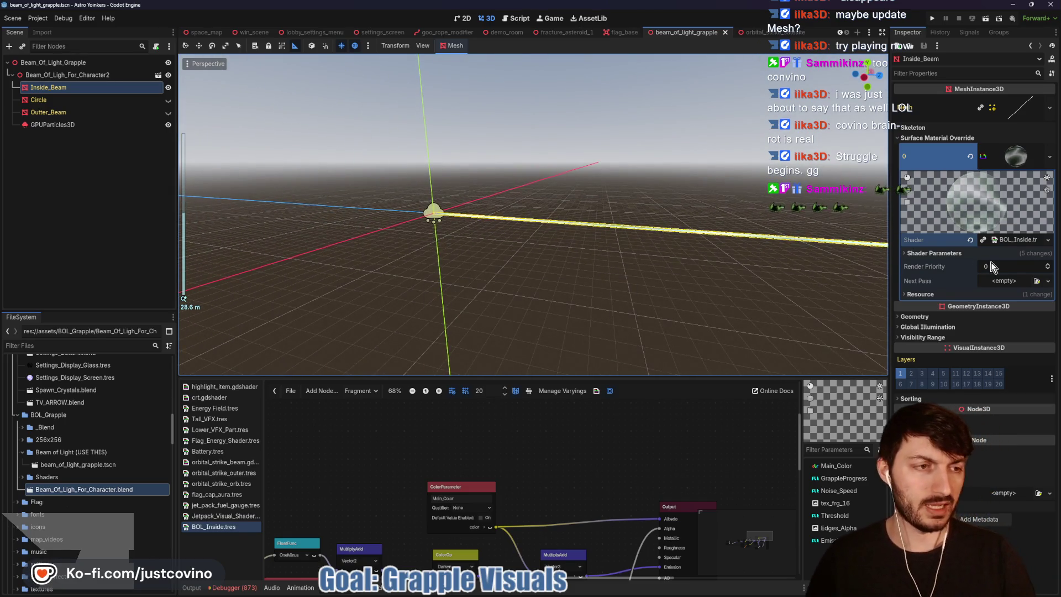
Step: Try different Grapple Progress values in Shader Parameters, settling at 1.0
click(940, 253)
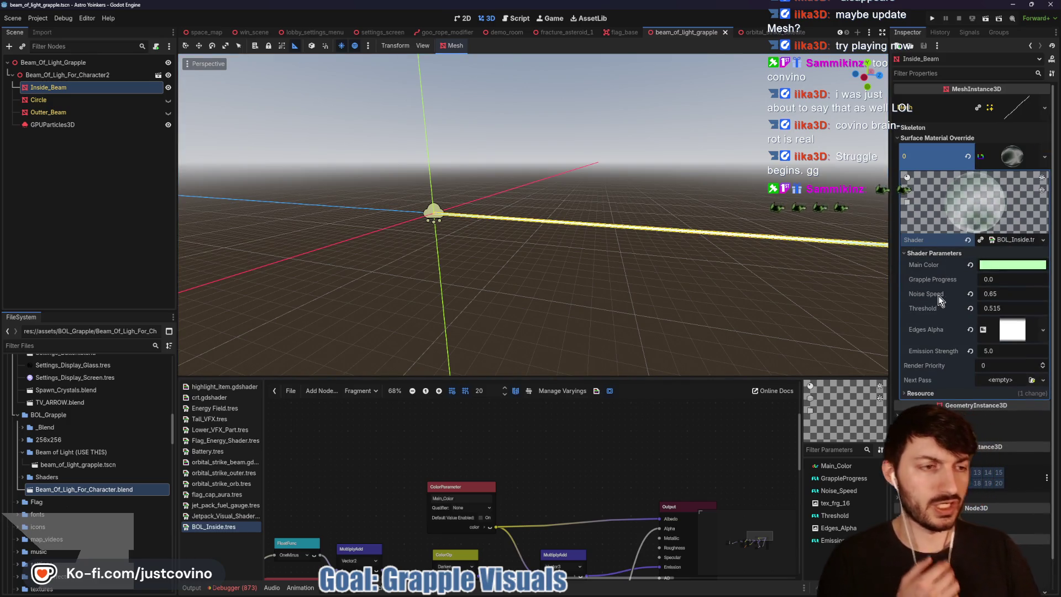
mouse_move(990, 279)
mouse_down()
mouse_move(1039, 279)
mouse_move(1001, 279)
mouse_up()
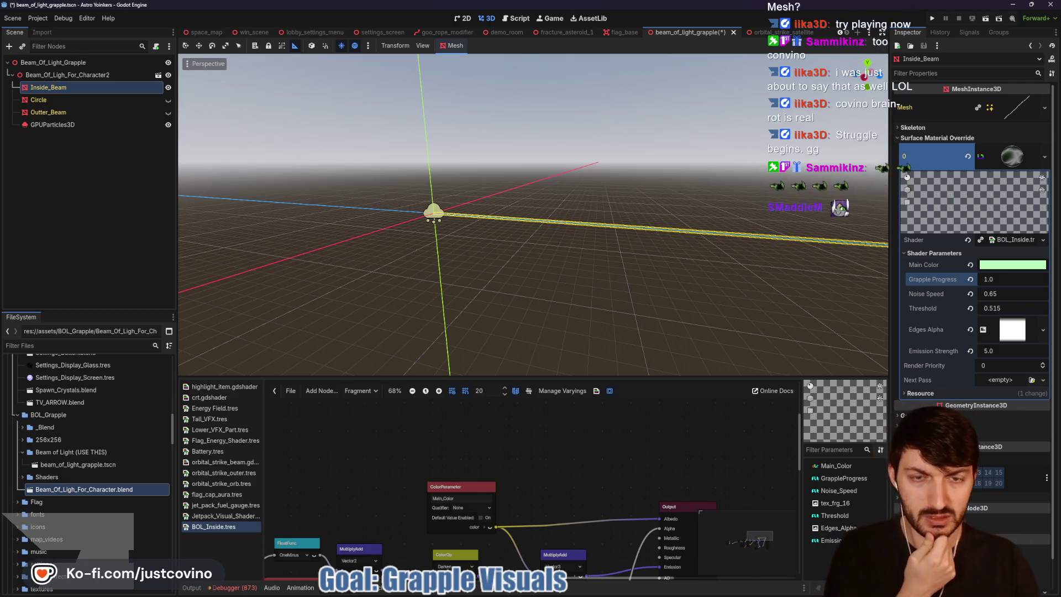
scroll(706, 259, up, 5)
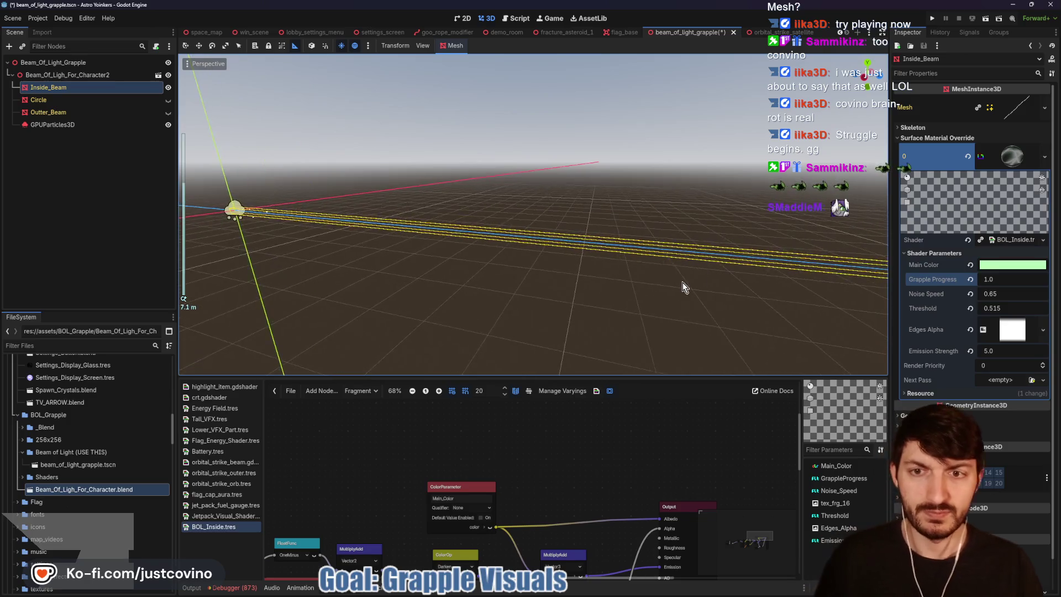
scroll(635, 309, down, 6)
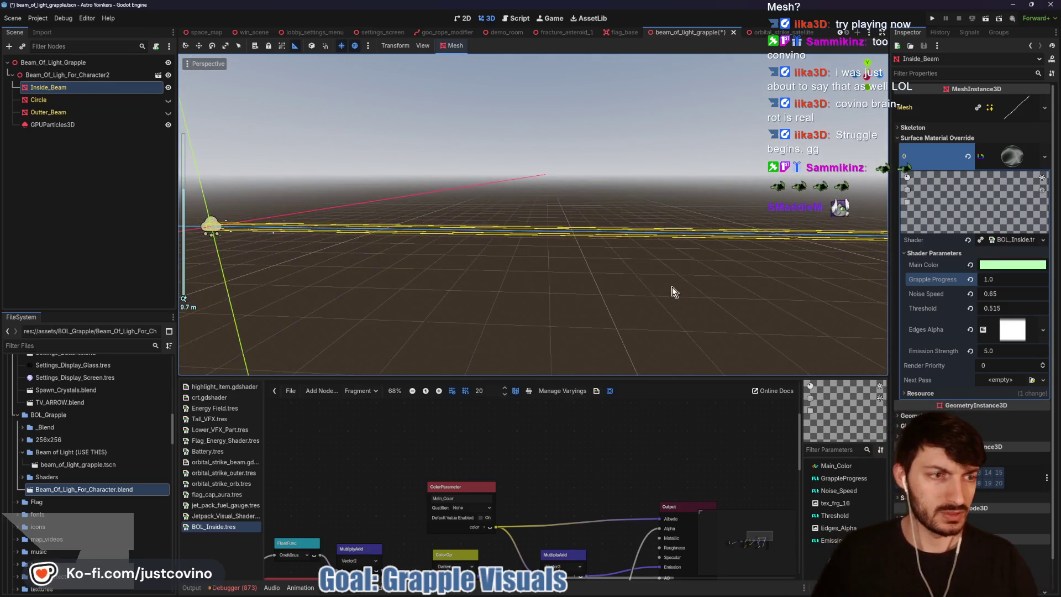
scroll(616, 285, up, 3)
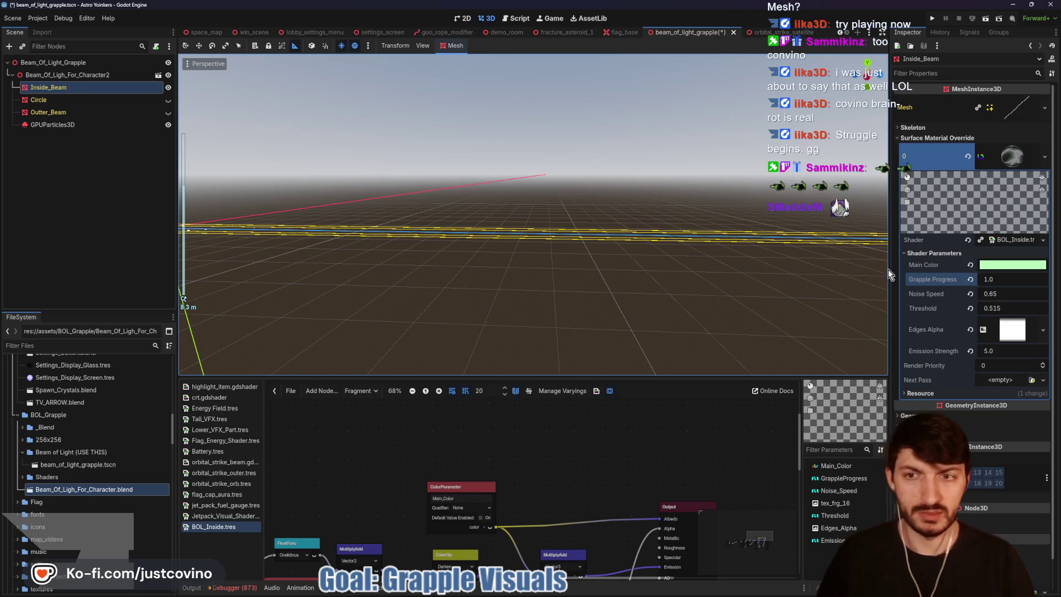
drag(990, 278, 1006, 277)
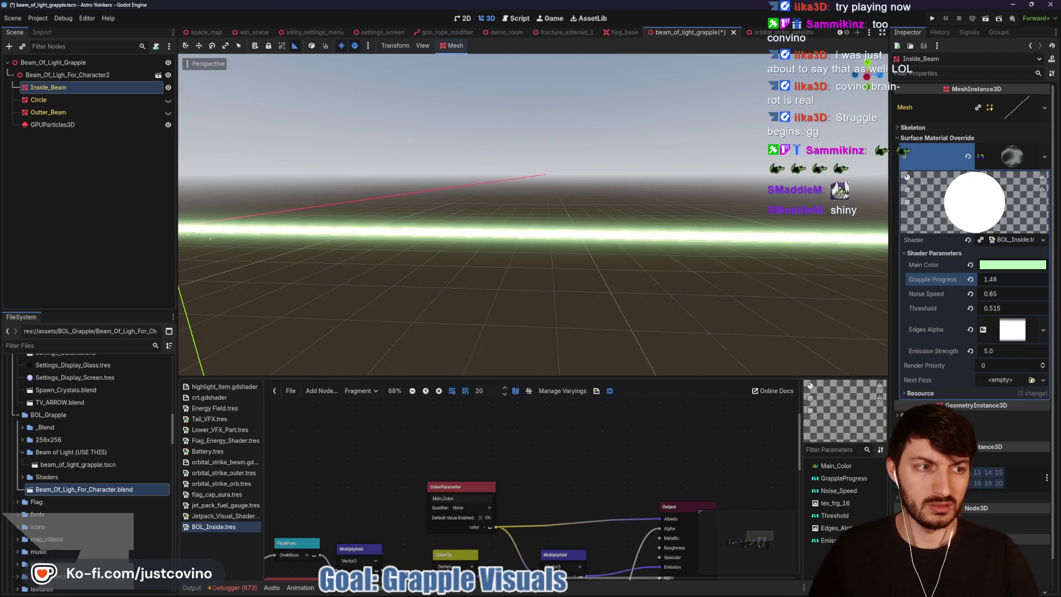
drag(1001, 279, 999, 279)
scroll(685, 286, down, 5)
drag(629, 377, 629, 96)
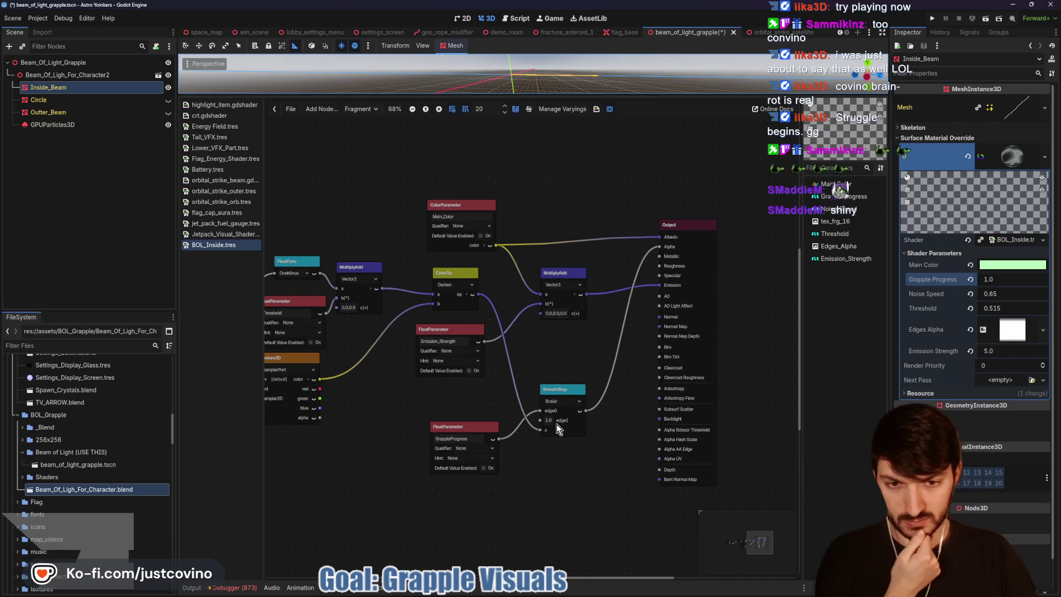
Step: Unwire SmoothStep's x port, turn Circle's visibility back on, and save the beam_of_light_grapple scene
mouse_move(539, 429)
mouse_down()
mouse_move(478, 294)
mouse_move(571, 254)
mouse_move(659, 247)
mouse_up()
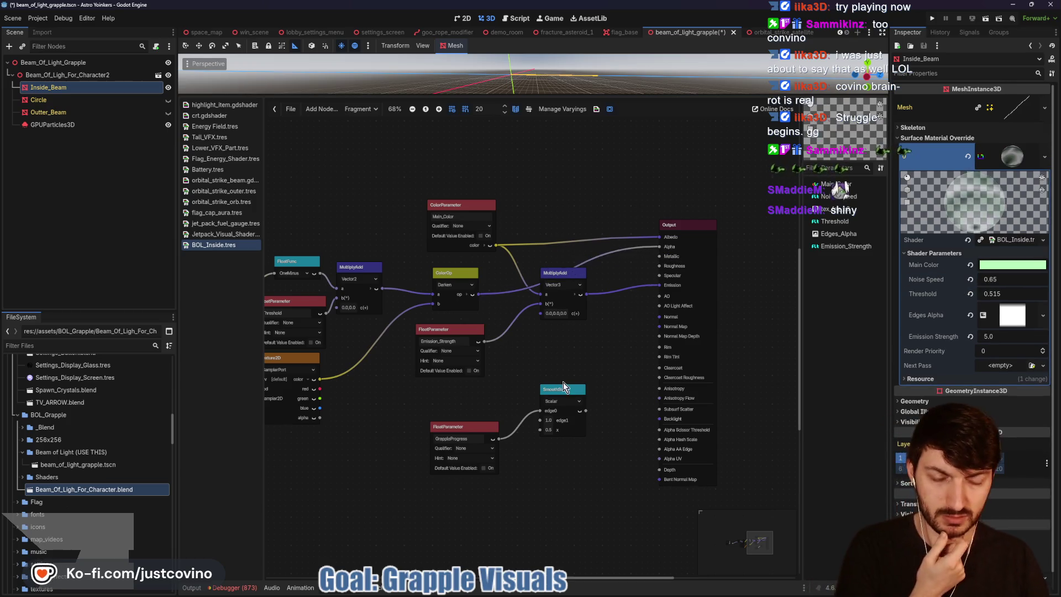
key(ctrl+s)
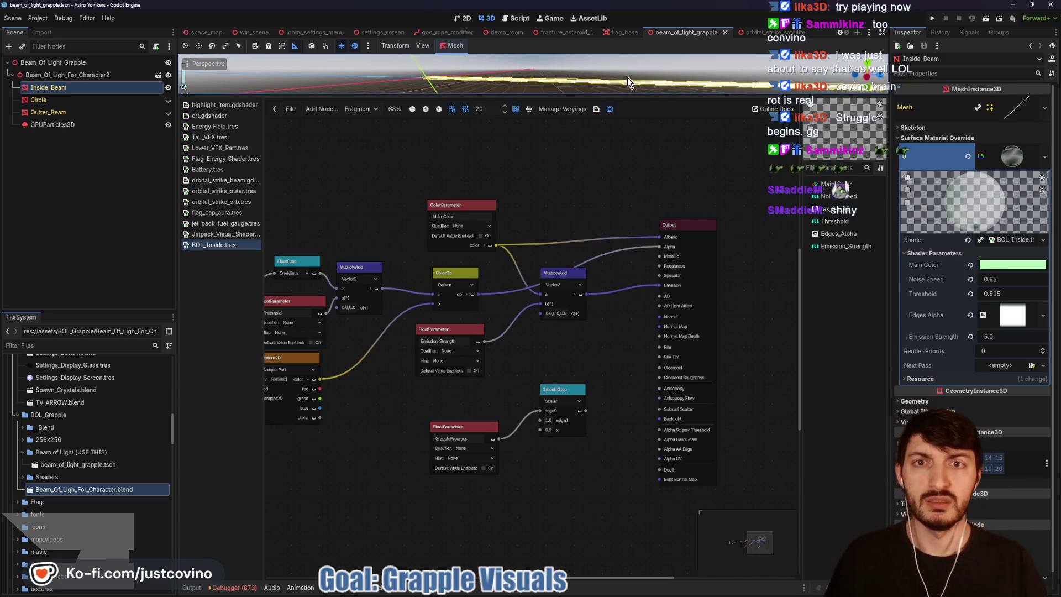
click(168, 99)
key(ctrl+s)
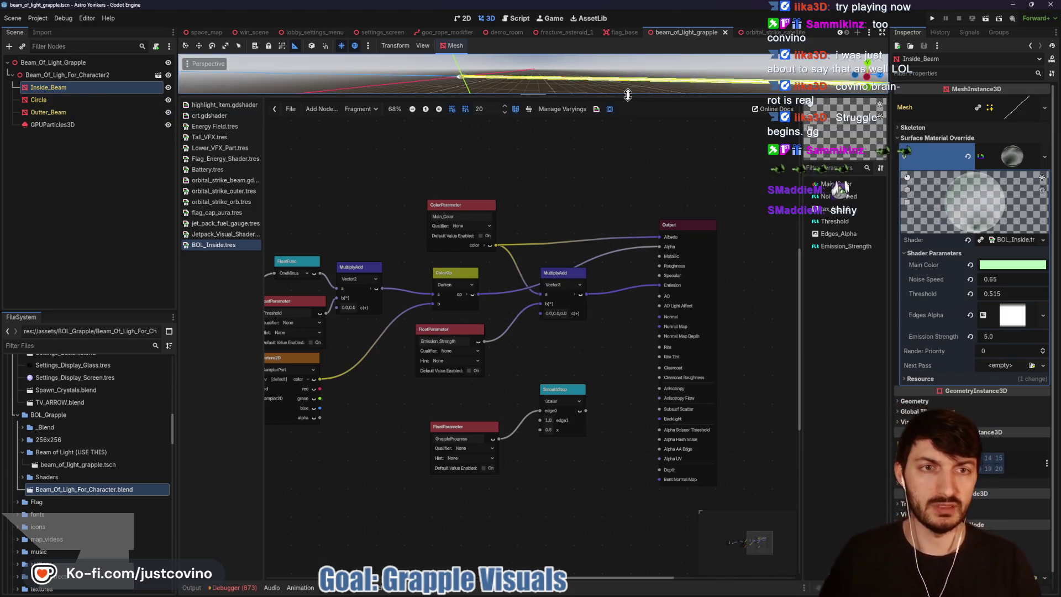
drag(634, 99, 582, 412)
scroll(574, 278, up, 4)
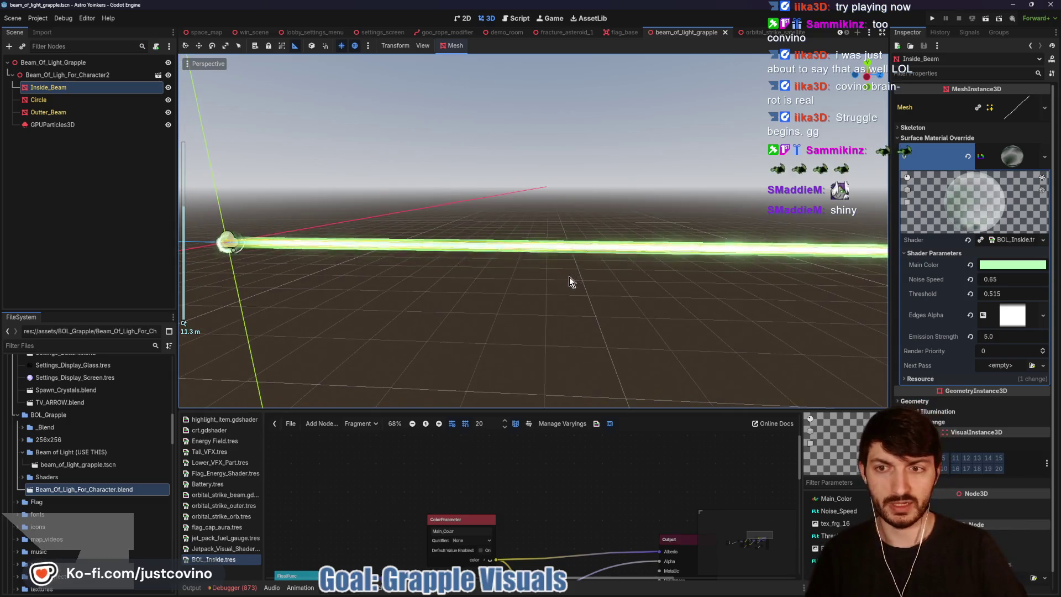
Step: Read the orbital_strike_satellite beam shader, highlighting soft_edge_width, then switch to the leaderboard browser
click(761, 33)
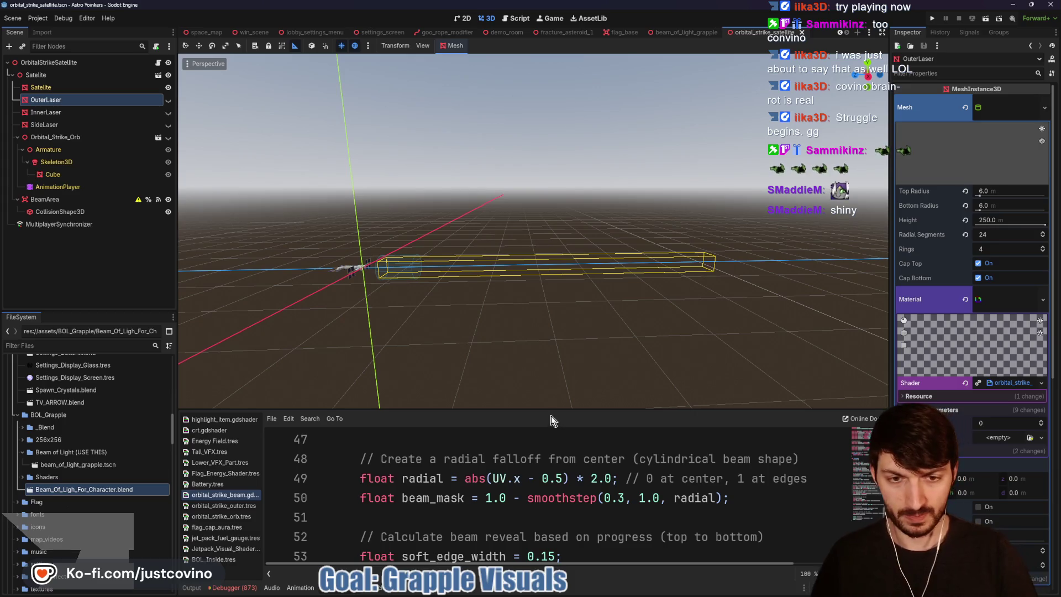
mouse_move(549, 409)
mouse_down()
mouse_move(528, 333)
mouse_move(523, 204)
mouse_up()
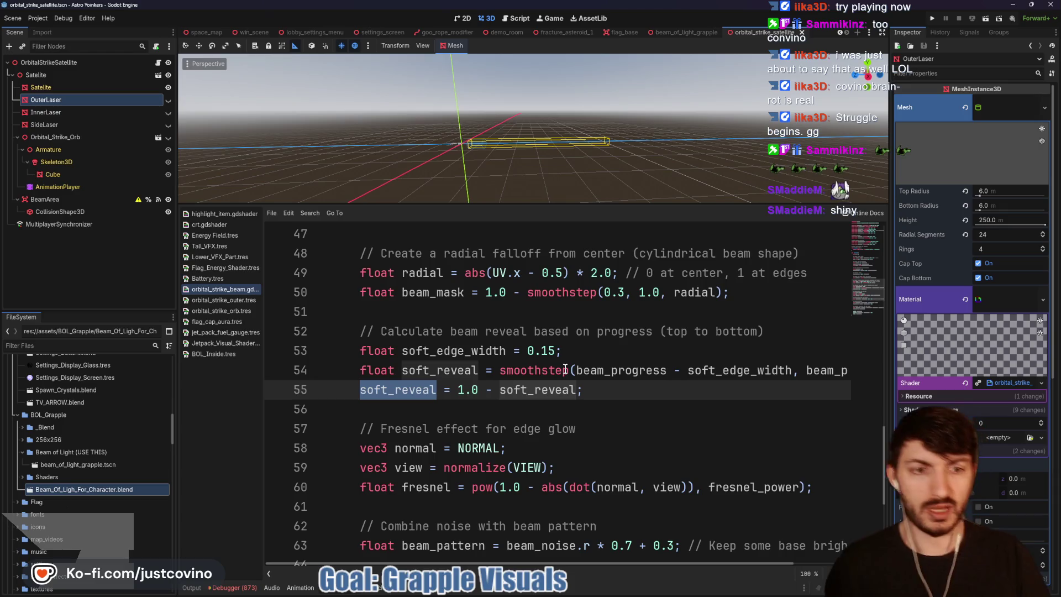
double_click(715, 371)
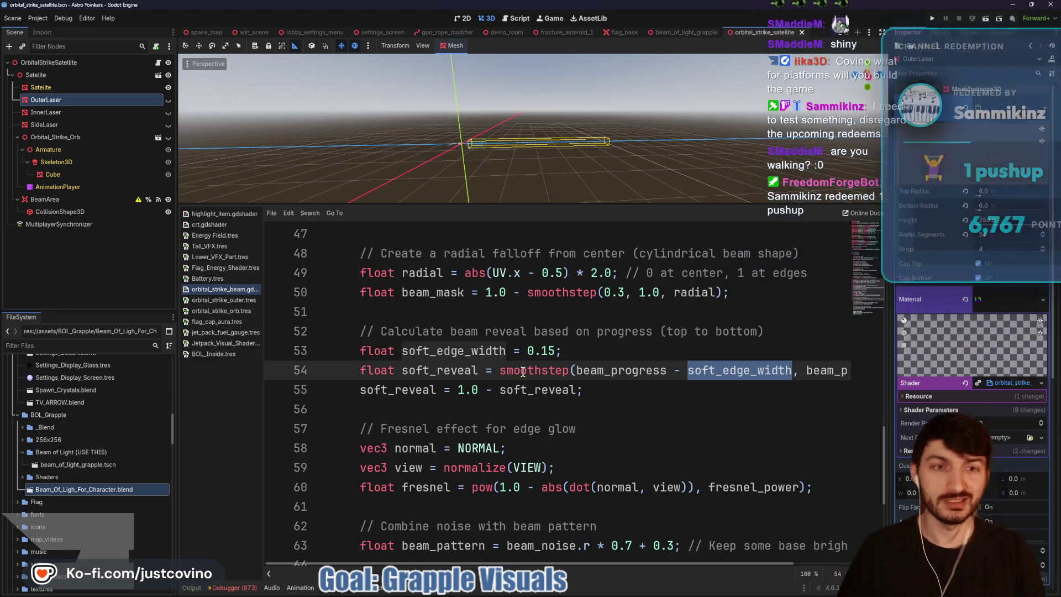
scroll(719, 403, right, 3)
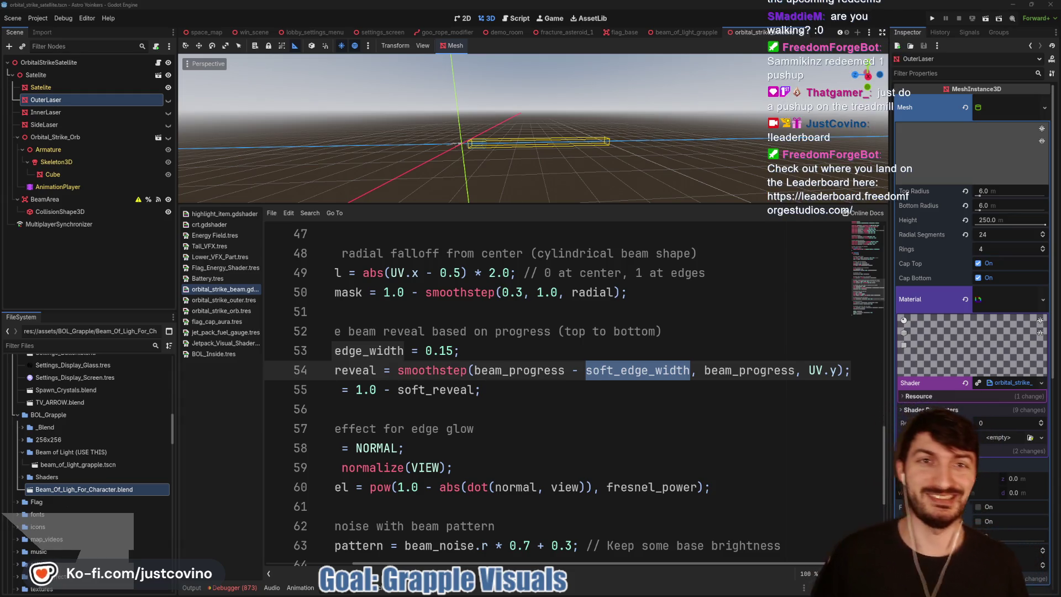
key(alt+Tab)
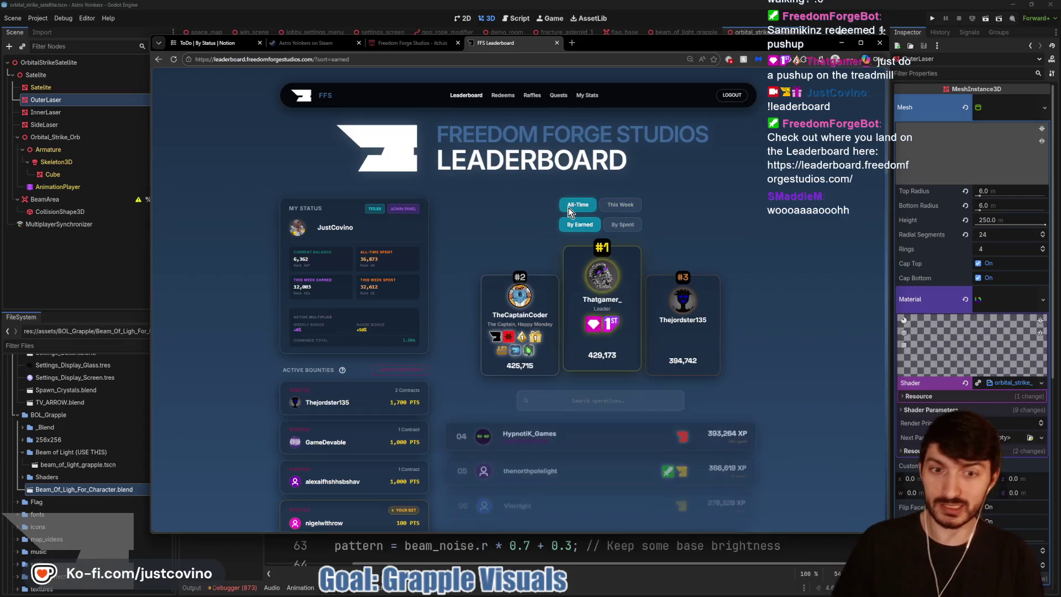
Step: View and then close the Bug Hunter badge details on the leaderboard
scroll(730, 244, down, 4)
scroll(725, 237, up, 3)
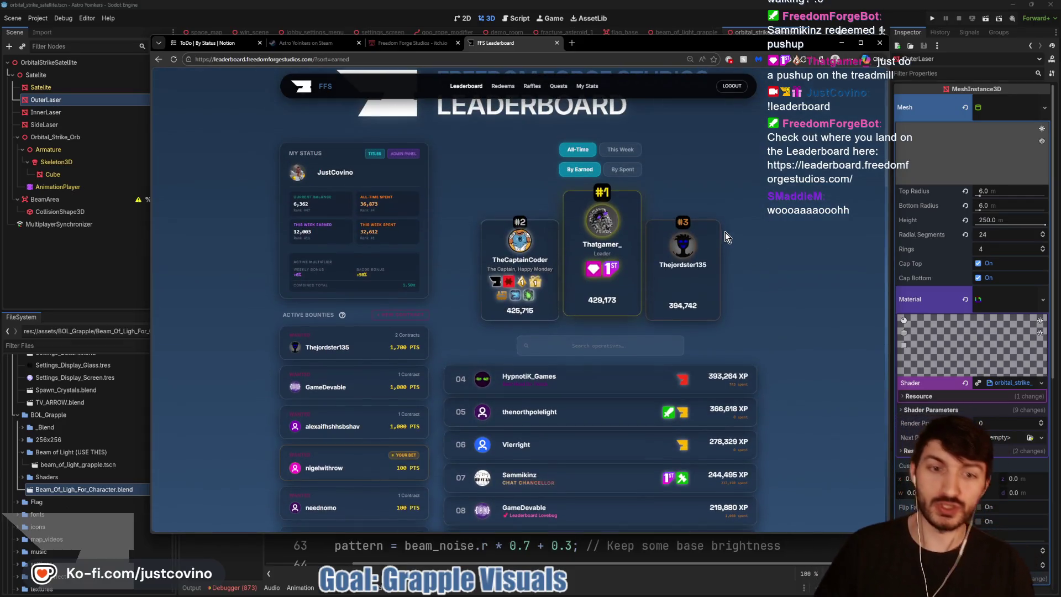
click(528, 299)
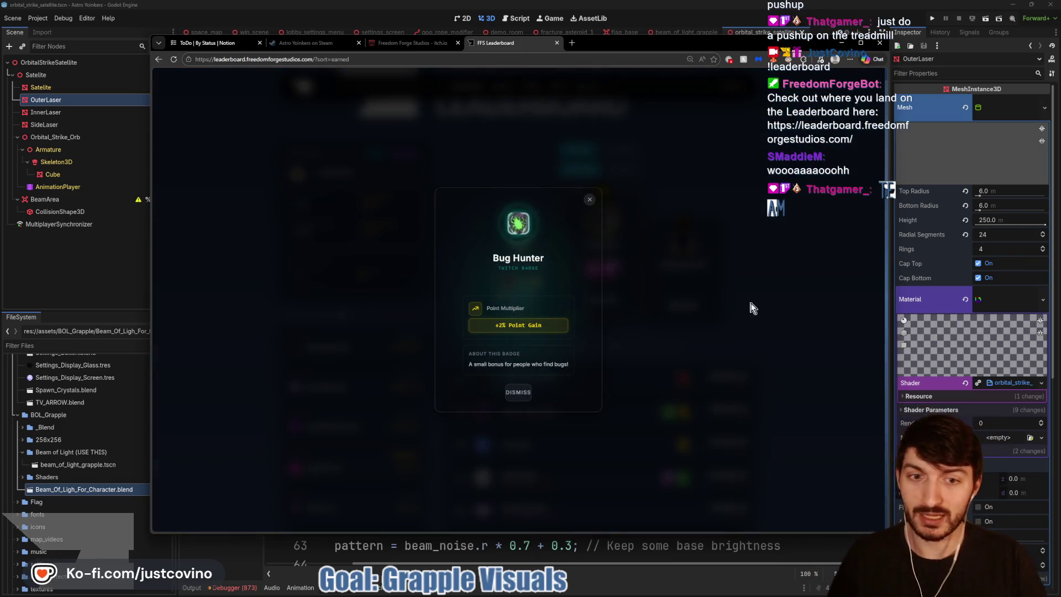
click(589, 199)
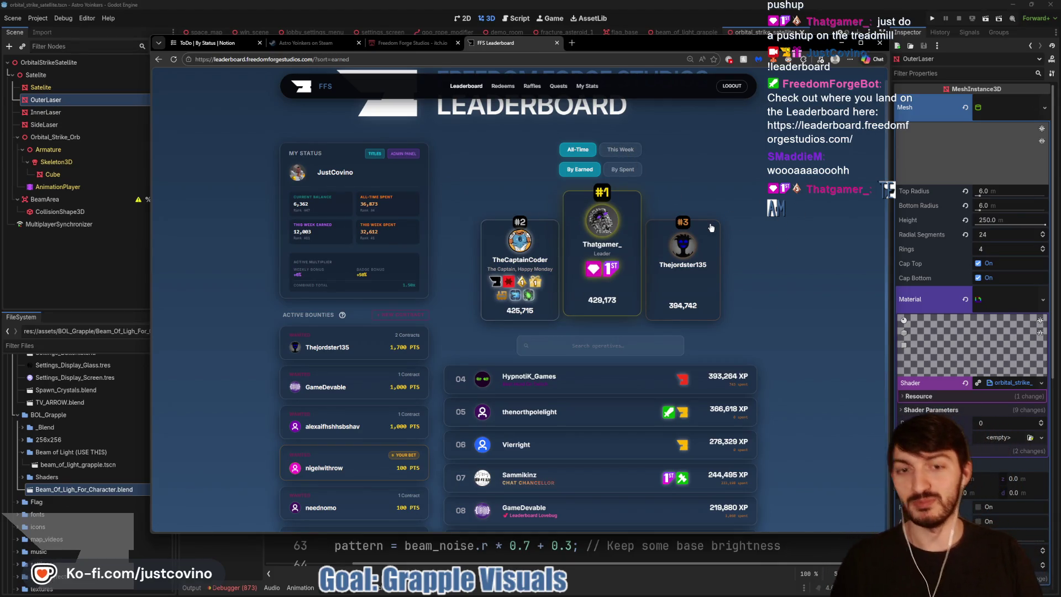
Step: Browse the Quests and Raffles pages, then return to the Godot editor
click(558, 89)
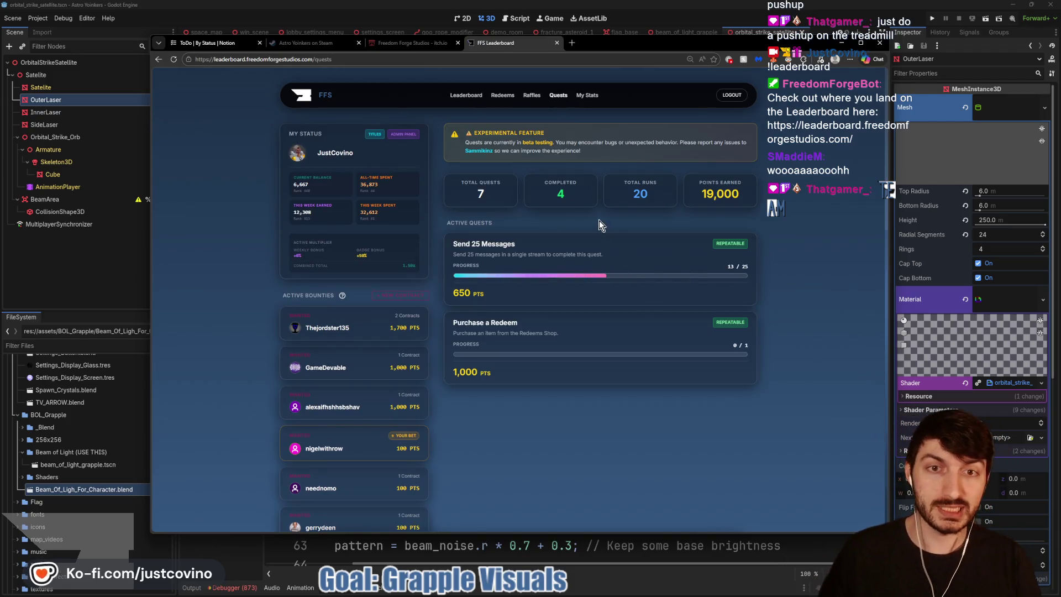
click(530, 97)
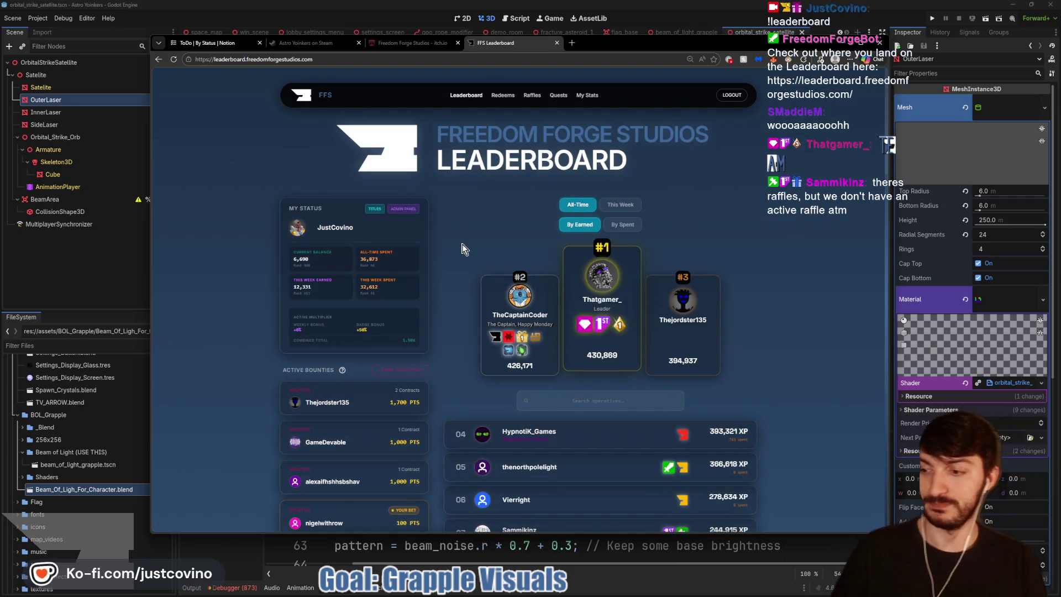
scroll(542, 239, down, 3)
scroll(485, 227, up, 2)
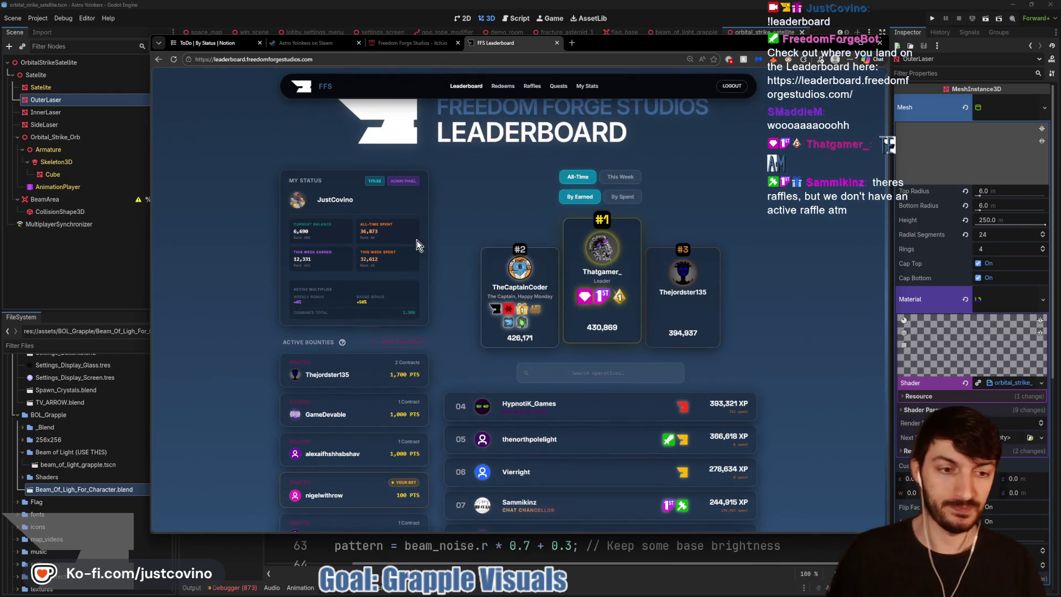
click(92, 277)
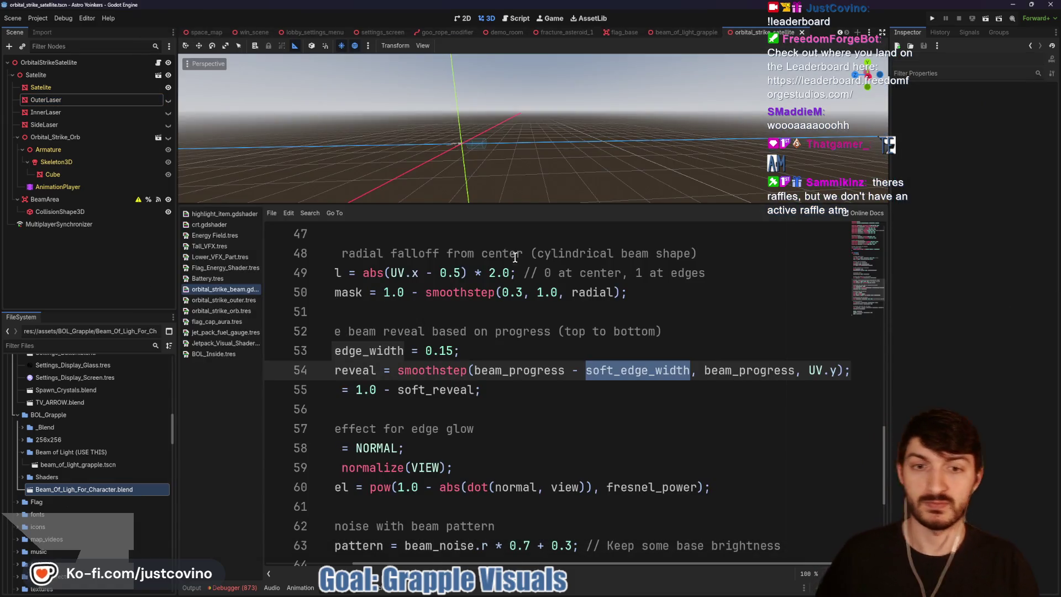
Step: Clear the soft_edge_width selection, read the smoothstep lines, then reopen beam_of_light_grapple
click(513, 346)
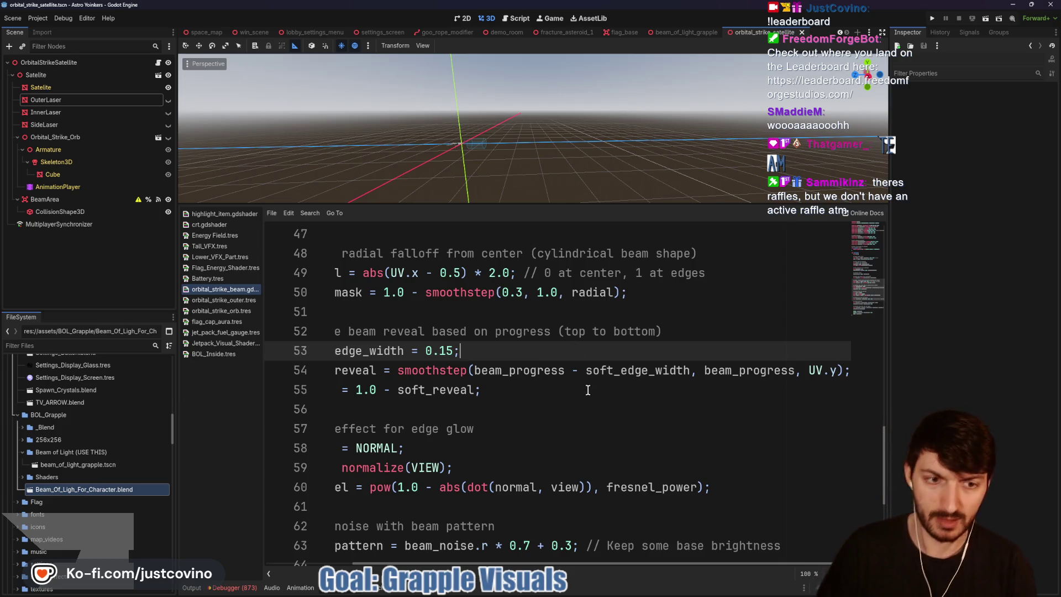
scroll(588, 390, left, 4)
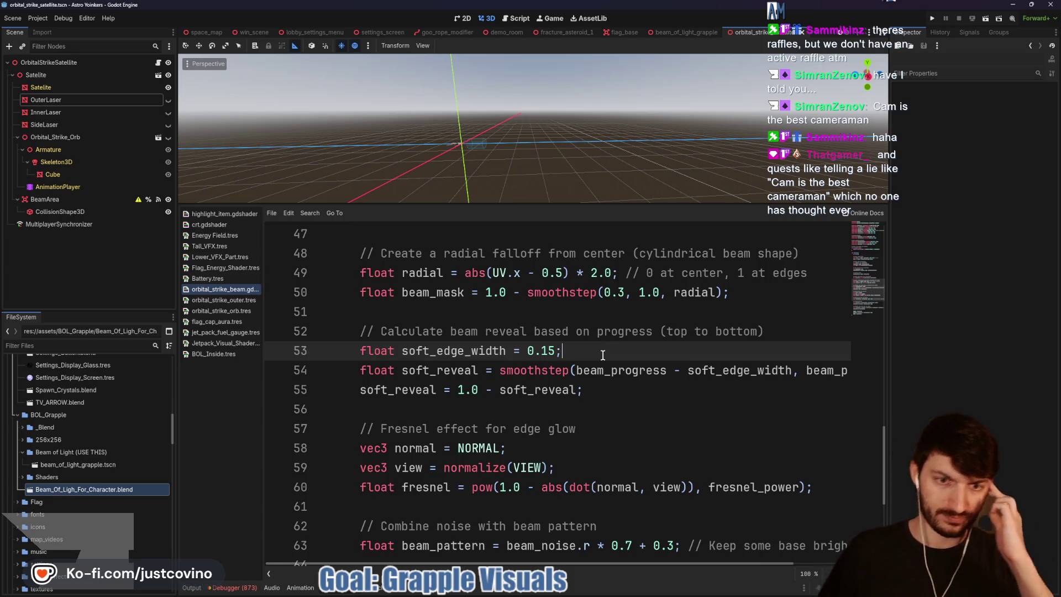
click(671, 32)
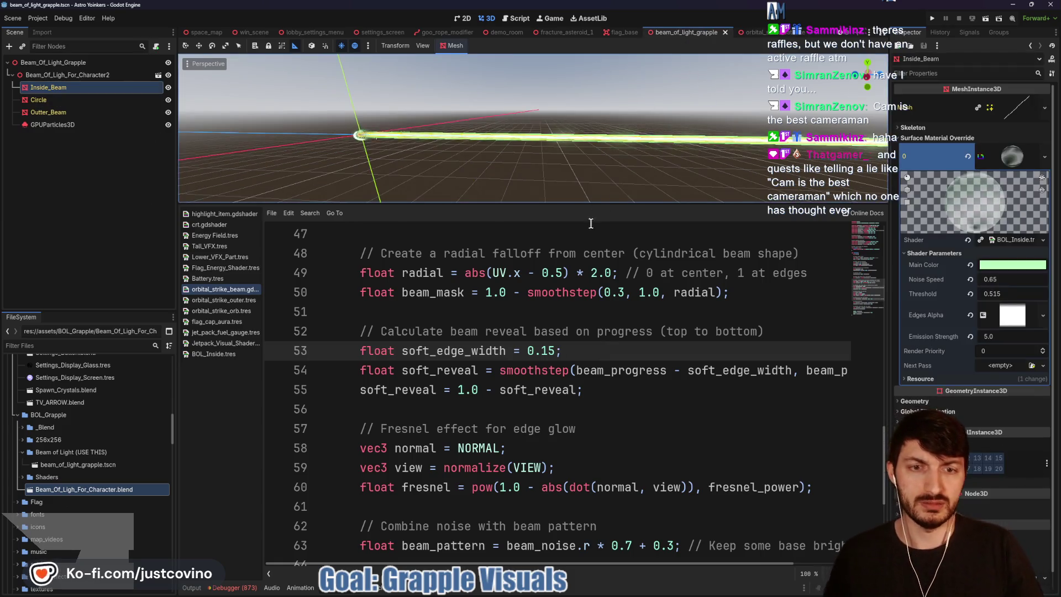
Step: Open the BOL_Inside visual shader and bring the GrappleProgress and SmoothStep nodes into view
click(1008, 237)
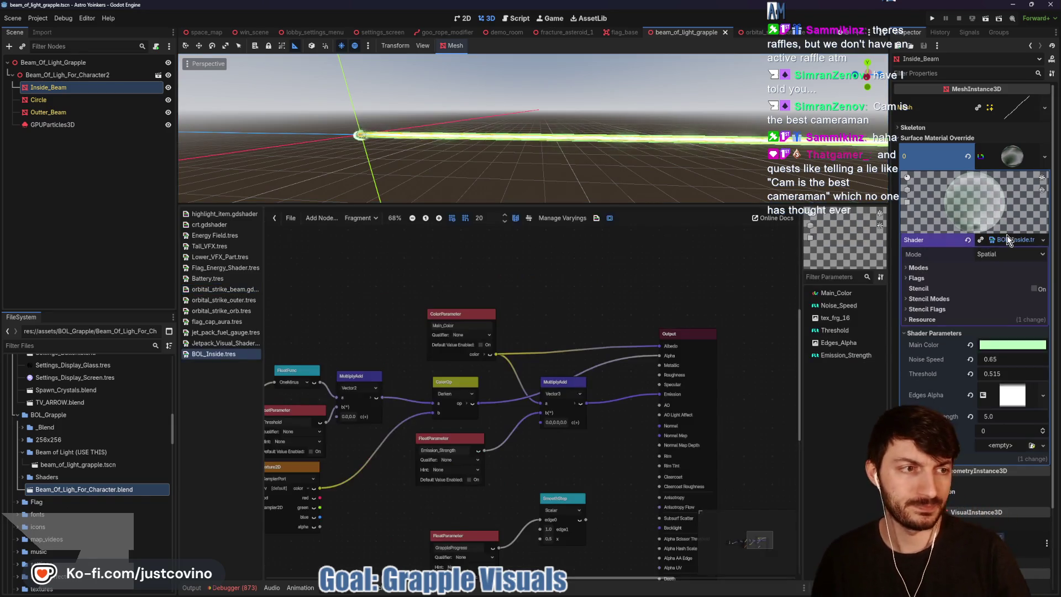
scroll(611, 307, down, 2)
drag(612, 430, 611, 249)
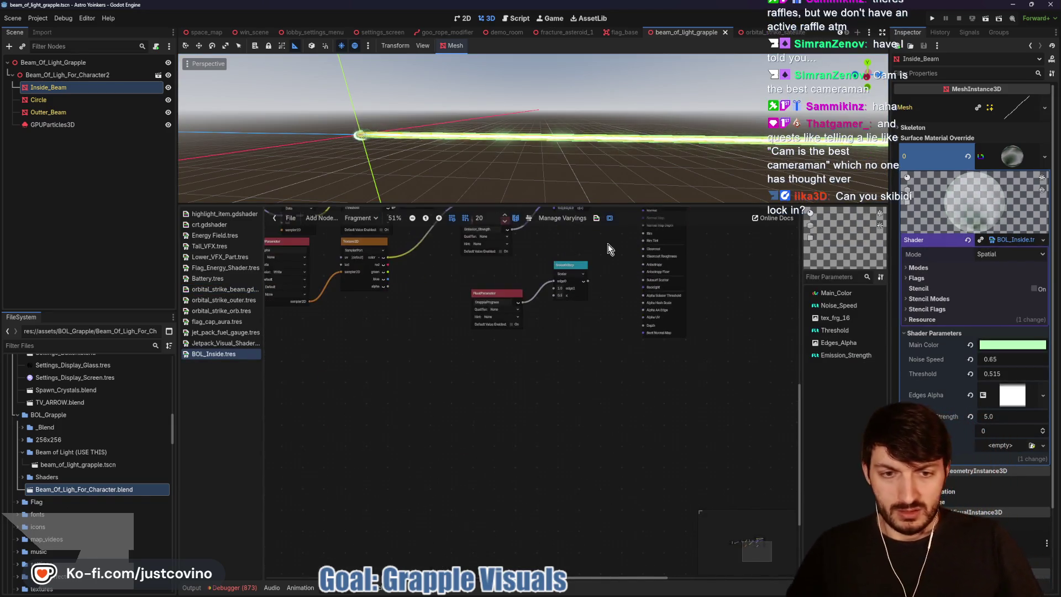
scroll(586, 343, up, 3)
drag(543, 323, 541, 371)
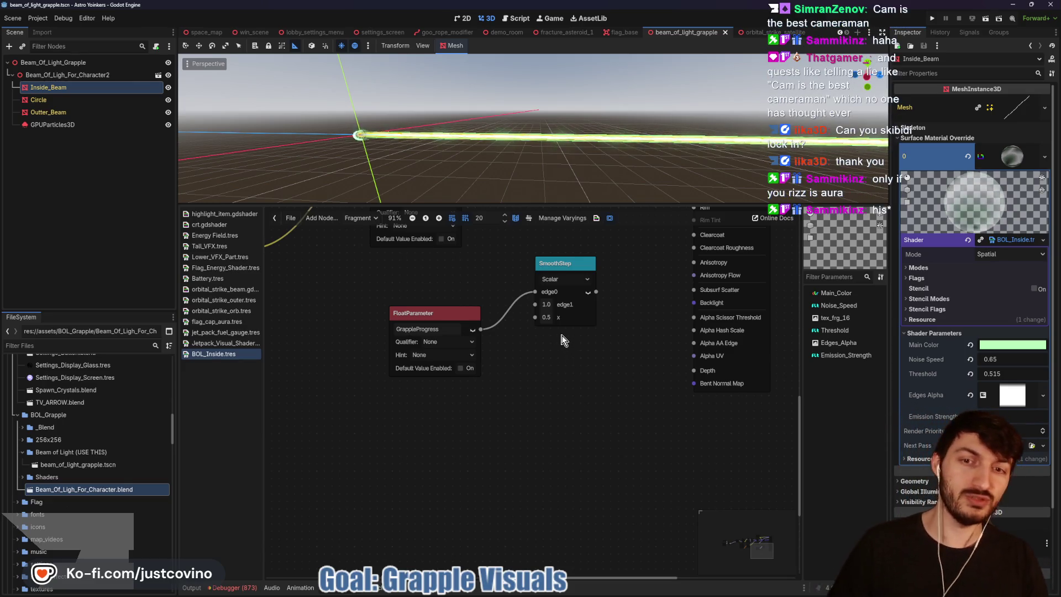
scroll(547, 370, up, 2)
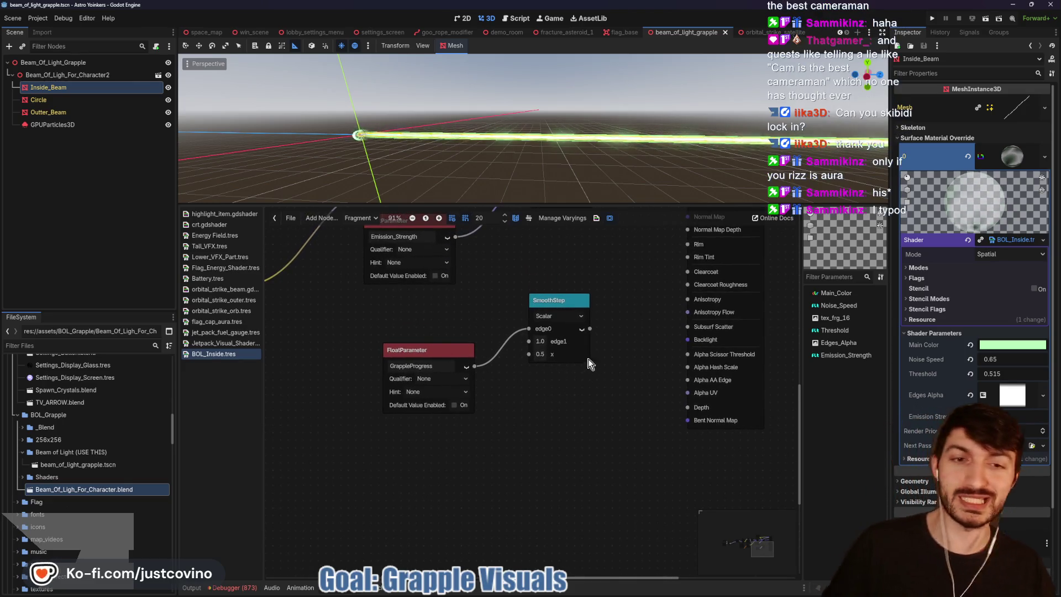
scroll(624, 361, up, 2)
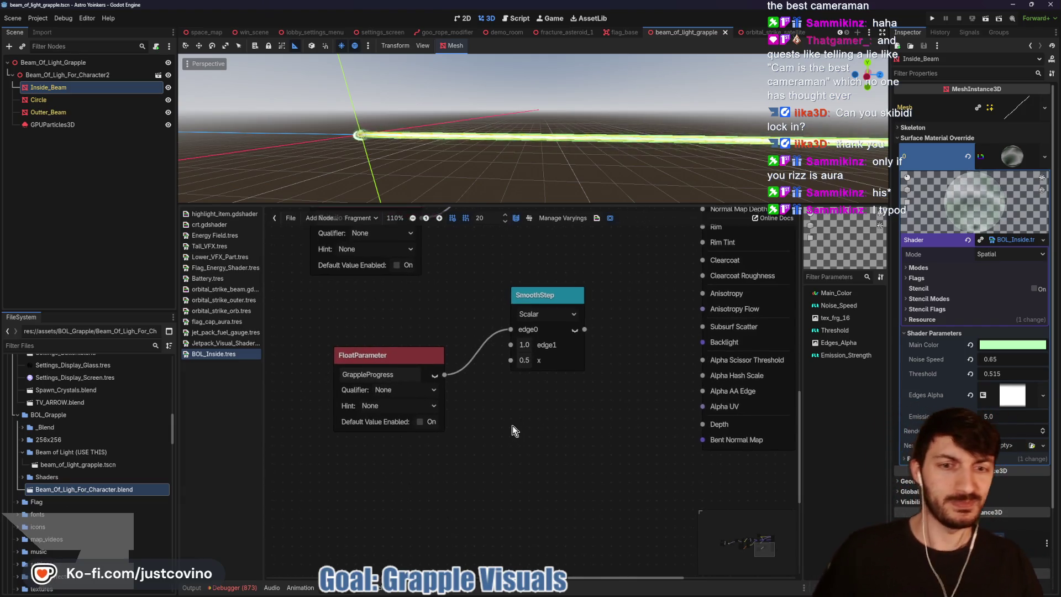
scroll(514, 340, left, 1)
Step: Move the GrappleProgress wire from SmoothStep's edge0 to its x input and enlarge the graph
drag(530, 330, 520, 326)
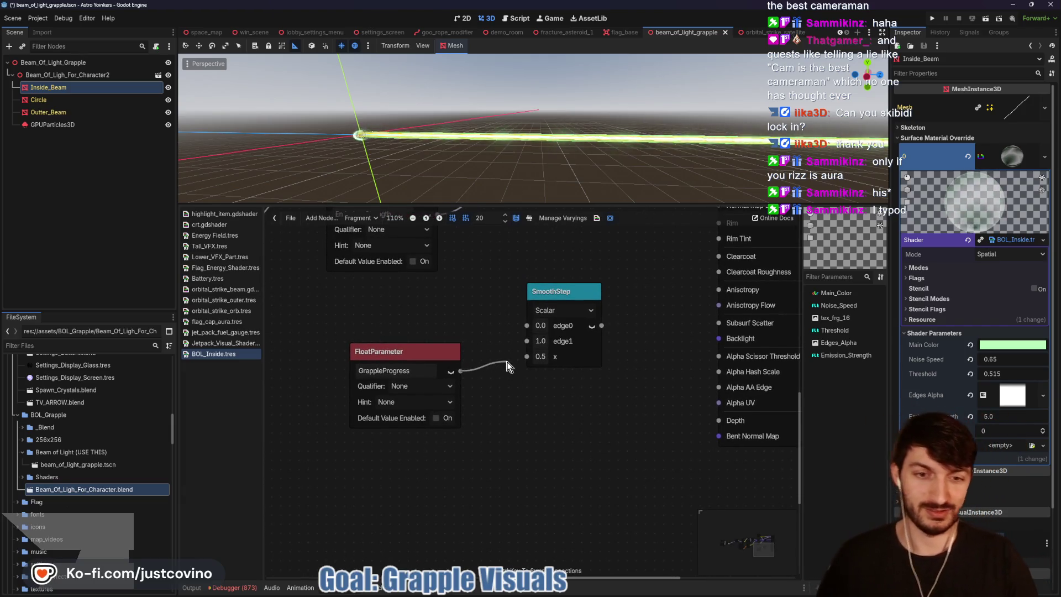
drag(508, 366, 516, 358)
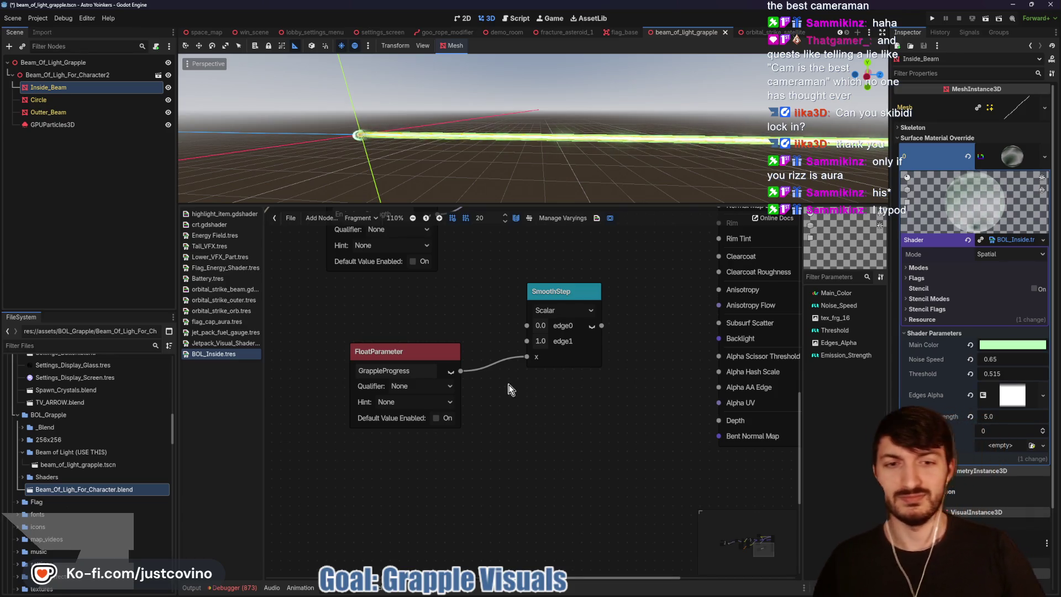
drag(498, 330, 512, 353)
scroll(511, 352, down, 2)
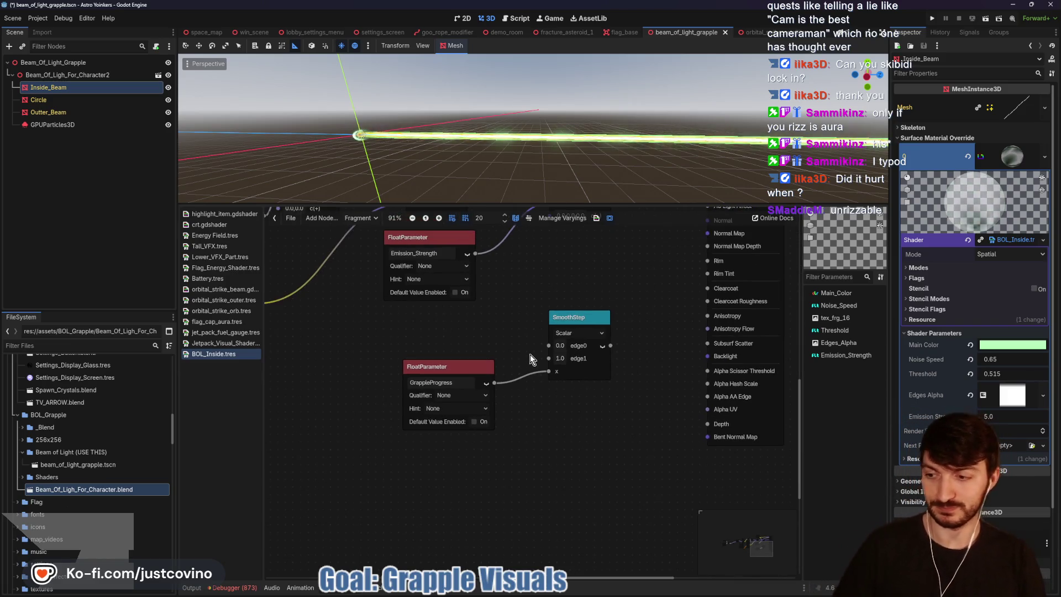
mouse_move(526, 306)
mouse_down()
mouse_move(509, 353)
mouse_move(520, 400)
mouse_up()
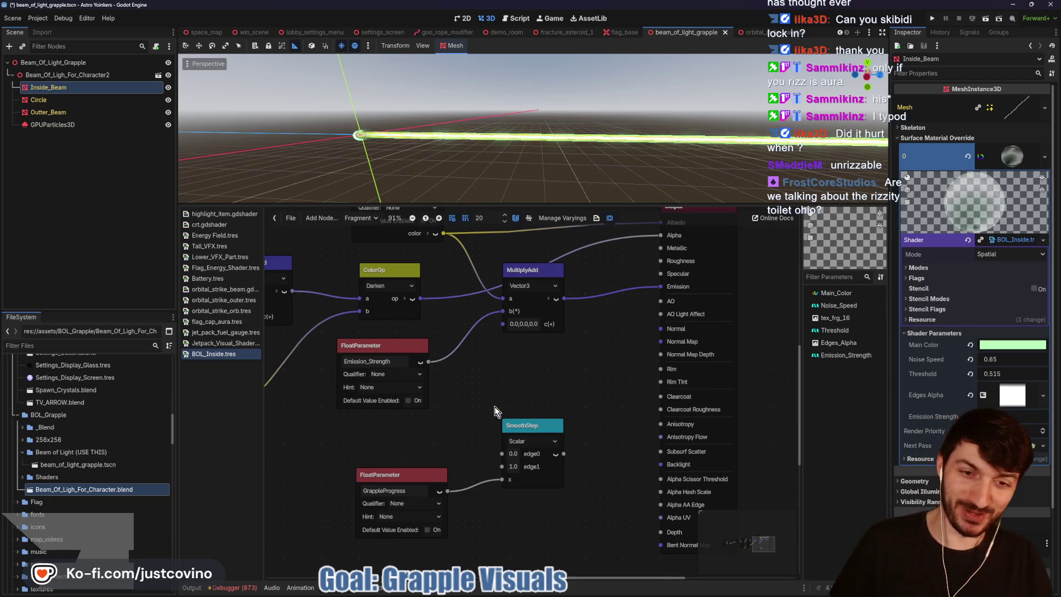
drag(471, 381, 466, 401)
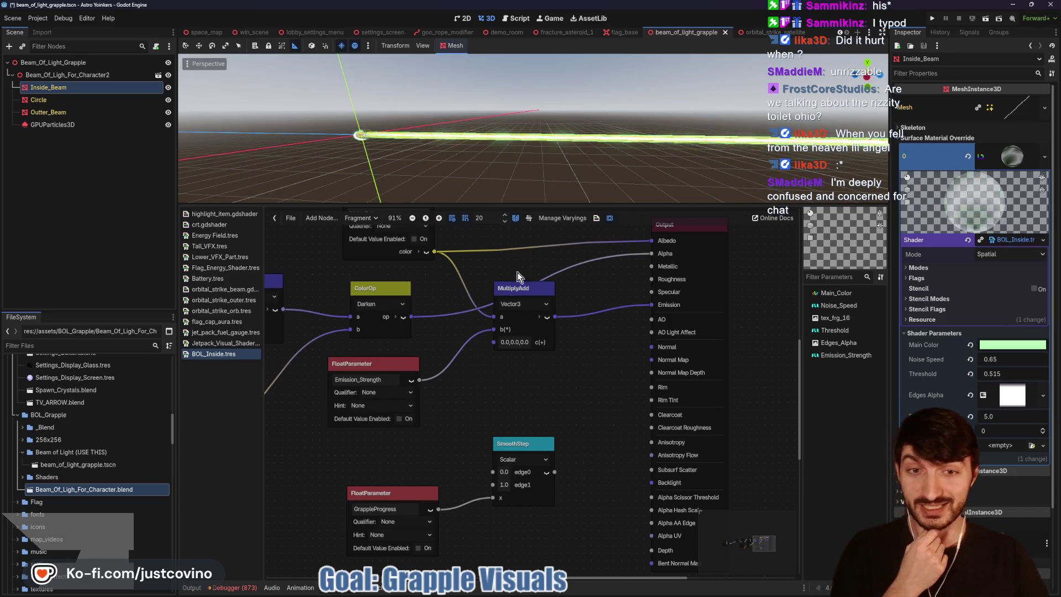
drag(509, 206, 509, 179)
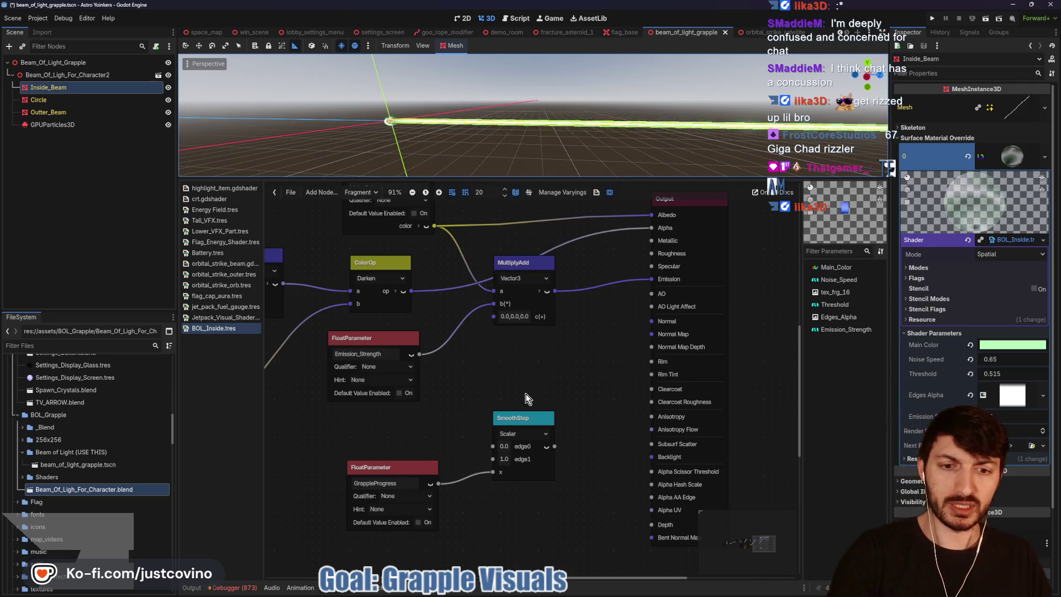
Step: Switch SmoothStep to Vector3 and move the GrappleProgress wire onto its edge0 input
click(520, 435)
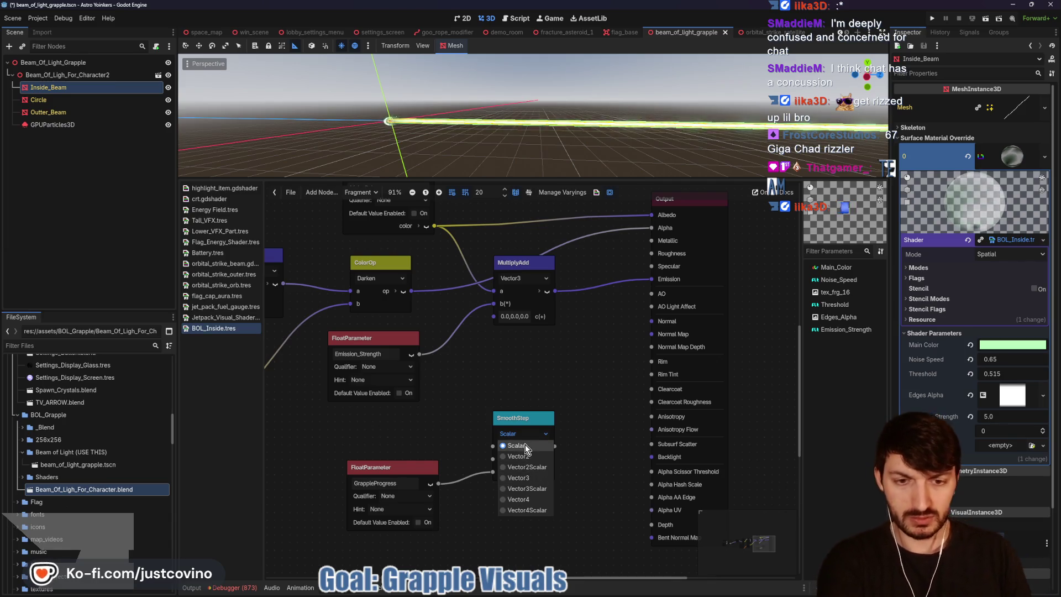
click(511, 478)
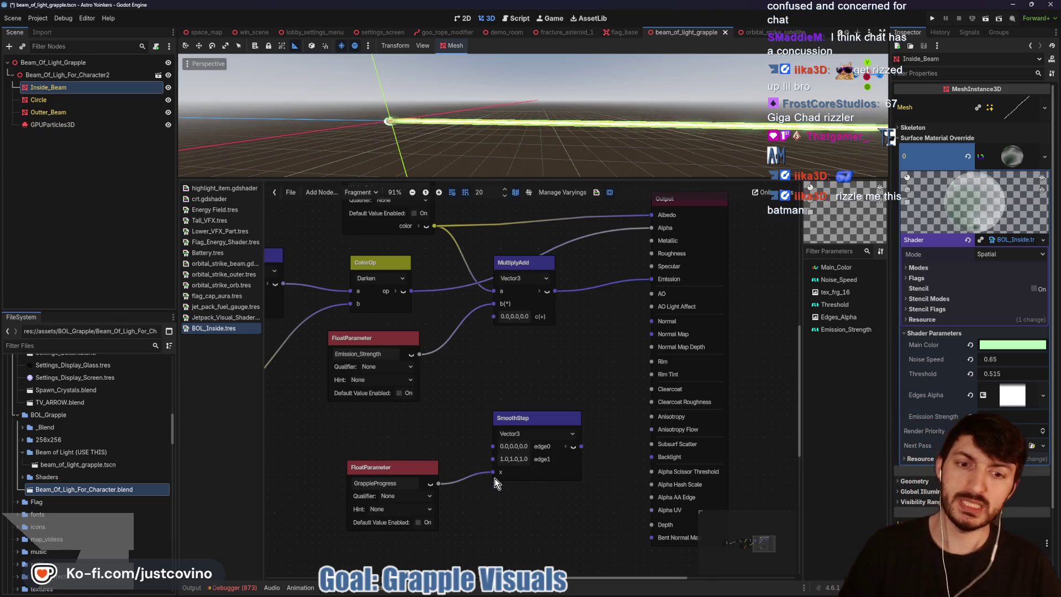
drag(493, 473, 488, 448)
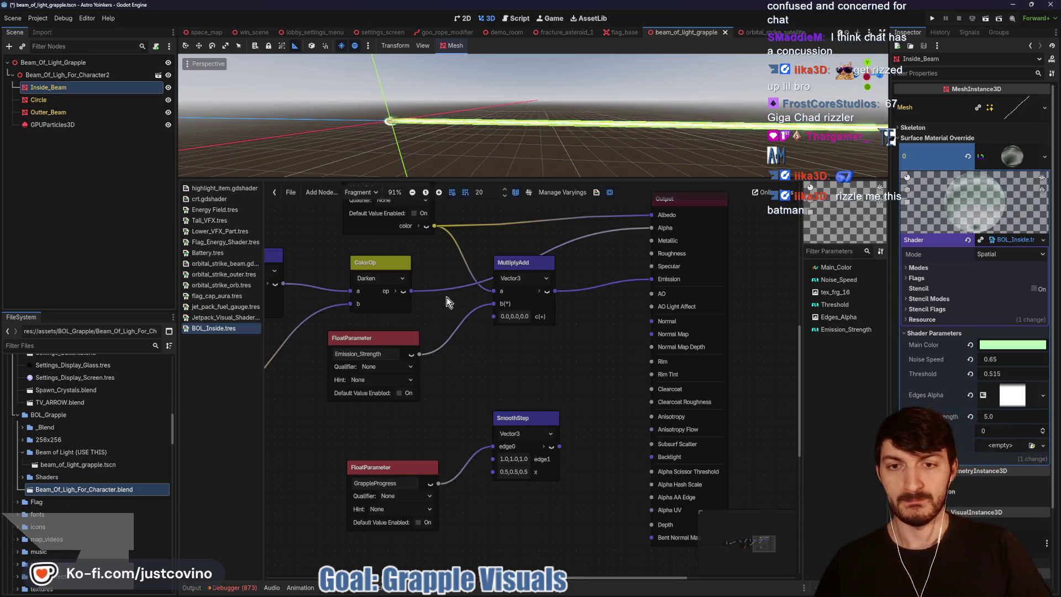
Step: Feed ColorOp into SmoothStep's x and SmoothStep into Output Alpha, then hide the Circle object
mouse_move(412, 291)
mouse_down()
mouse_move(455, 426)
mouse_move(489, 472)
mouse_up()
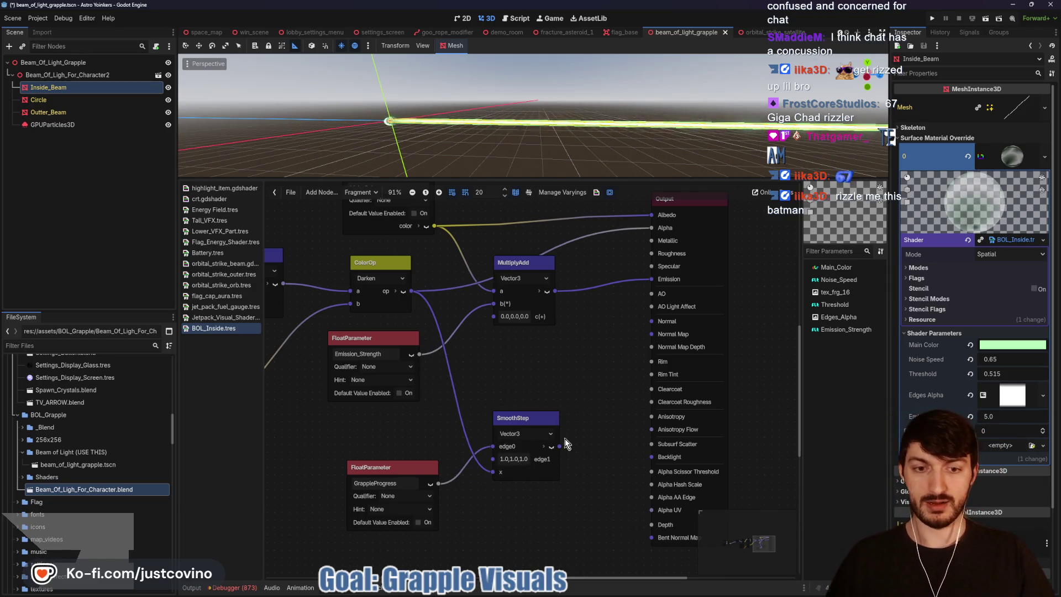
drag(562, 444, 651, 228)
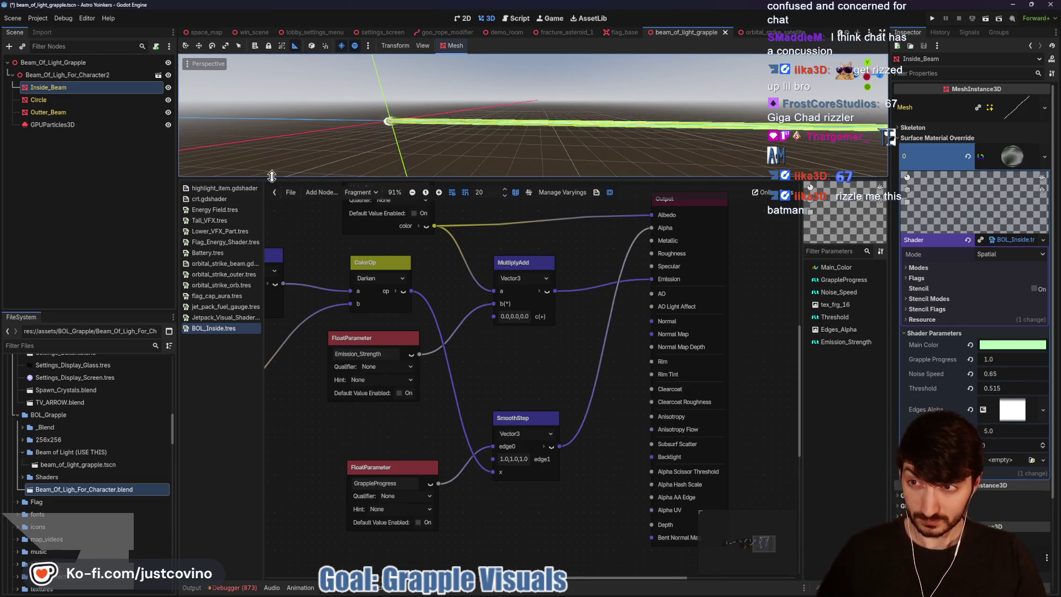
click(168, 100)
Step: Hide Outter_Beam and scrub Inside_Beam's Grapple Progress to watch the beam fade
click(168, 112)
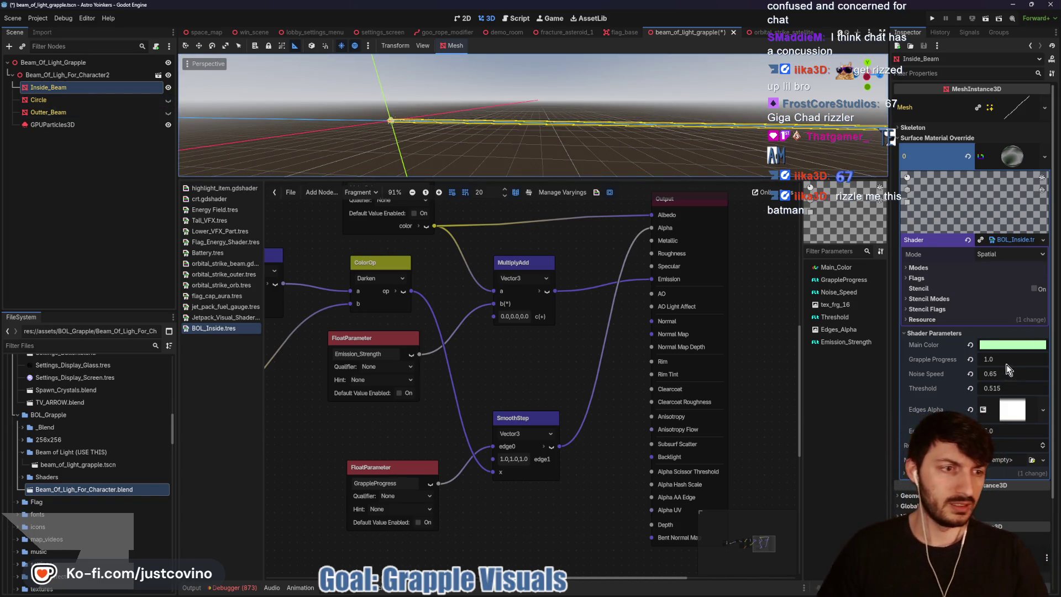
mouse_move(1000, 363)
mouse_down()
mouse_move(988, 362)
mouse_move(1001, 362)
mouse_up()
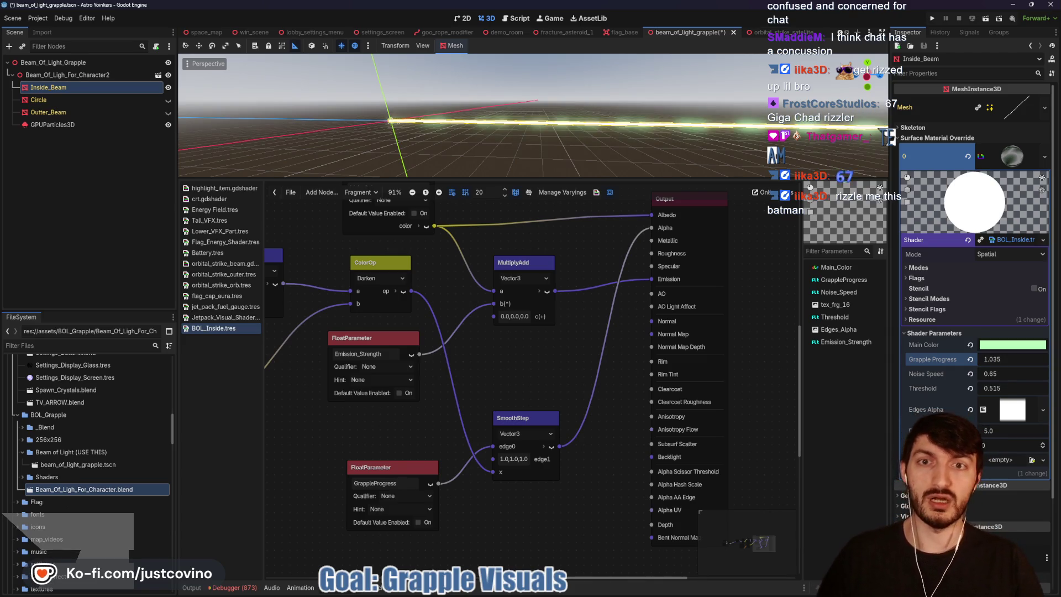
mouse_move(1001, 362)
mouse_down()
mouse_move(735, 359)
mouse_move(934, 359)
mouse_move(924, 359)
mouse_up()
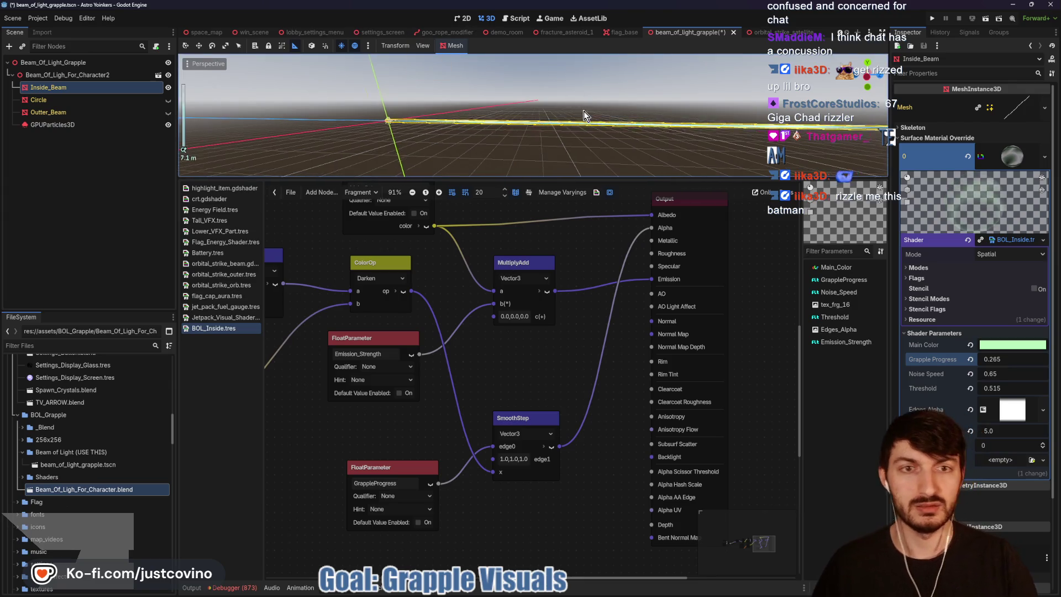
mouse_move(995, 359)
mouse_down()
mouse_move(1034, 359)
mouse_move(973, 360)
mouse_up()
mouse_move(1014, 360)
mouse_down()
mouse_move(950, 359)
mouse_move(1009, 360)
mouse_up()
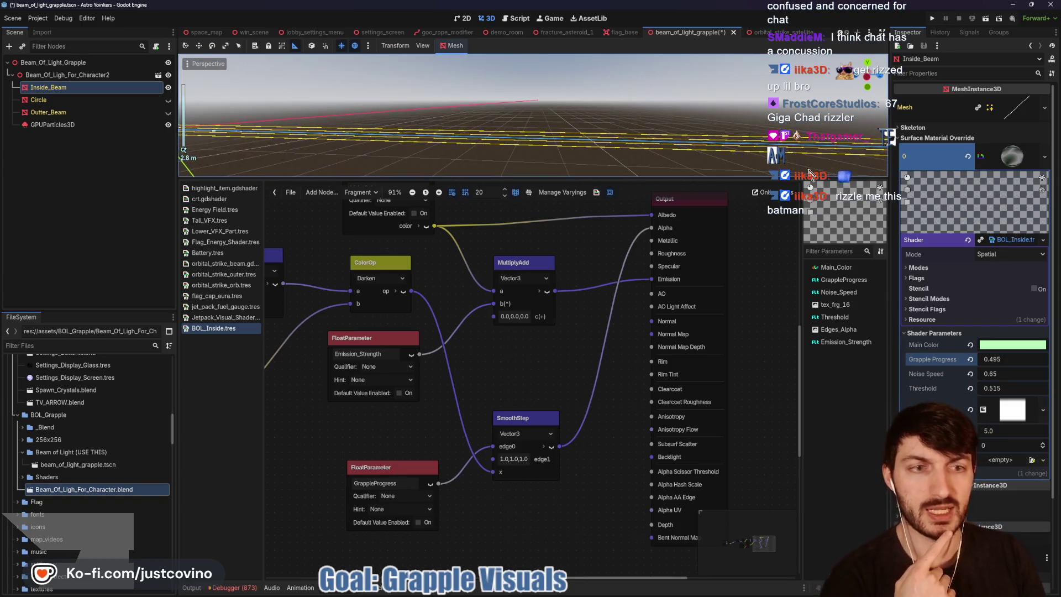
Step: Set Grapple Progress to 1, then rewire GrappleProgress to edge0 and drop the value to 0.04
click(993, 358)
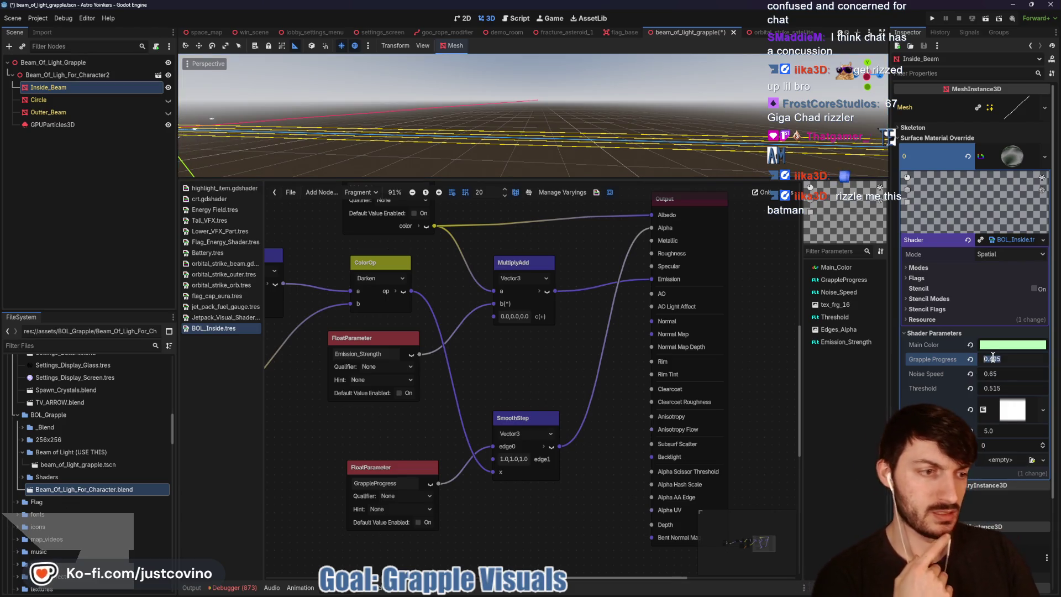
text(1)
key(Return)
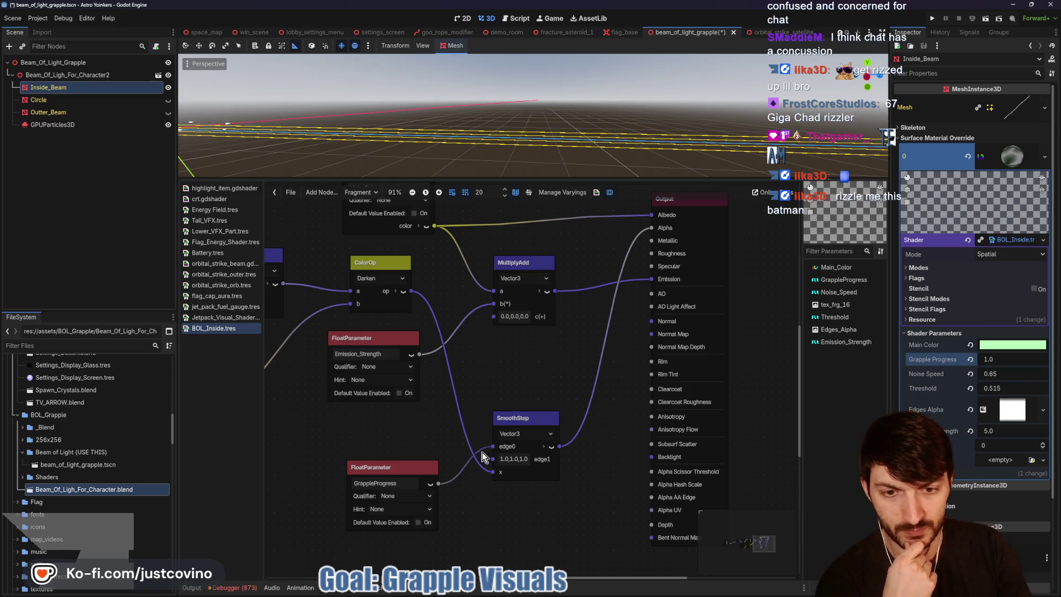
drag(492, 447, 490, 461)
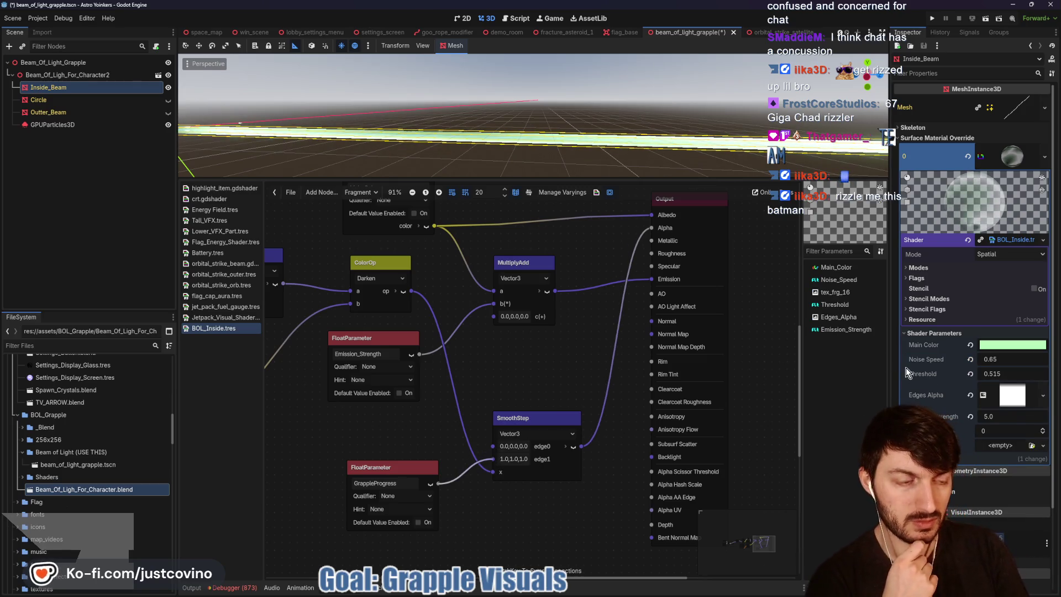
mouse_move(1003, 363)
mouse_down()
mouse_move(957, 363)
mouse_move(1010, 363)
mouse_up()
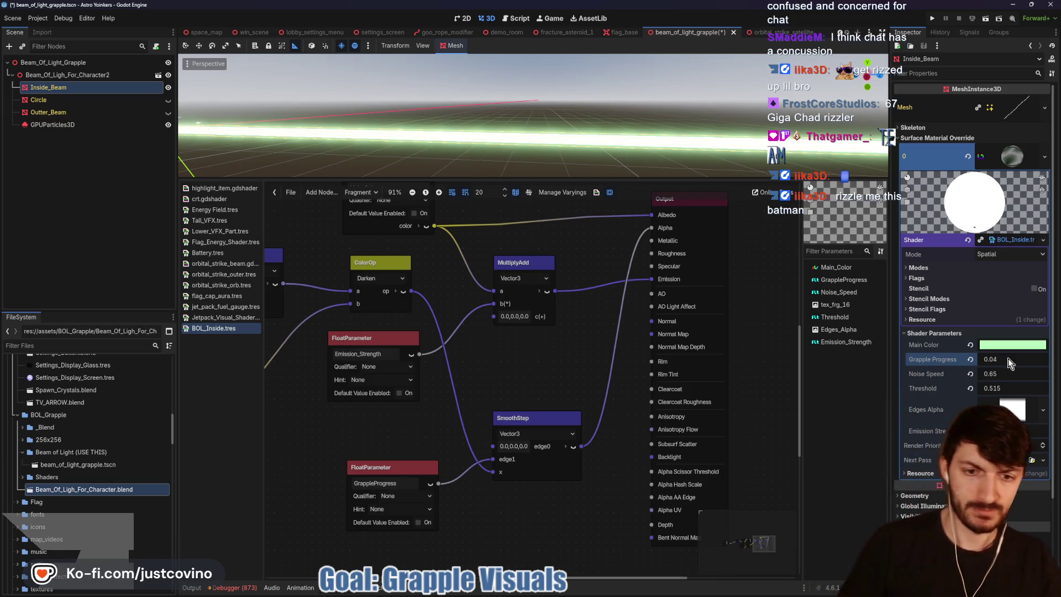
drag(493, 458, 487, 449)
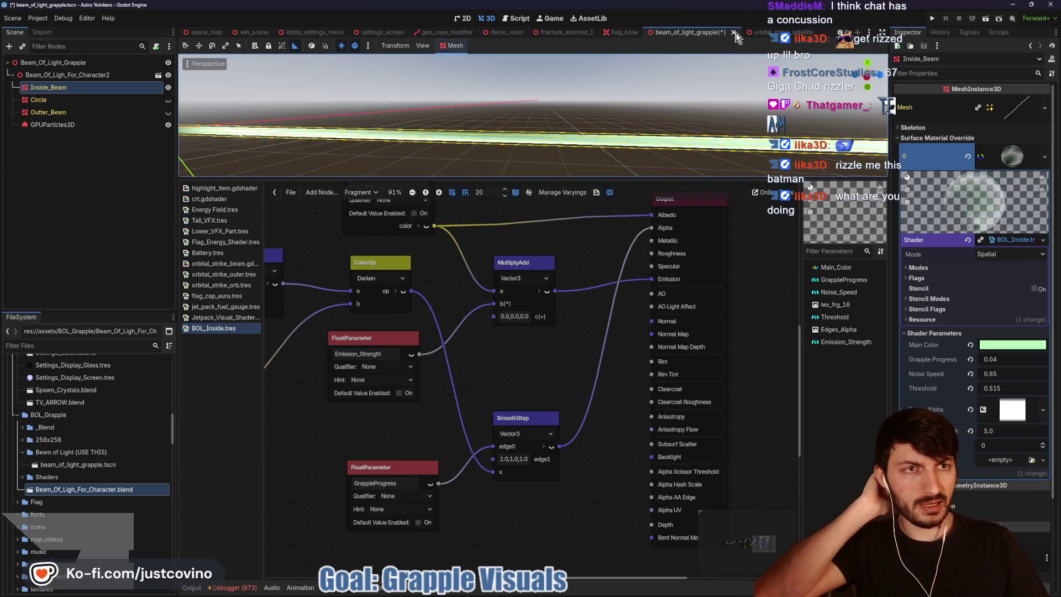
click(771, 33)
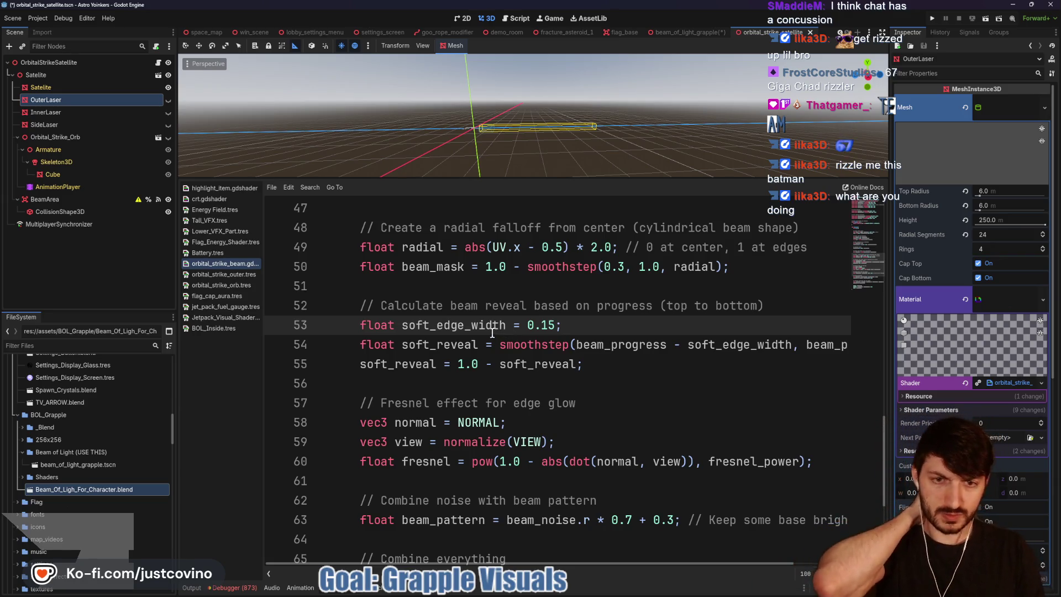
scroll(637, 364, right, 3)
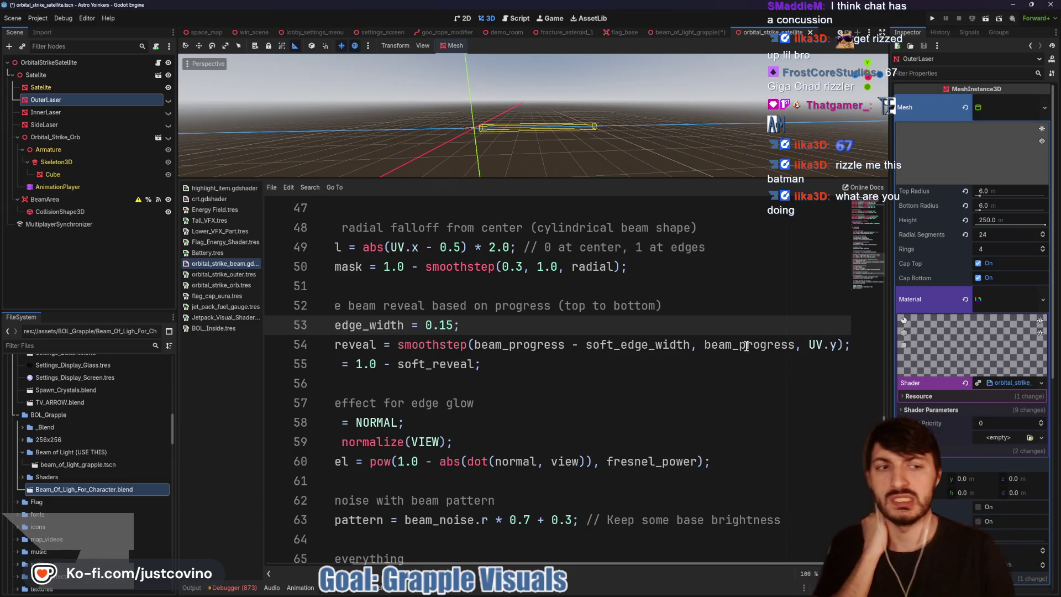
key(ctrl+shift+Tab)
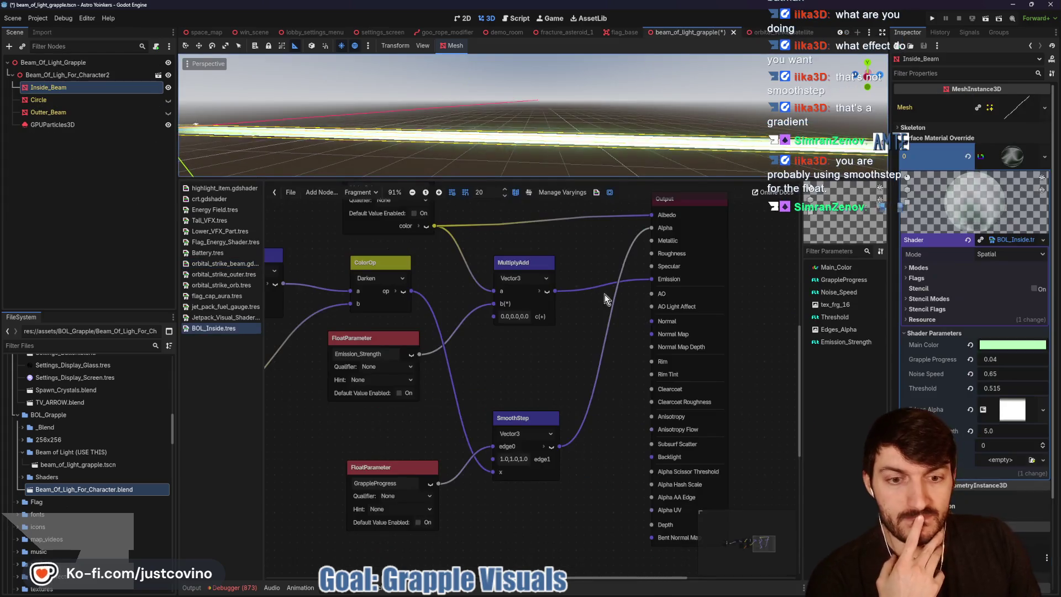
Step: Reconnect SmoothStep's x input, reposition the node, and add a VectorOp node to the graph
drag(496, 477, 496, 473)
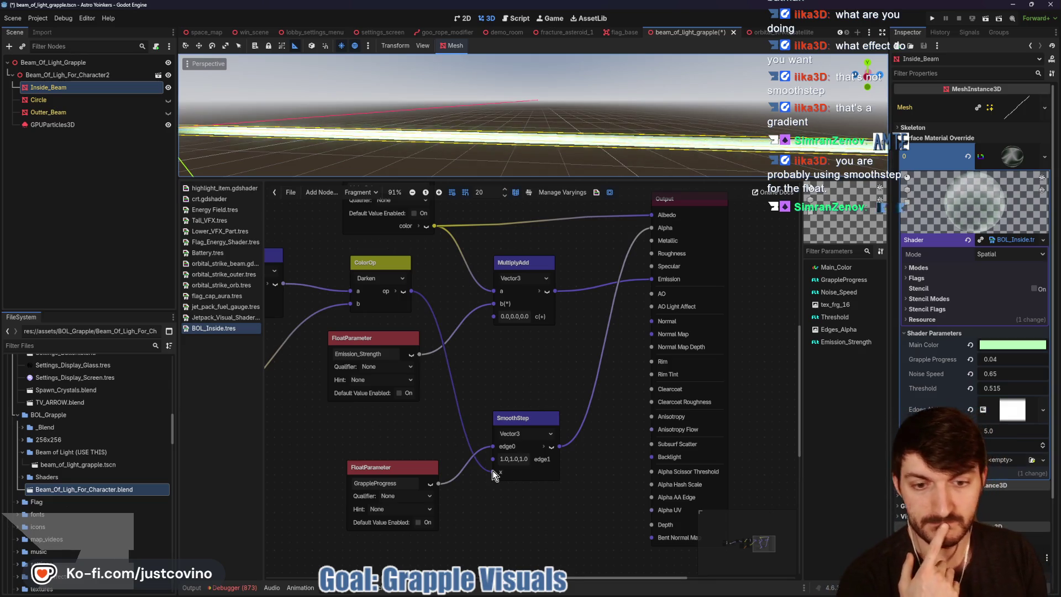
drag(512, 415, 490, 433)
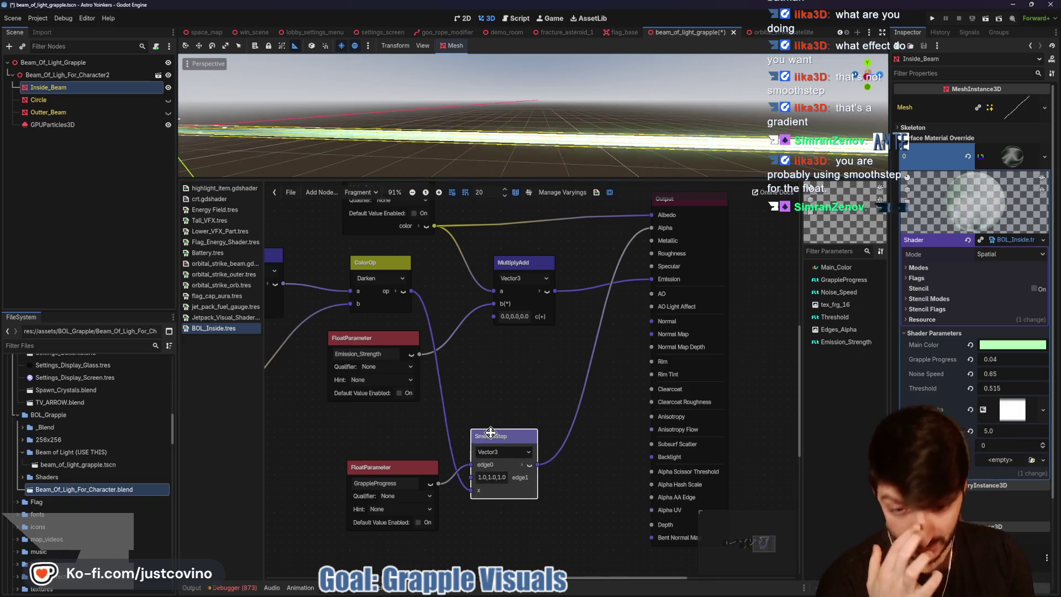
right_click(526, 390)
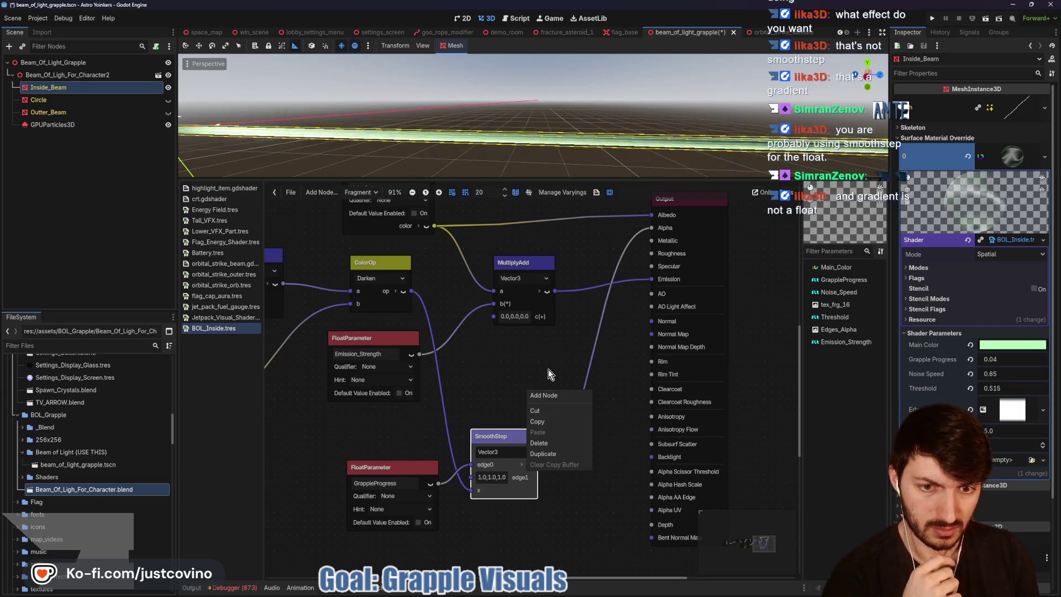
click(551, 396)
text(vect)
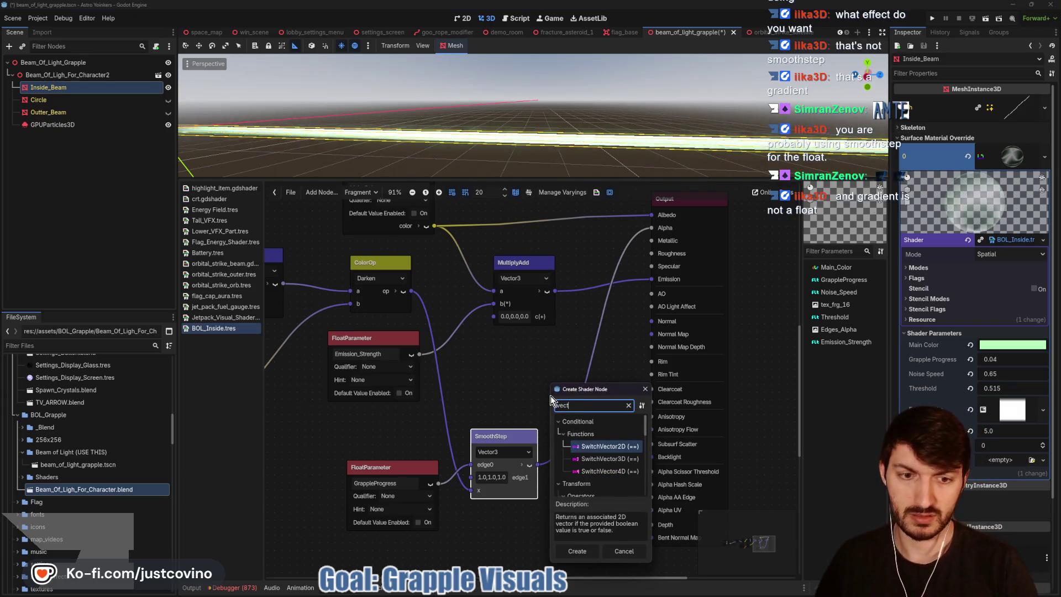
text(orop)
key(Return)
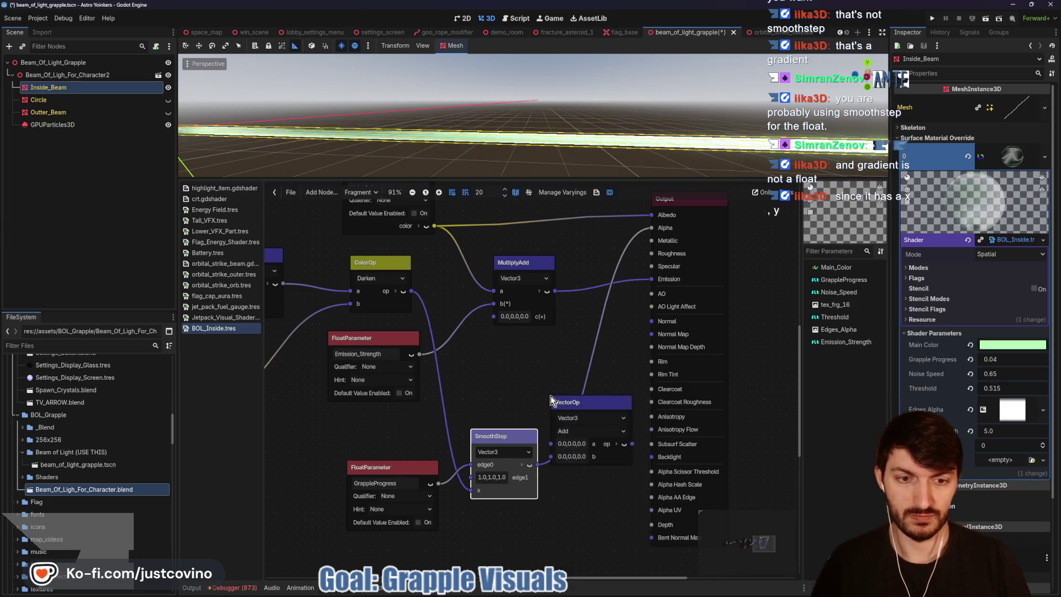
Step: Set the VectorOp to Multiply, wire ColorOp into it, and raise Grapple Progress to 0.85
click(572, 431)
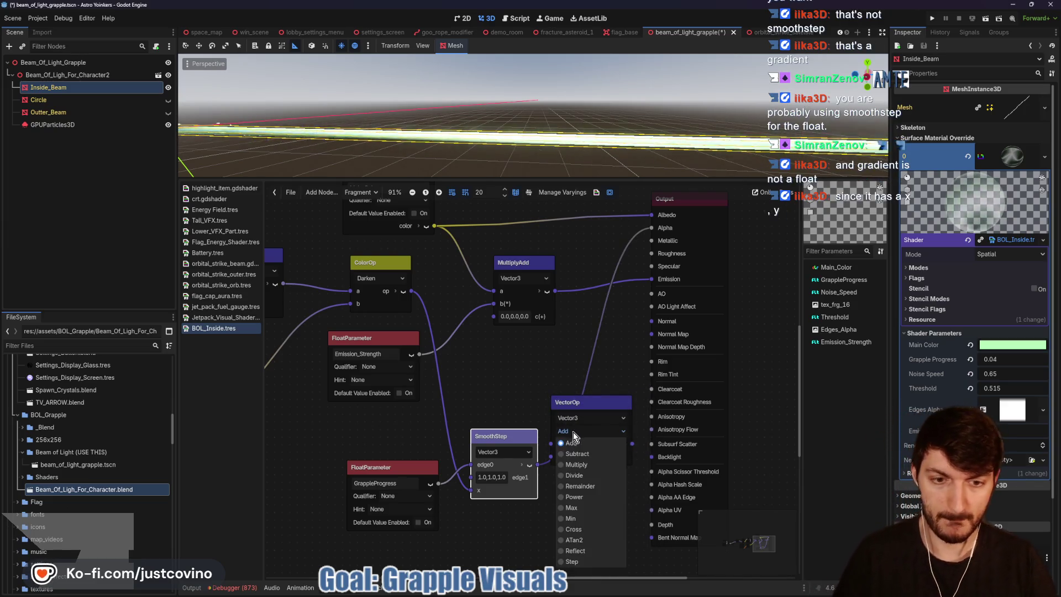
click(584, 467)
drag(569, 435, 570, 386)
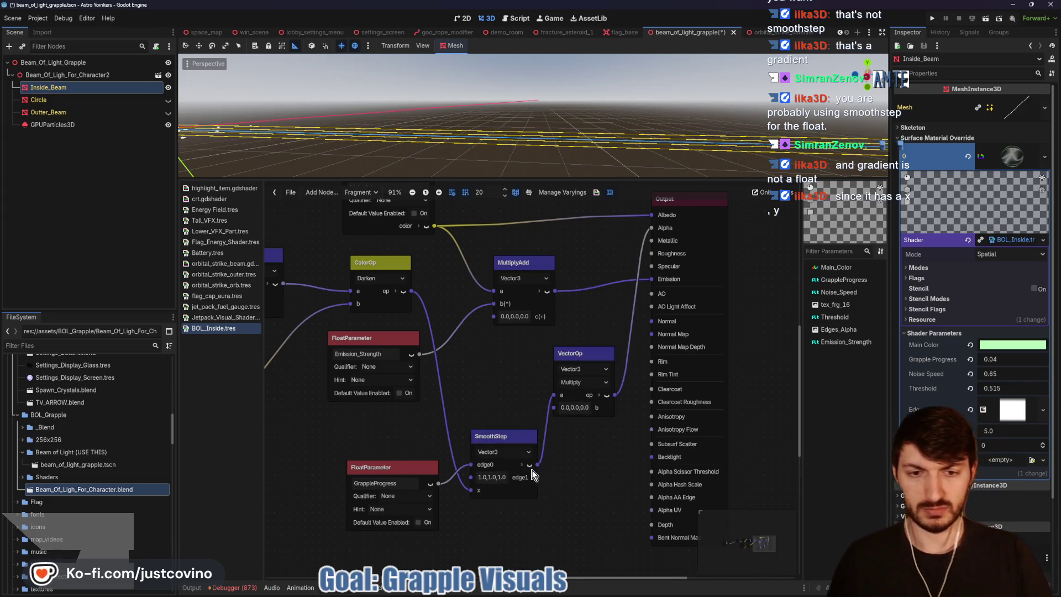
mouse_move(412, 291)
mouse_down()
mouse_move(549, 409)
mouse_move(525, 411)
mouse_up()
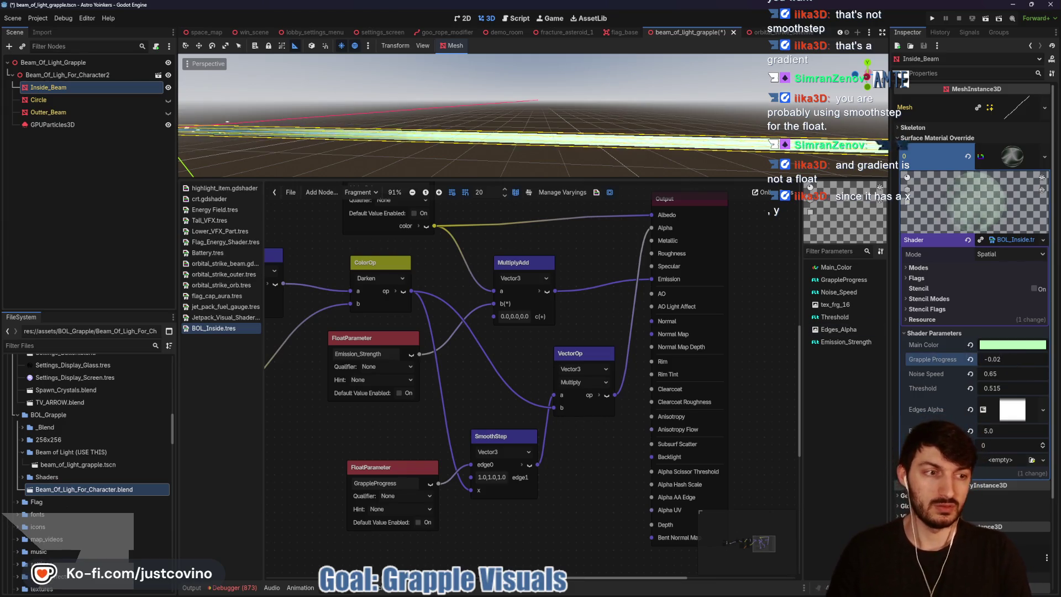
mouse_move(996, 358)
mouse_down()
mouse_move(1022, 358)
mouse_move(982, 358)
mouse_move(1023, 358)
mouse_up()
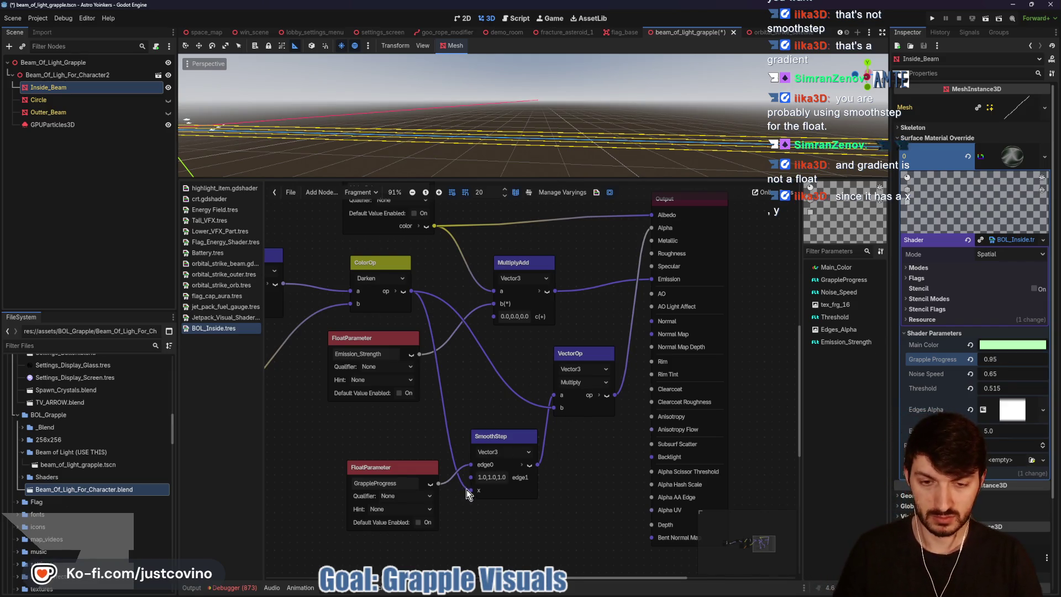
Step: Detach GrappleProgress from edge0, preview SmoothStep's output, and shift both nodes left
drag(471, 464, 466, 478)
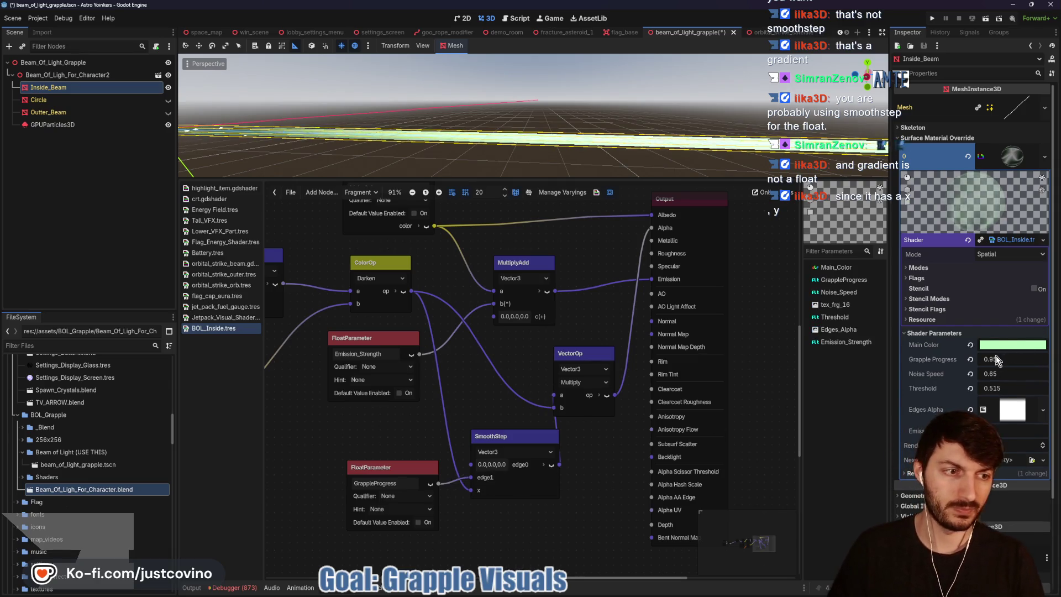
mouse_move(1013, 361)
mouse_down()
mouse_move(964, 360)
mouse_move(1028, 360)
mouse_up()
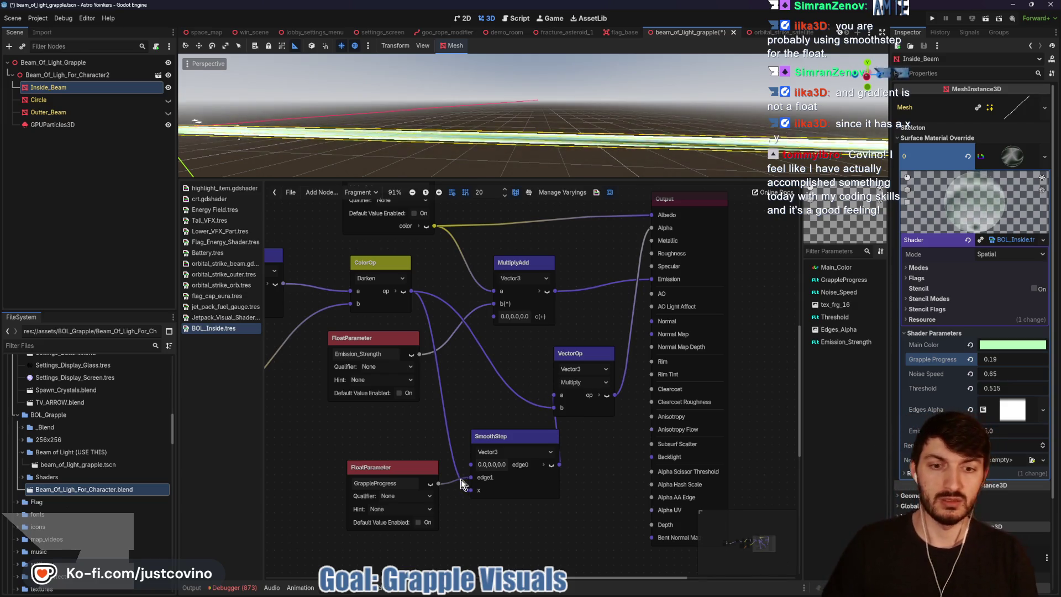
click(552, 465)
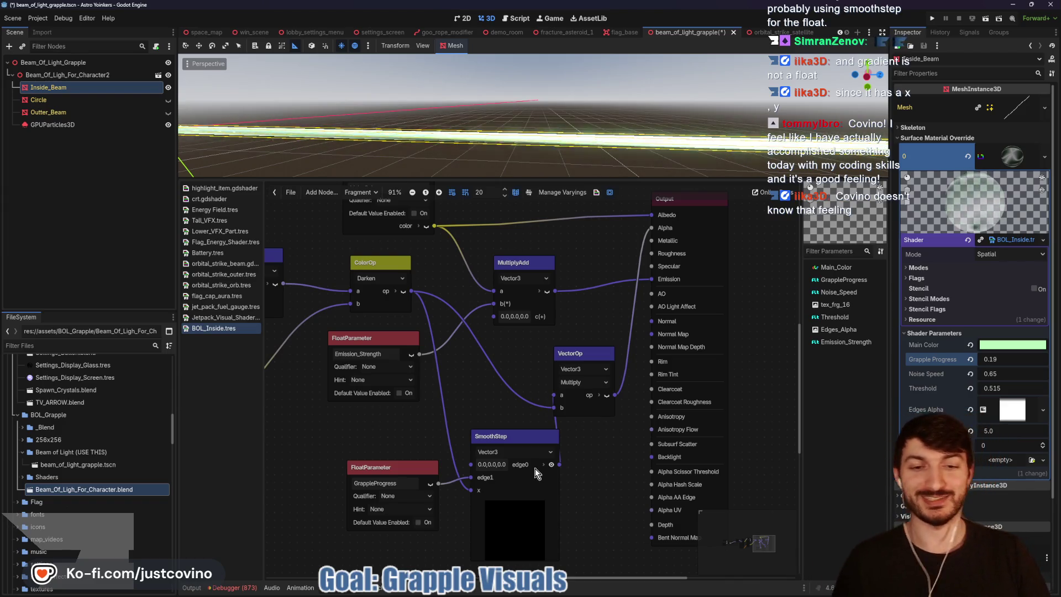
drag(516, 434, 508, 433)
drag(403, 467, 376, 466)
drag(524, 434, 513, 432)
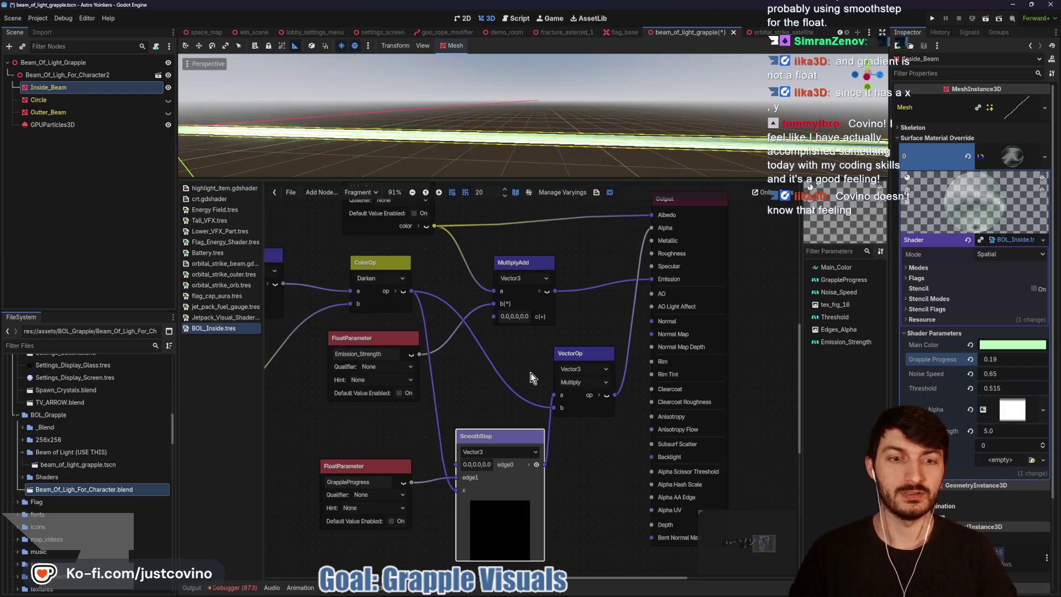
Step: Delete the Multiply VectorOp node and reconnect ColorOp's output straight to Alpha
click(576, 360)
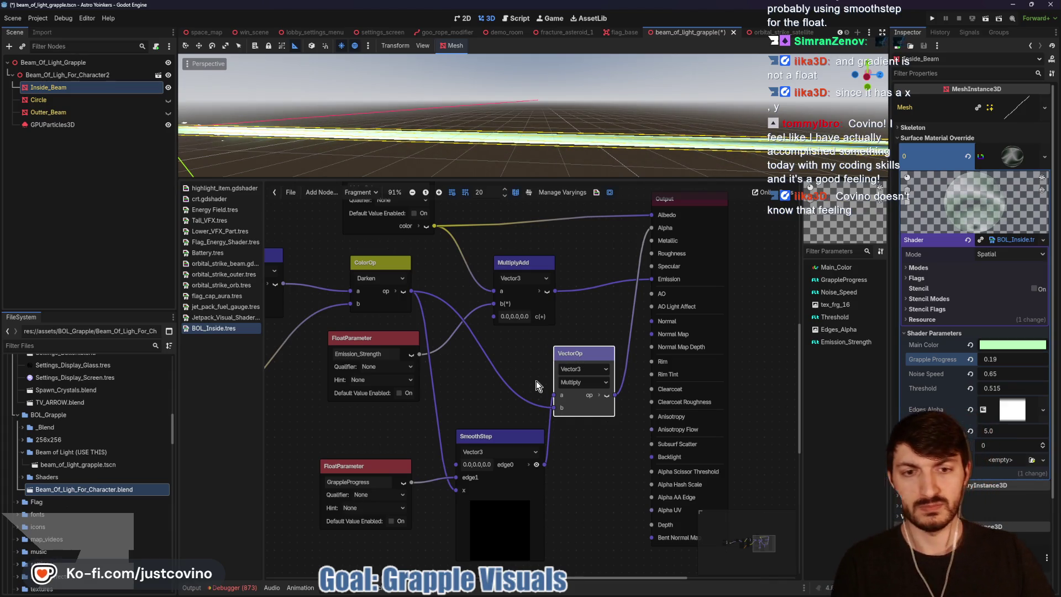
key(Delete)
mouse_move(411, 292)
mouse_down()
mouse_move(463, 303)
mouse_move(650, 228)
mouse_up()
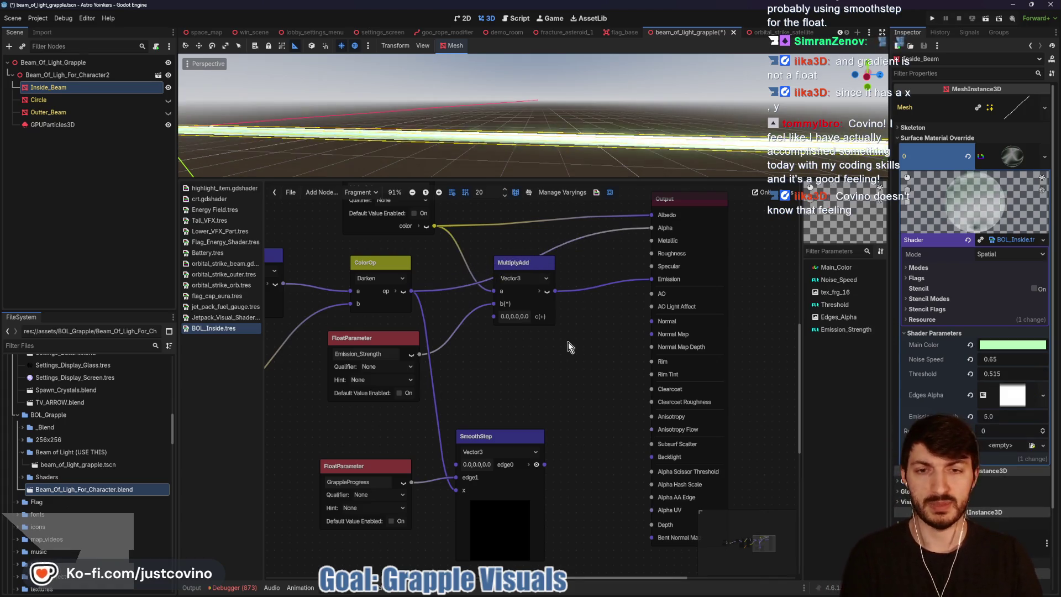
click(493, 436)
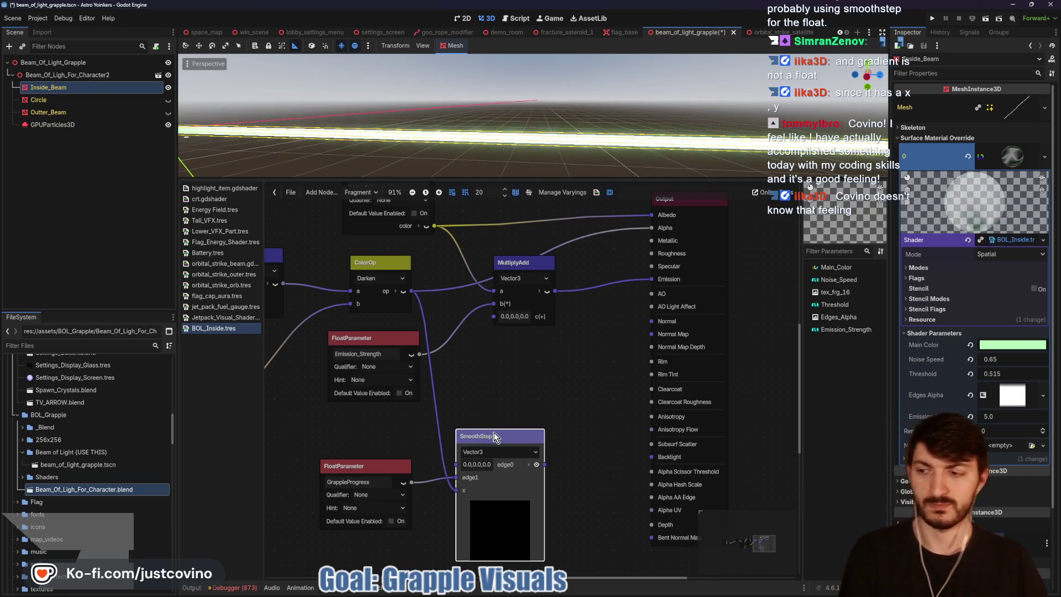
Step: Box-select the GrappleProgress FloatParameter and SmoothStep nodes and delete both
mouse_move(319, 429)
mouse_down()
mouse_move(397, 446)
mouse_move(545, 562)
mouse_up()
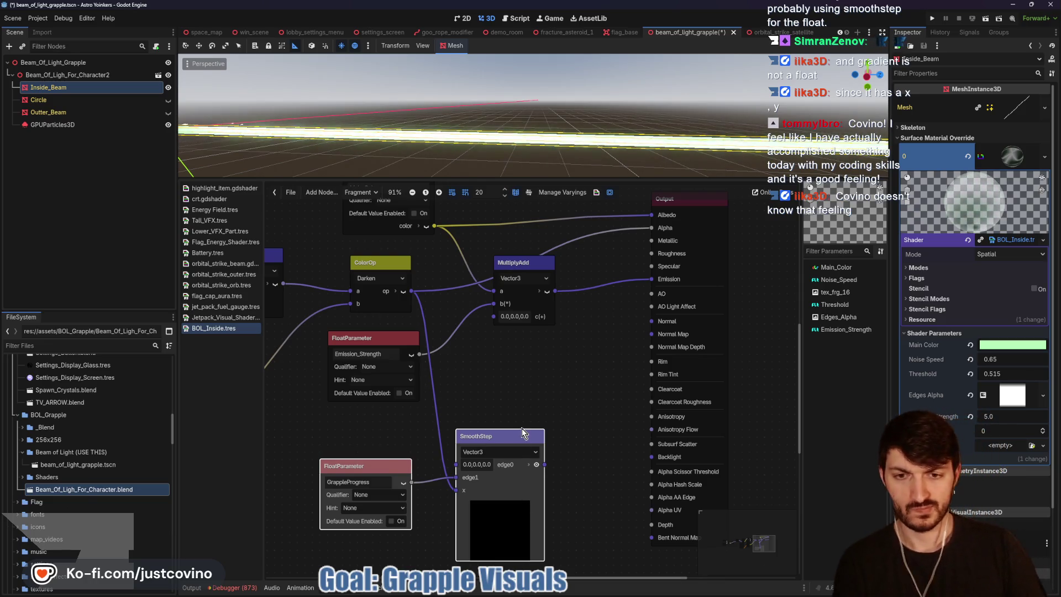
key(Delete)
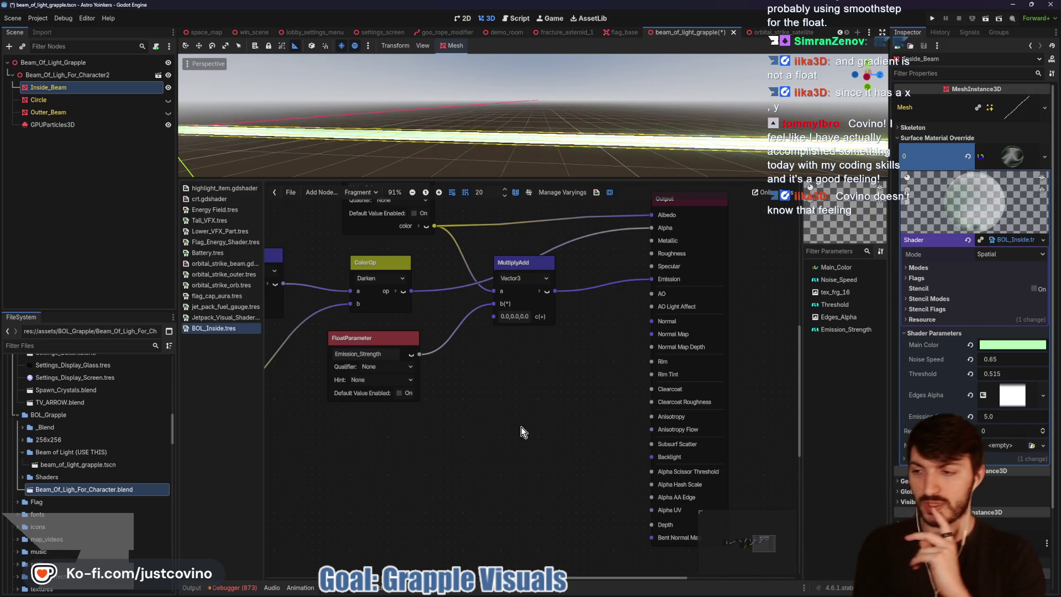
Step: Add a Texture2D node holding a new GradientTexture2D
right_click(416, 463)
text(texture)
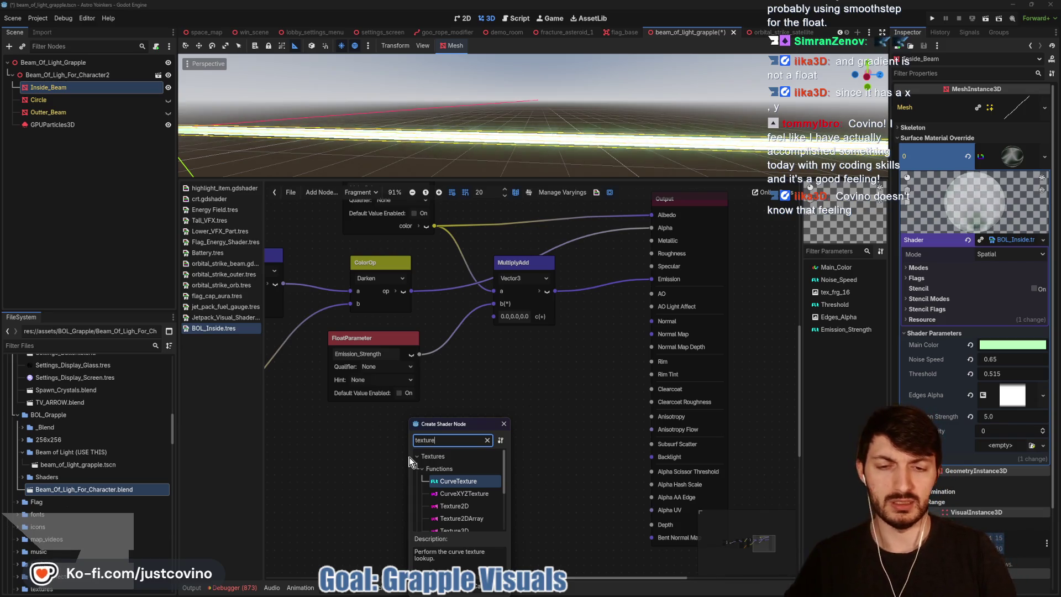
click(453, 506)
click(445, 590)
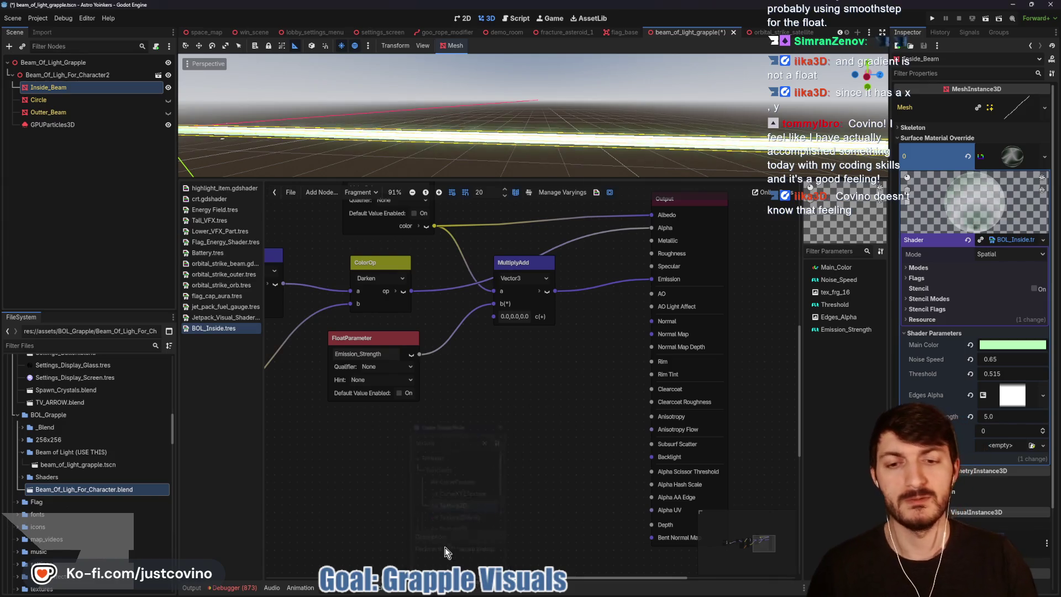
click(441, 496)
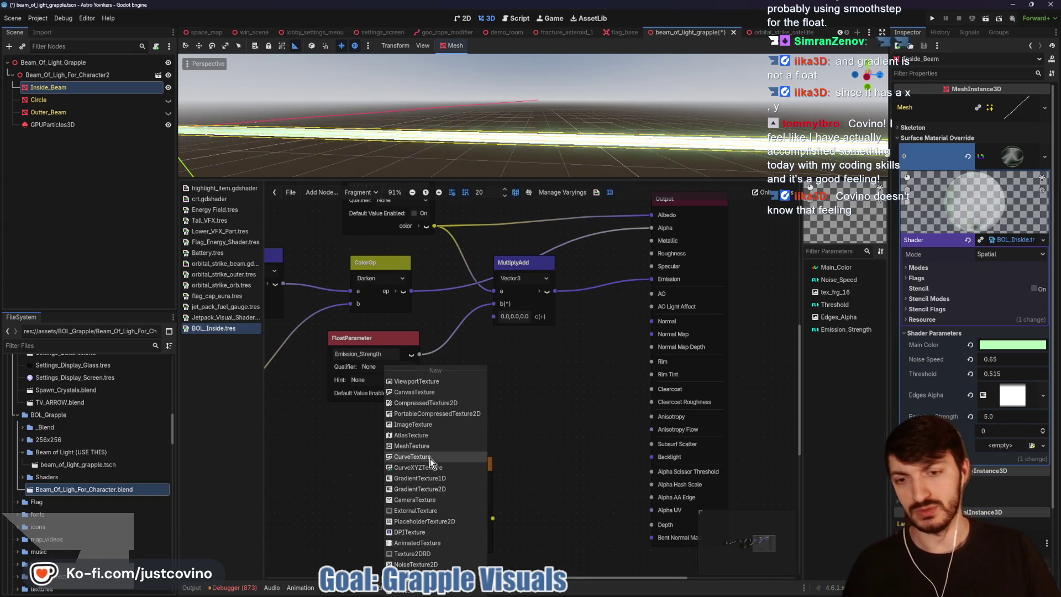
click(439, 490)
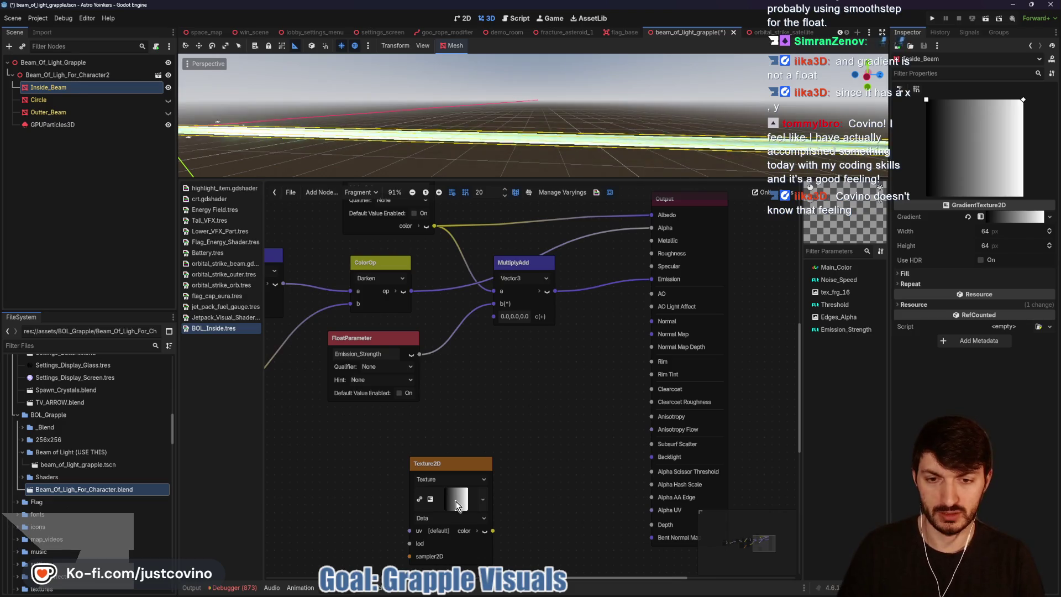
drag(431, 466, 401, 452)
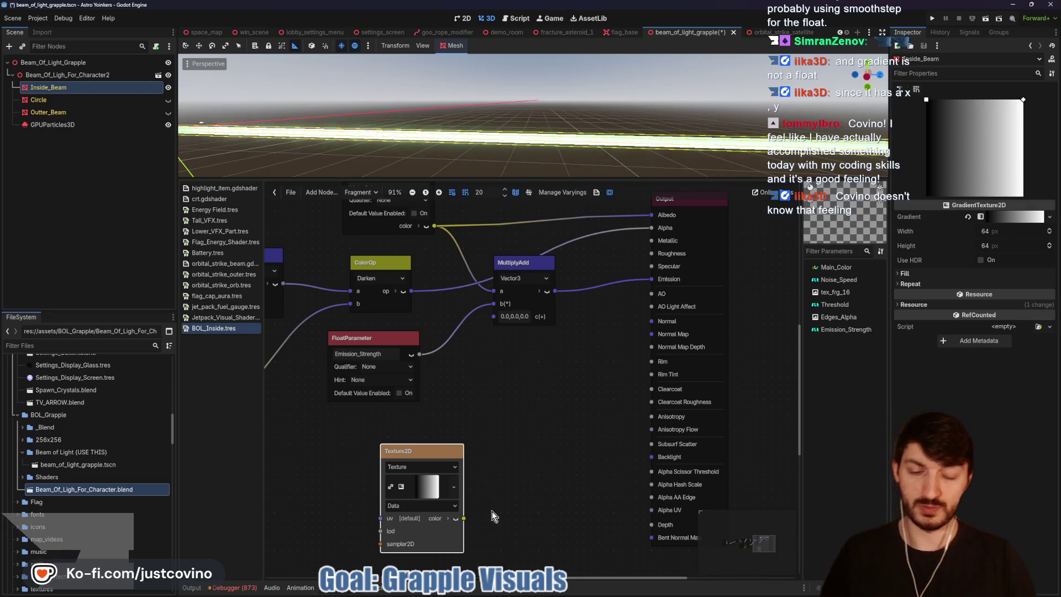
Step: Create a SmoothStep node fed by the texture's color output
mouse_move(465, 523)
mouse_down()
mouse_move(500, 420)
mouse_move(506, 471)
mouse_up()
text(smooth)
key(Return)
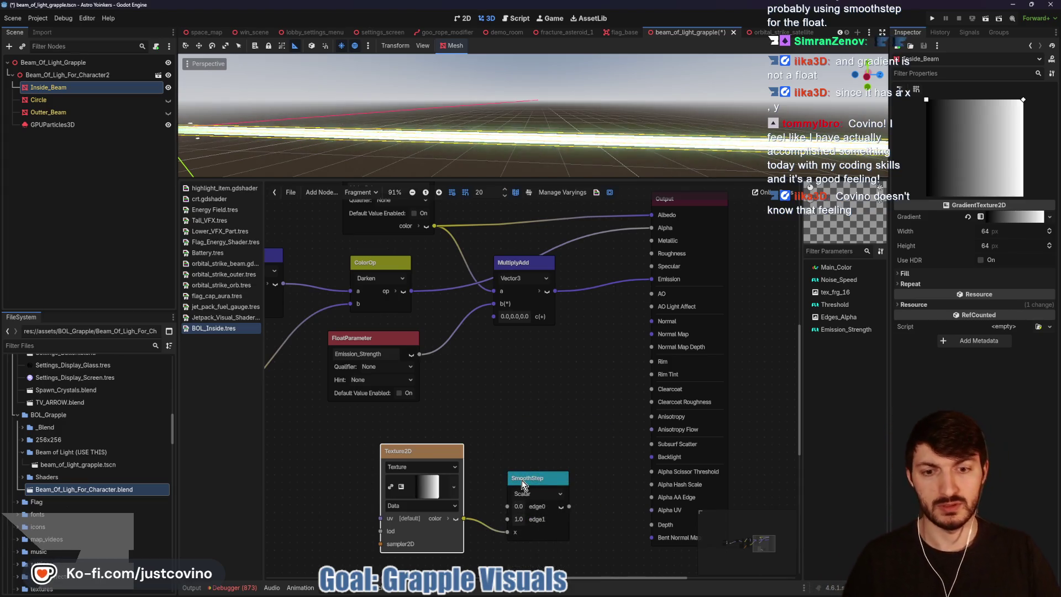
Step: Rearrange the nodes and add a FloatParameter wired into SmoothStep's edge0
mouse_move(430, 451)
mouse_down()
mouse_move(415, 450)
mouse_move(415, 519)
mouse_up()
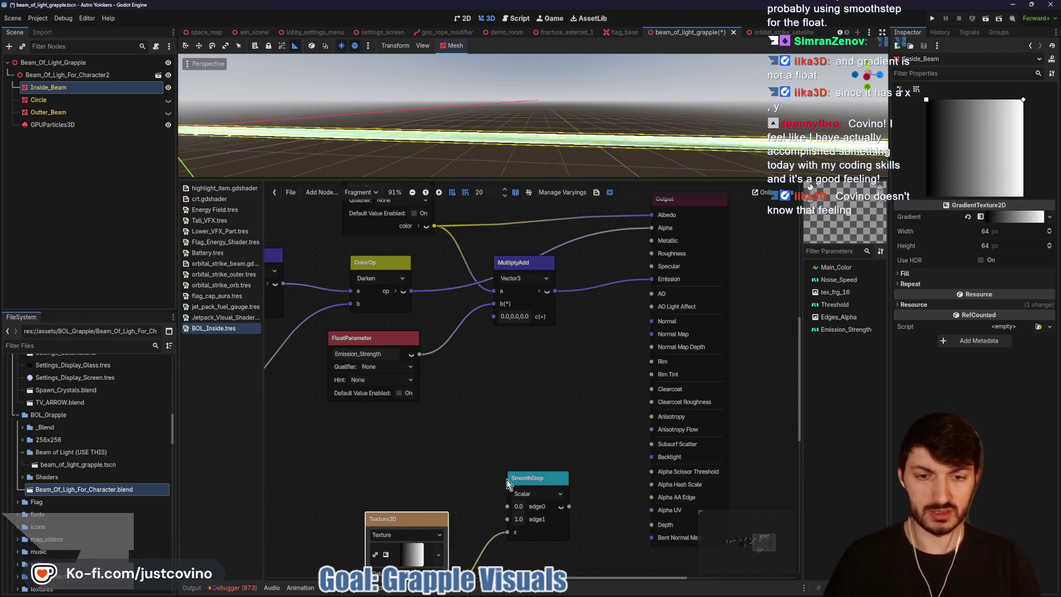
drag(537, 480, 514, 417)
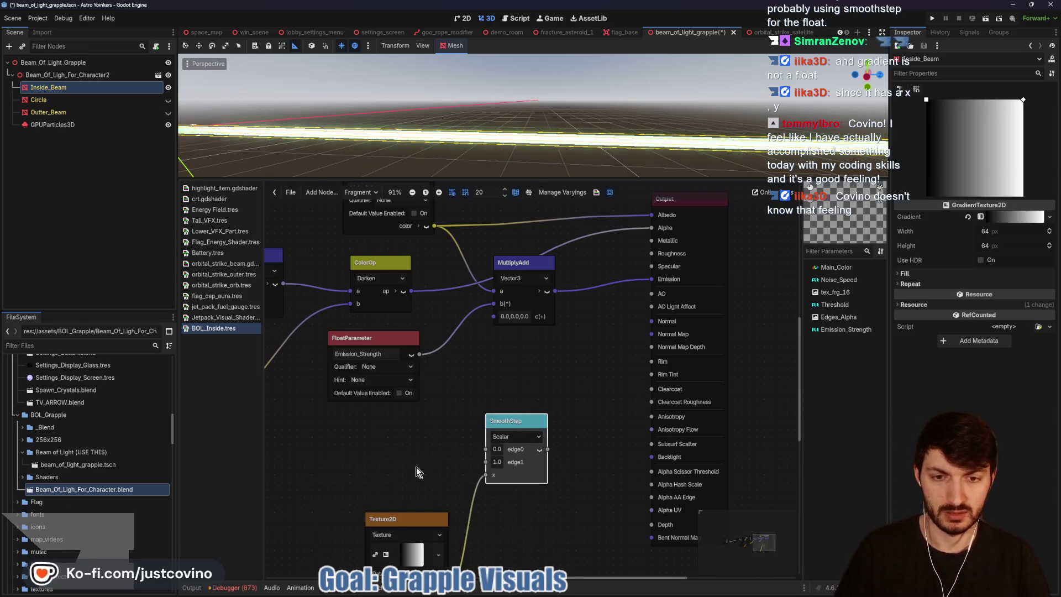
drag(402, 448, 398, 444)
text(fl)
text(par)
key(Return)
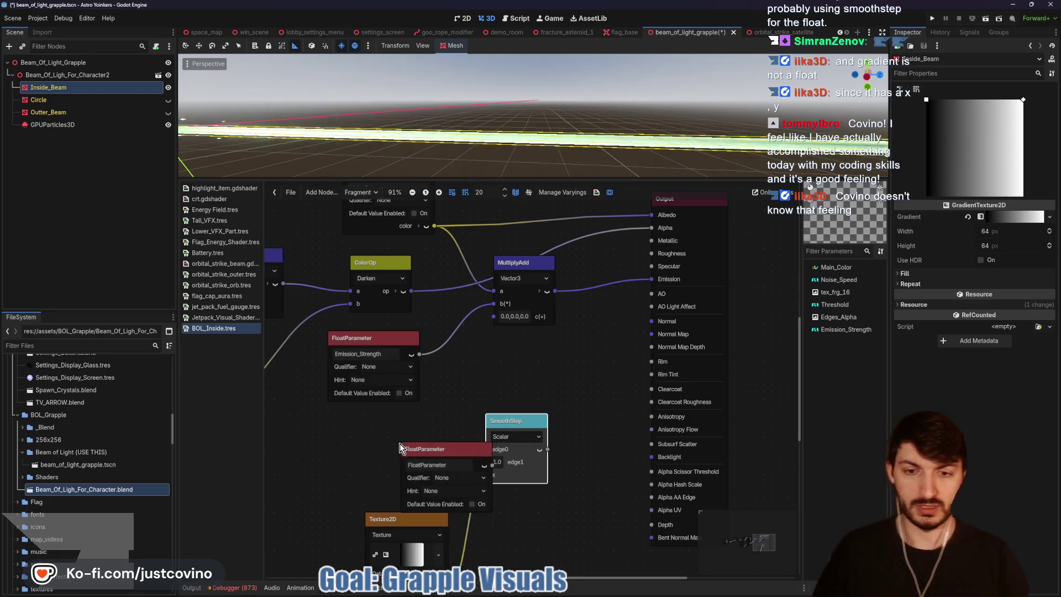
drag(454, 445, 398, 426)
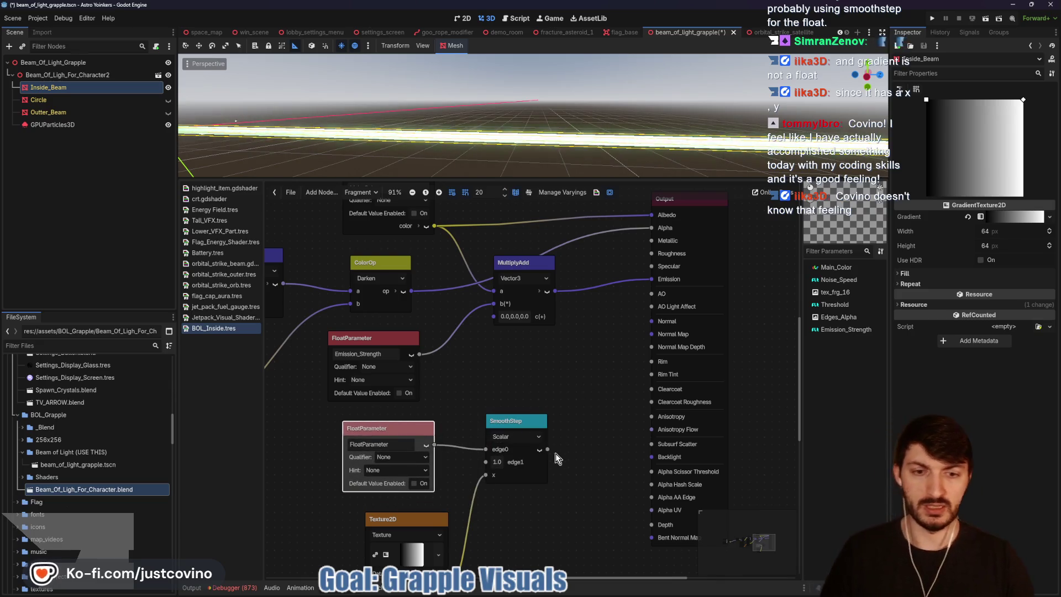
Step: Add a Multiply VectorOp after SmoothStep, feed ColorOp into it, and send its product to Alpha
drag(570, 400, 571, 377)
text(vect)
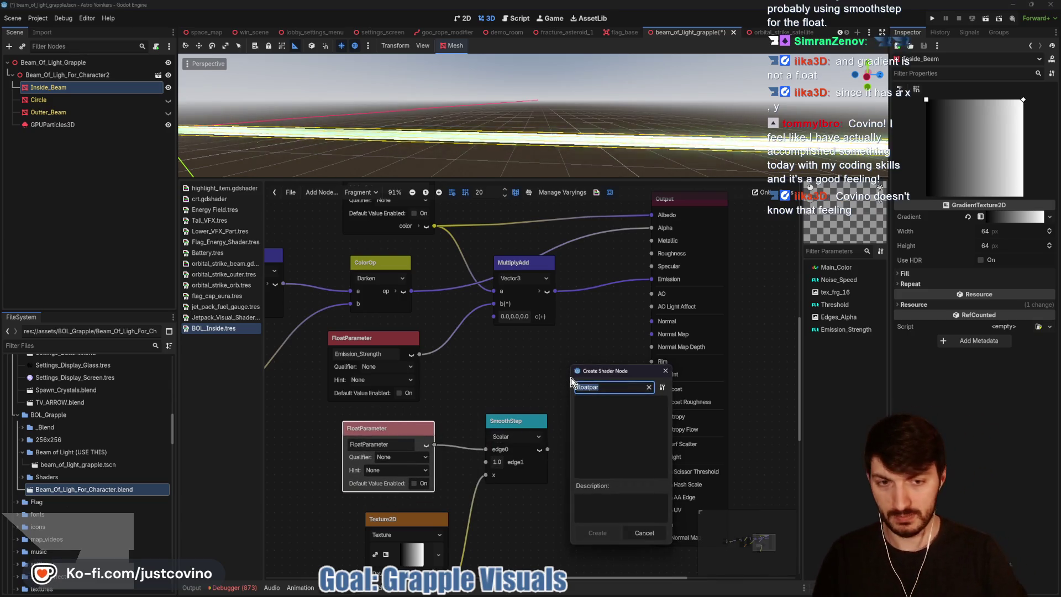
text(op)
key(Return)
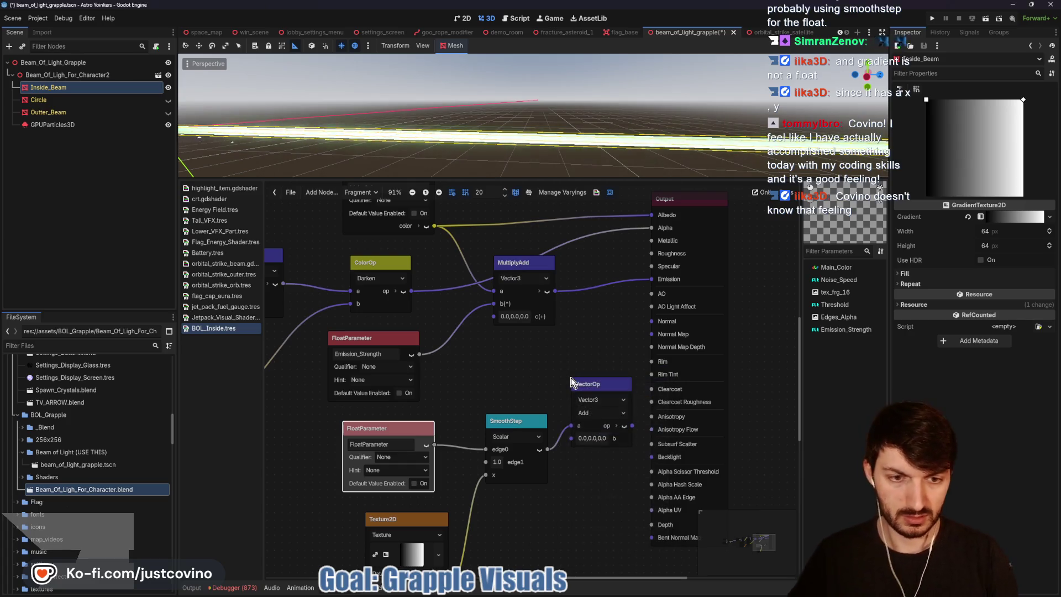
click(599, 414)
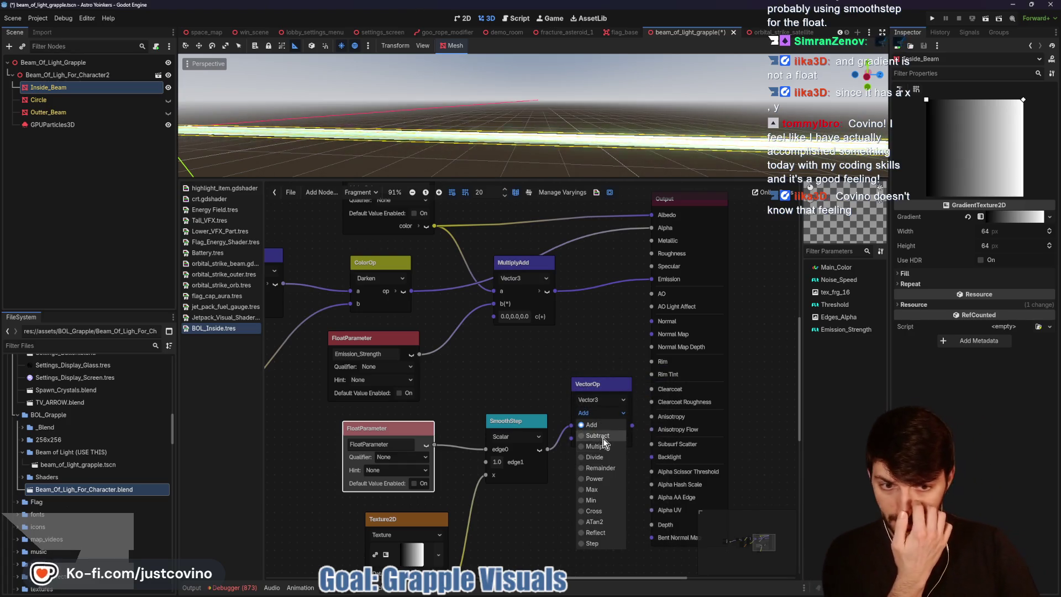
click(599, 476)
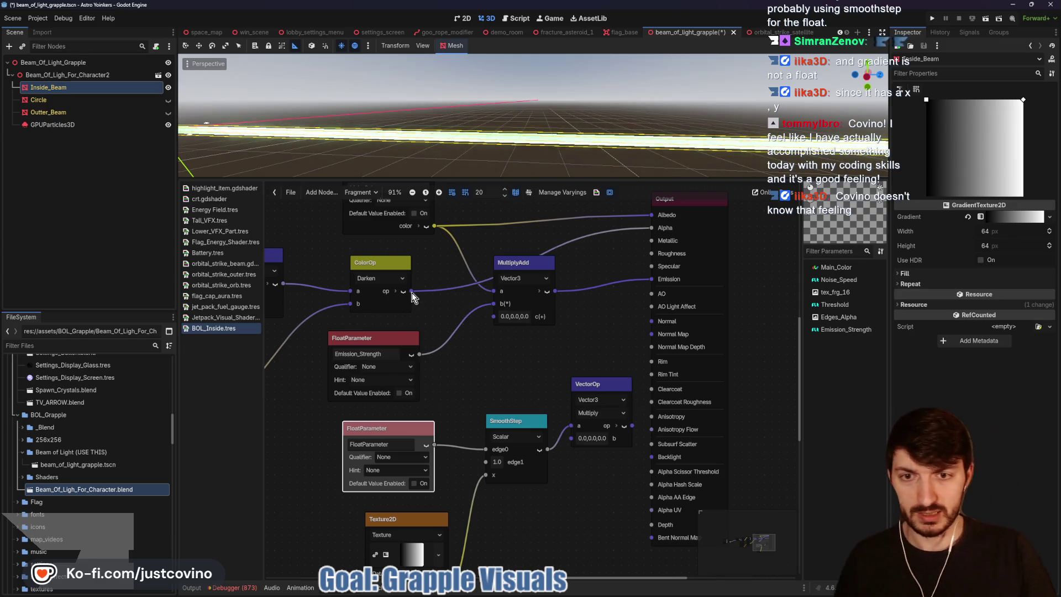
mouse_move(411, 290)
mouse_down()
mouse_move(561, 445)
mouse_move(570, 439)
mouse_up()
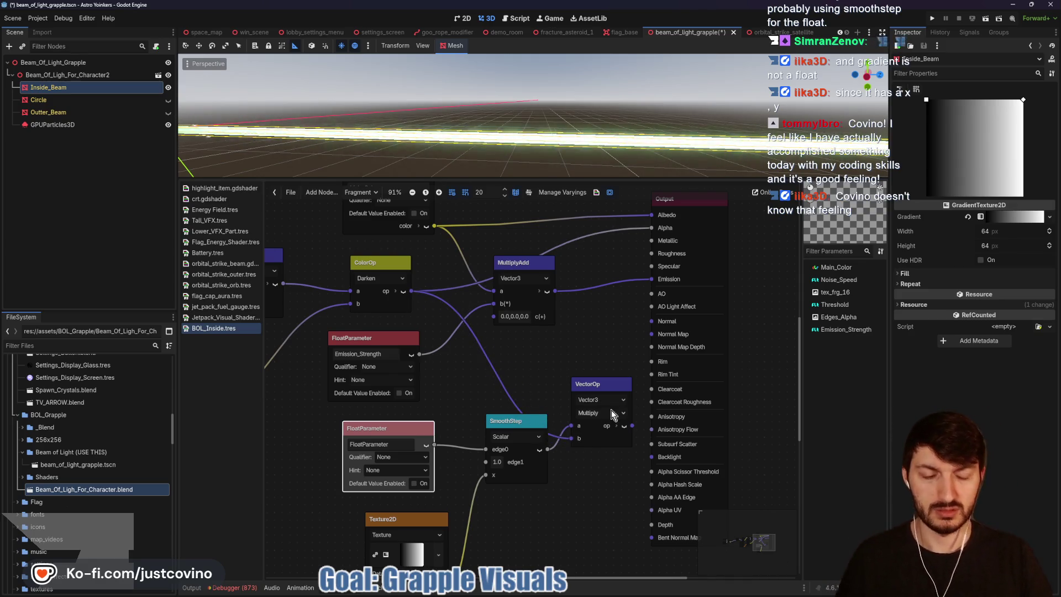
mouse_move(633, 426)
mouse_down()
mouse_move(616, 285)
mouse_move(646, 279)
mouse_move(652, 228)
mouse_up()
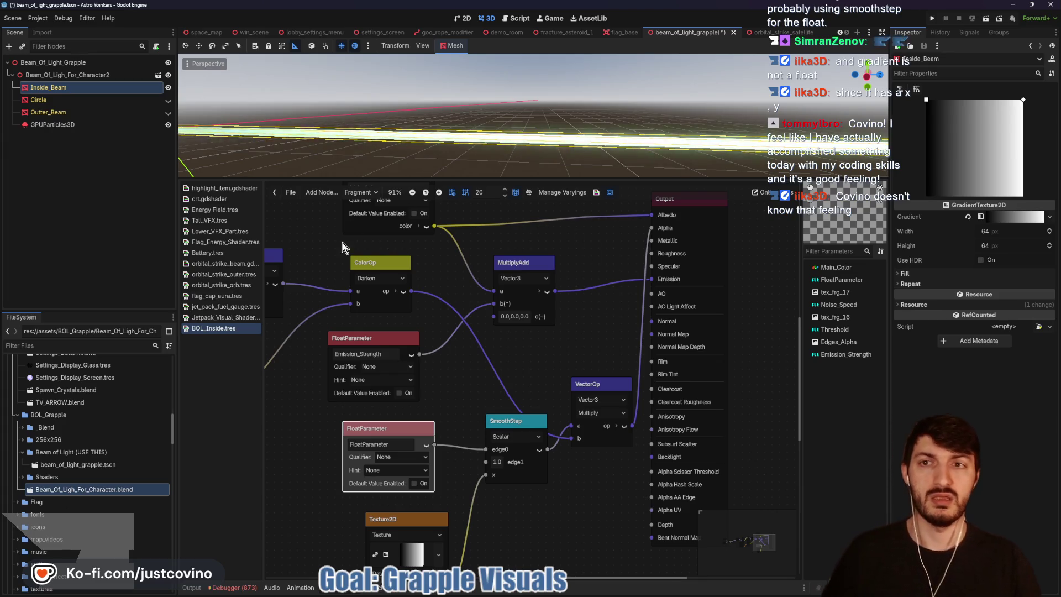
Step: Enable gradient snapping and raise Inside_Beam's Float Parameter to 0.44
click(919, 89)
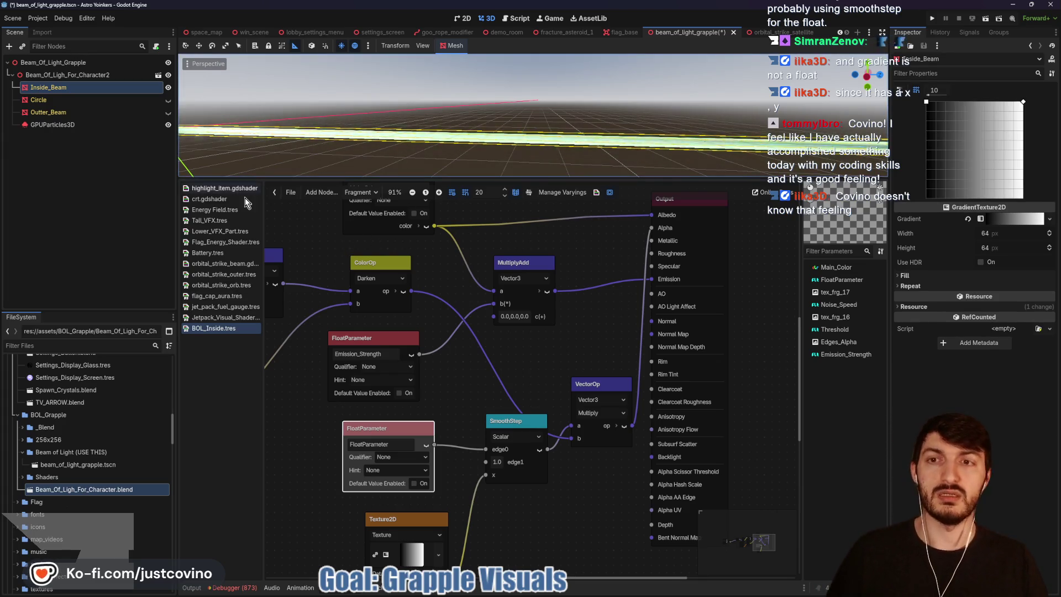
click(67, 90)
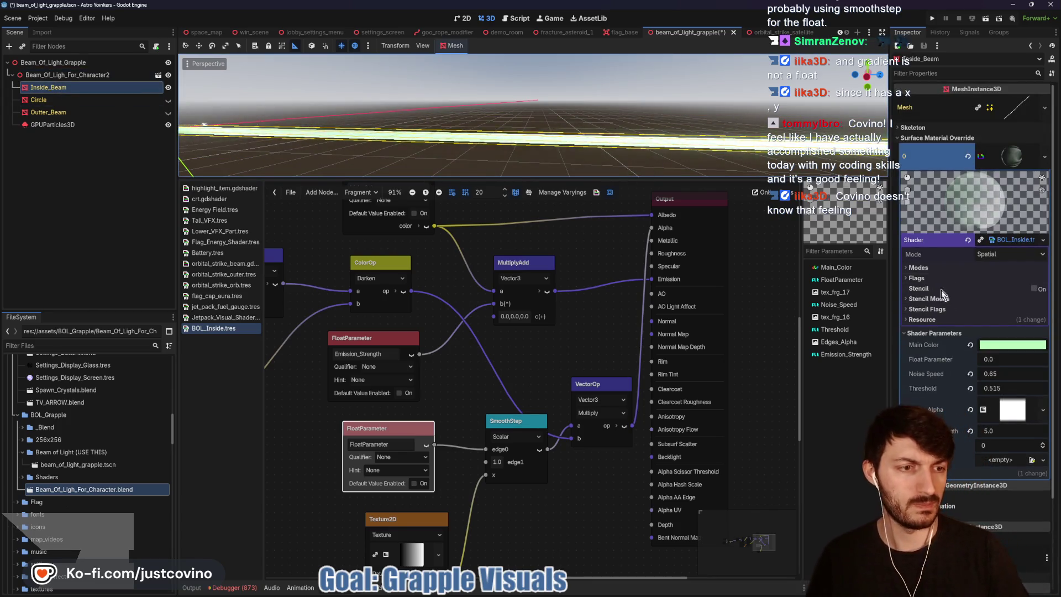
mouse_move(993, 359)
mouse_down()
mouse_move(1040, 360)
mouse_move(1014, 359)
mouse_up()
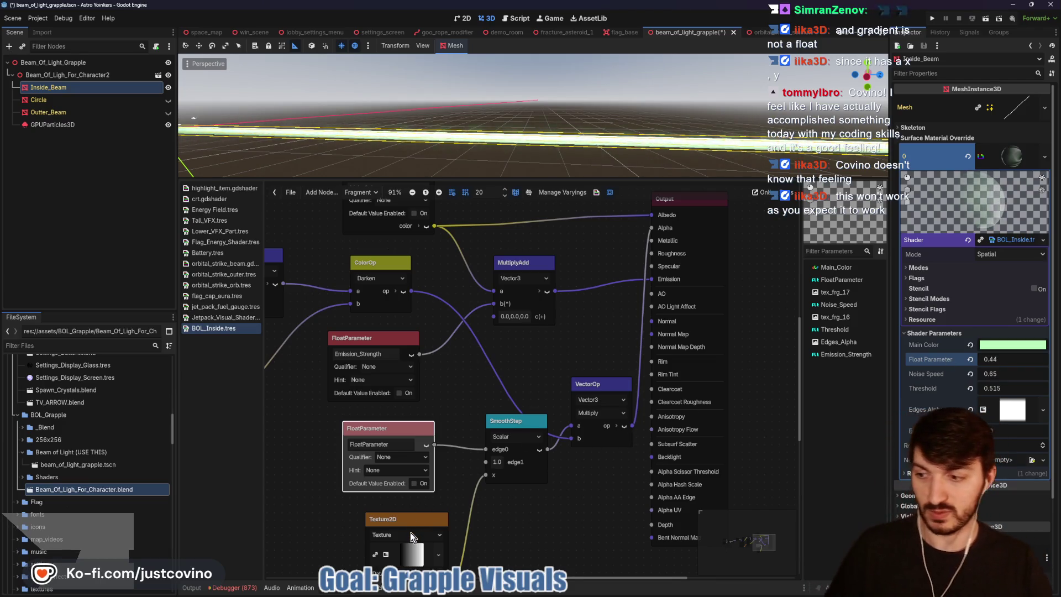
Step: Make the GradientTexture2D fill run vertically from bottom to top centre, and save the scene
click(413, 555)
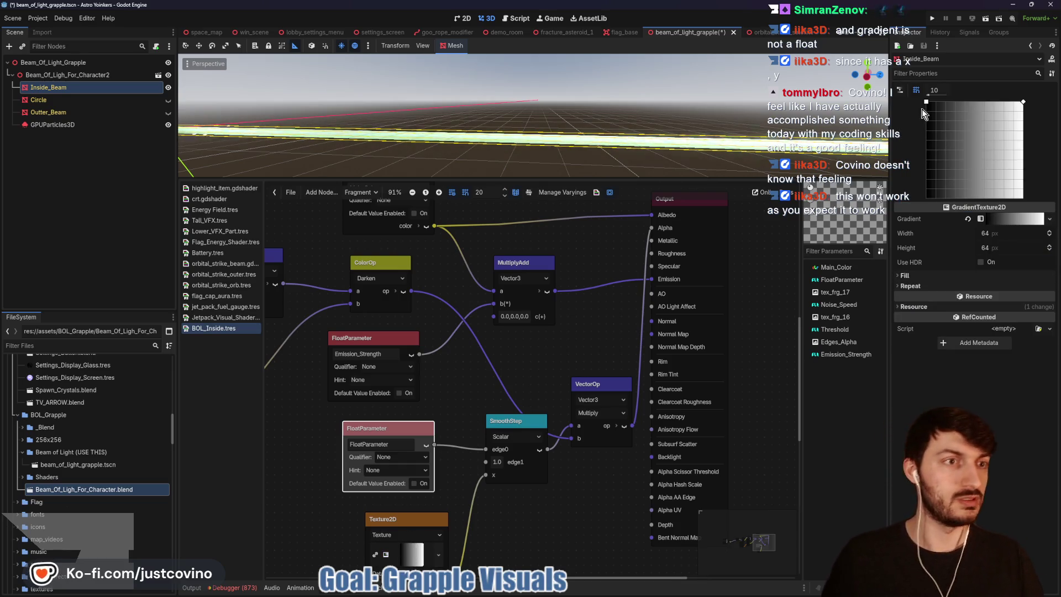
drag(926, 103, 978, 200)
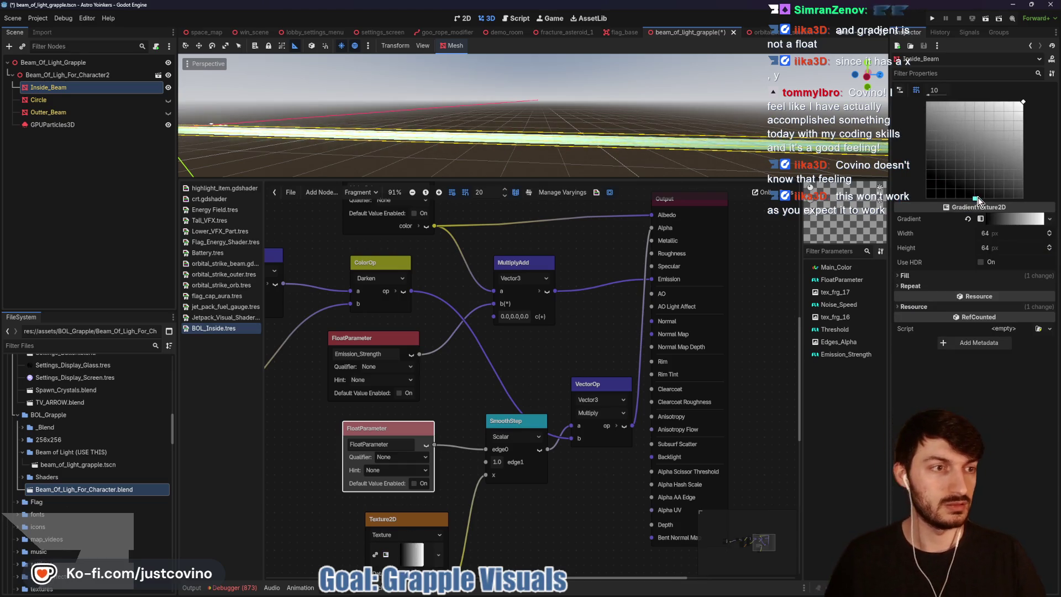
drag(1023, 102, 975, 103)
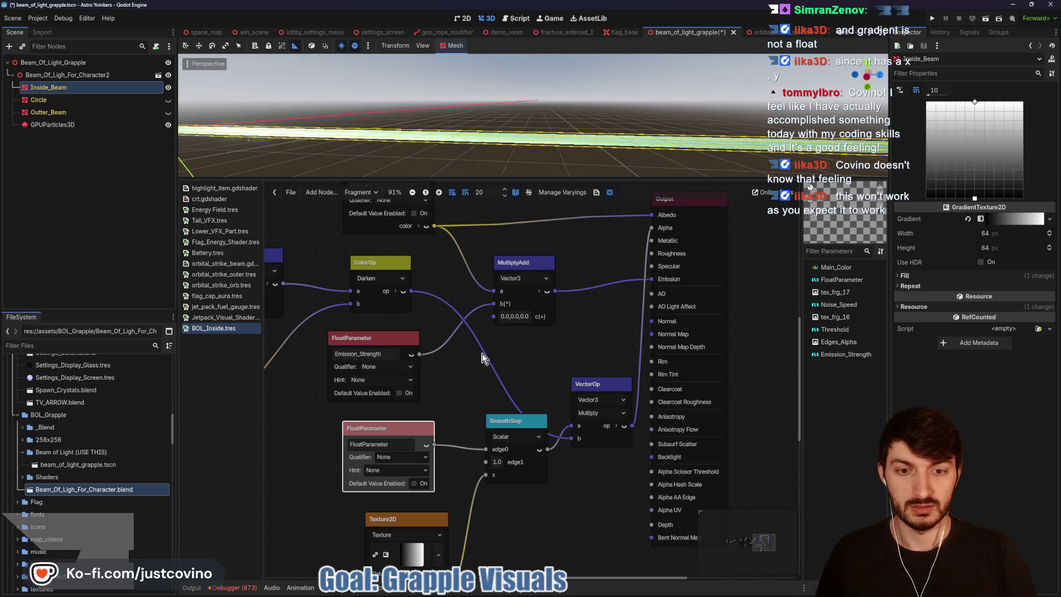
key(ctrl+s)
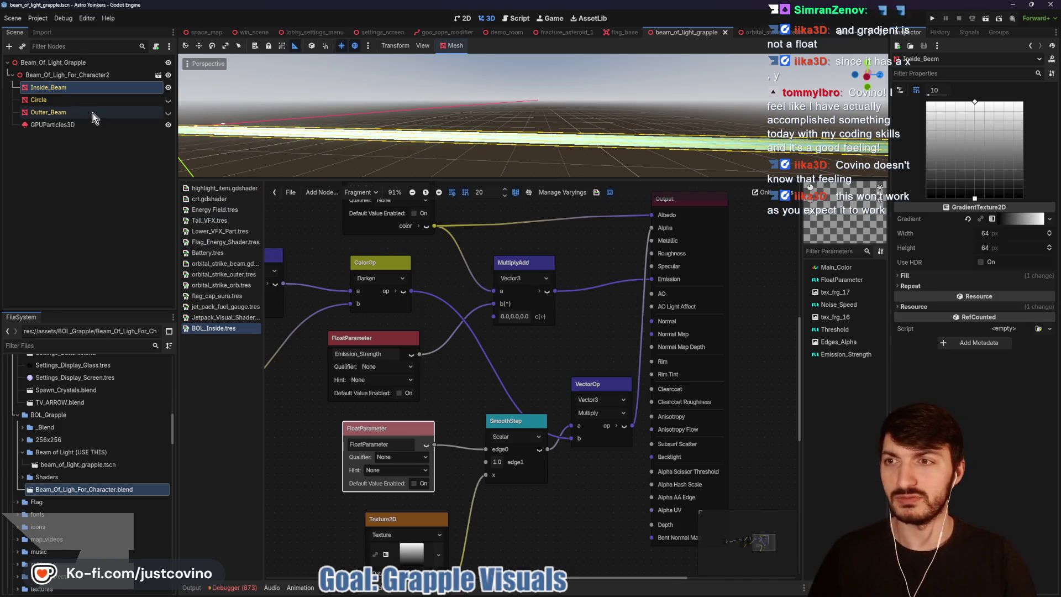
Step: Scrub Inside_Beam's Float Parameter between about 0.62 and 0.7, settling at 0.67
click(61, 87)
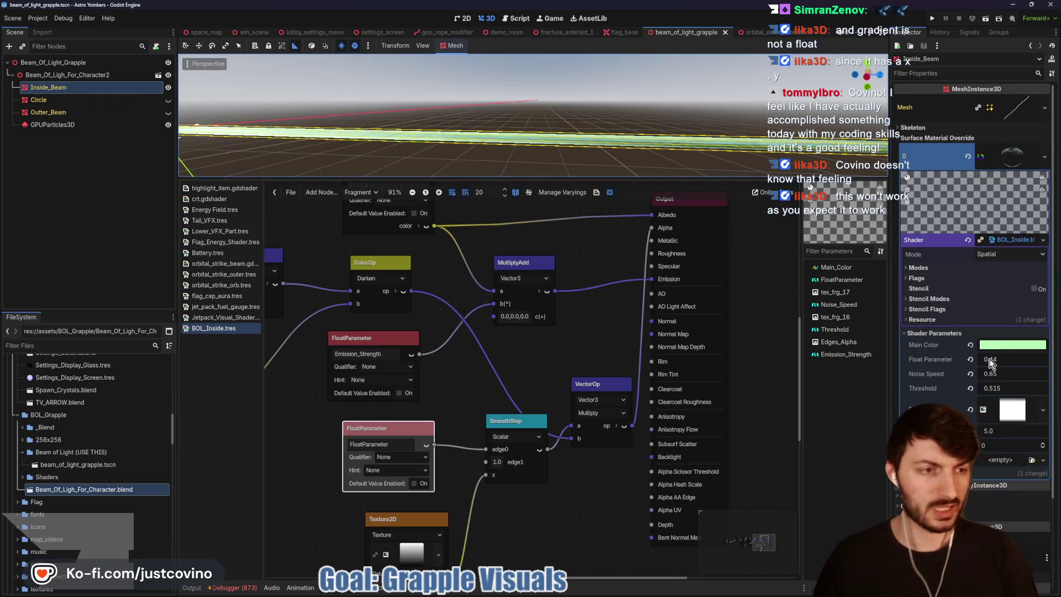
drag(989, 362, 1001, 362)
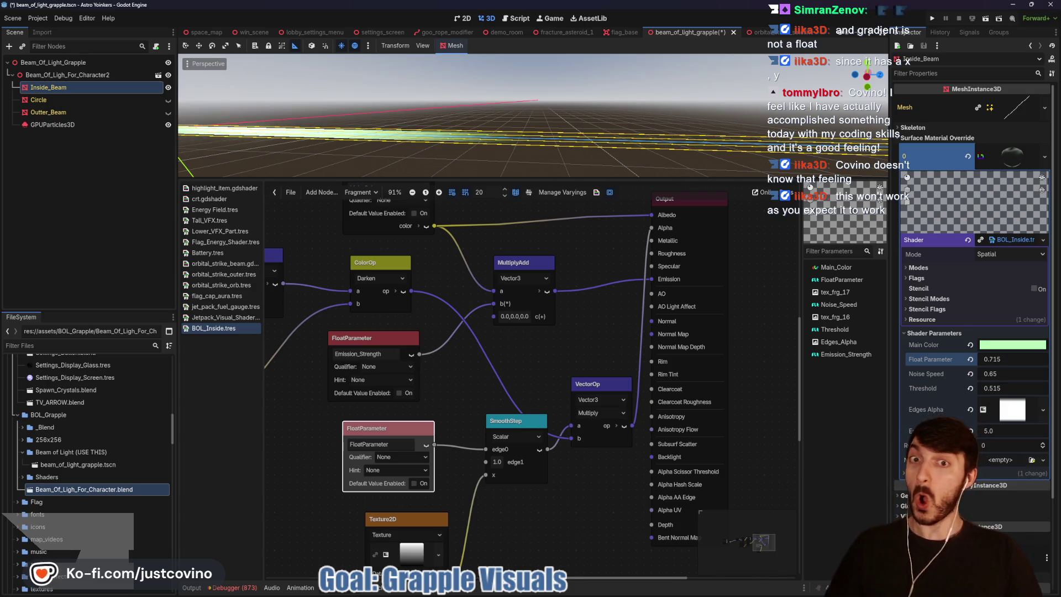
drag(989, 359, 995, 359)
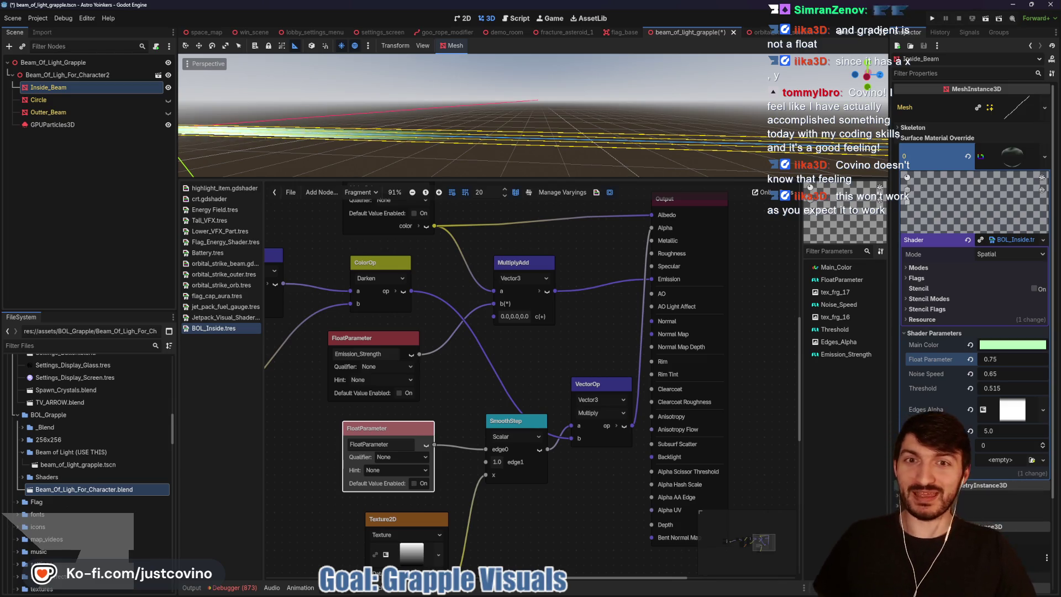
mouse_move(989, 359)
mouse_down()
mouse_move(980, 359)
mouse_move(992, 360)
mouse_up()
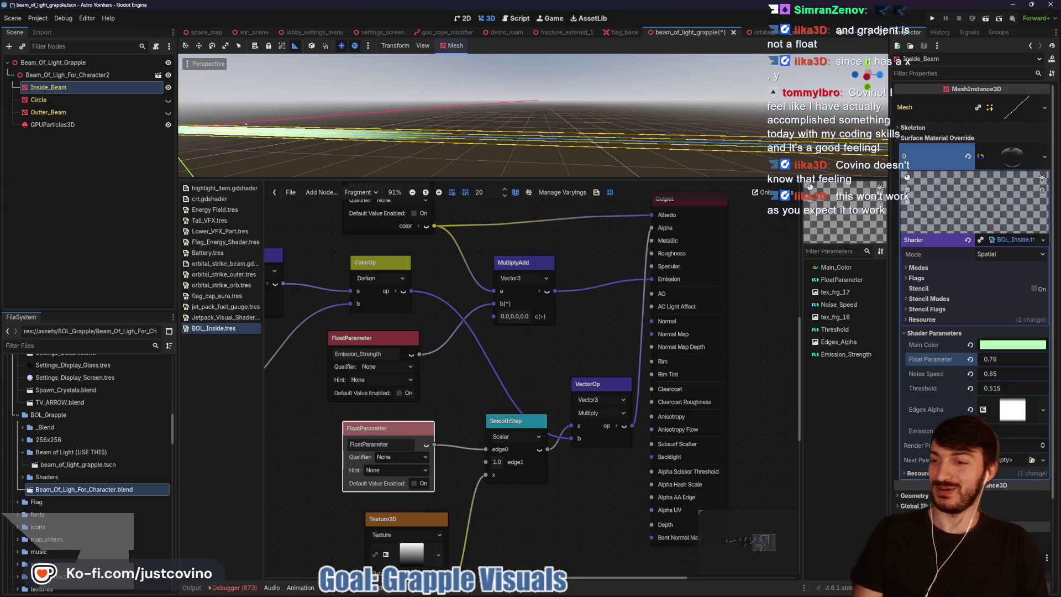
drag(990, 360, 992, 359)
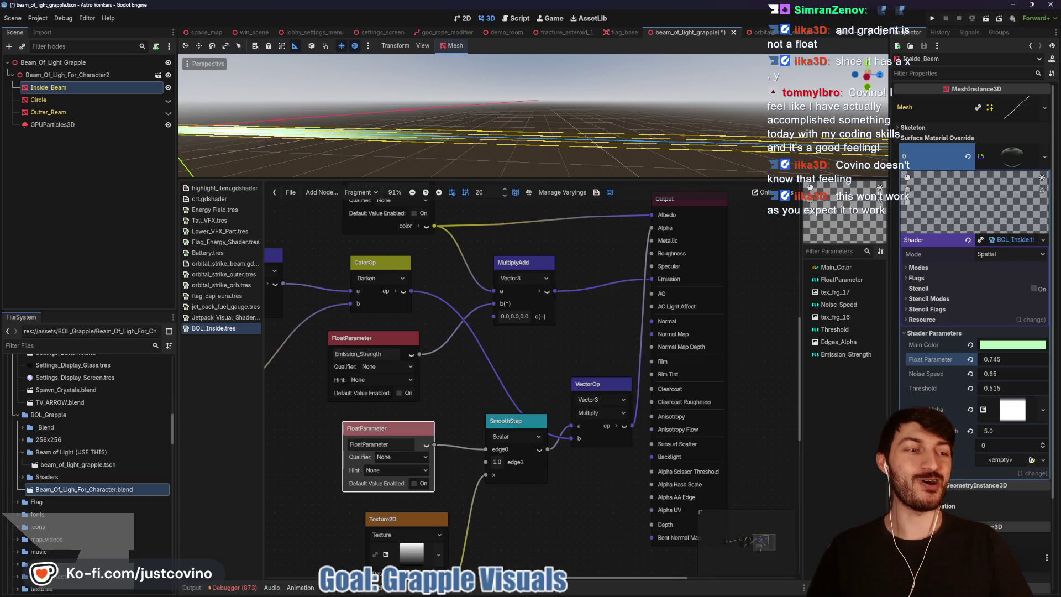
drag(990, 359, 989, 360)
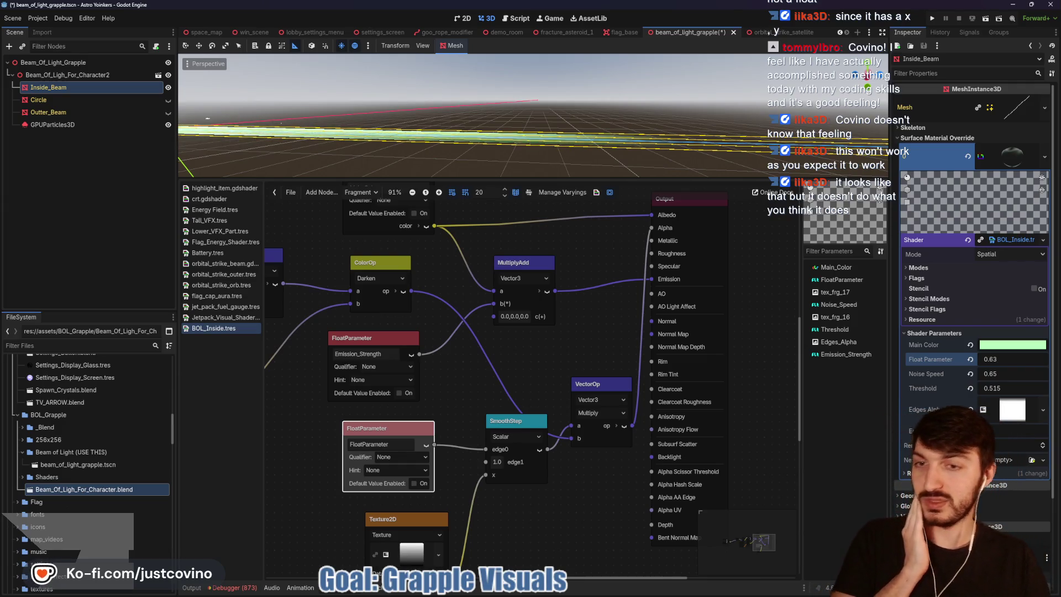
drag(989, 359, 992, 359)
scroll(533, 356, down, 1)
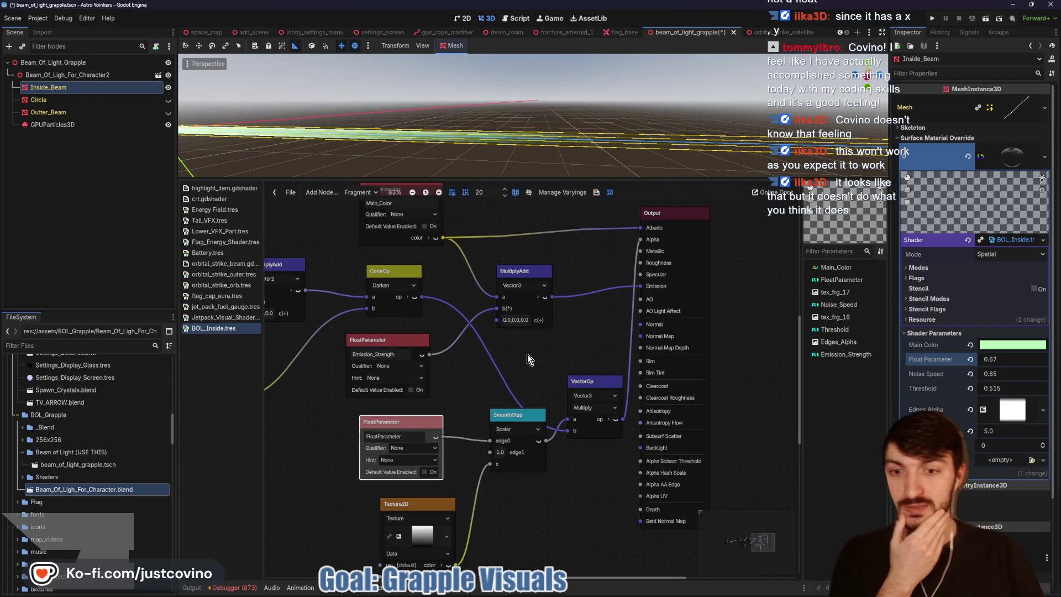
Step: Rename the edge0 FloatParameter to 'GrappleProgress' and show the Multiply VectorOp's preview
double_click(414, 432)
key(BackSpace)
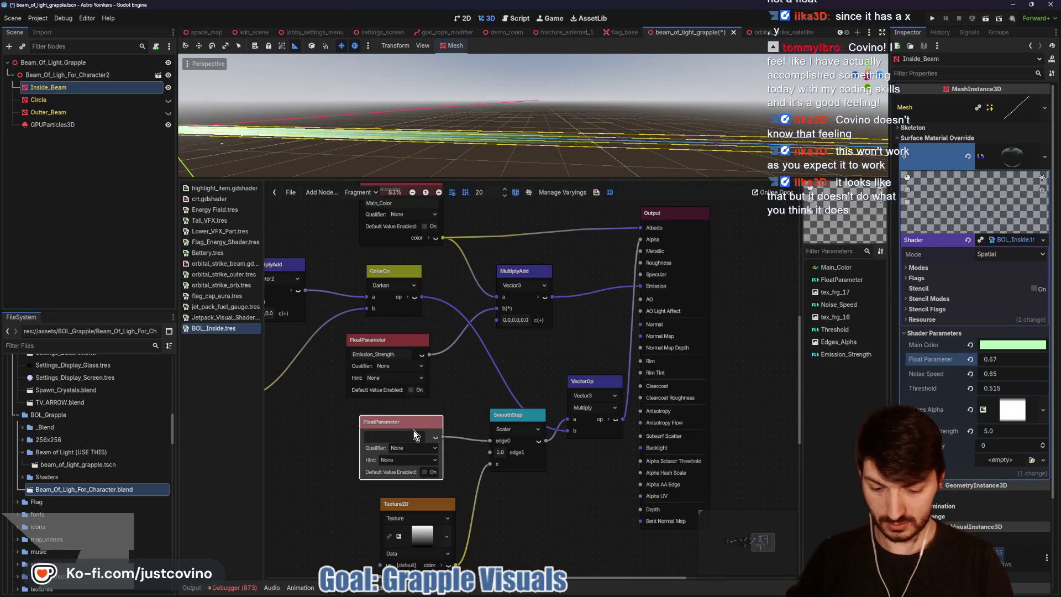
text(Grappl)
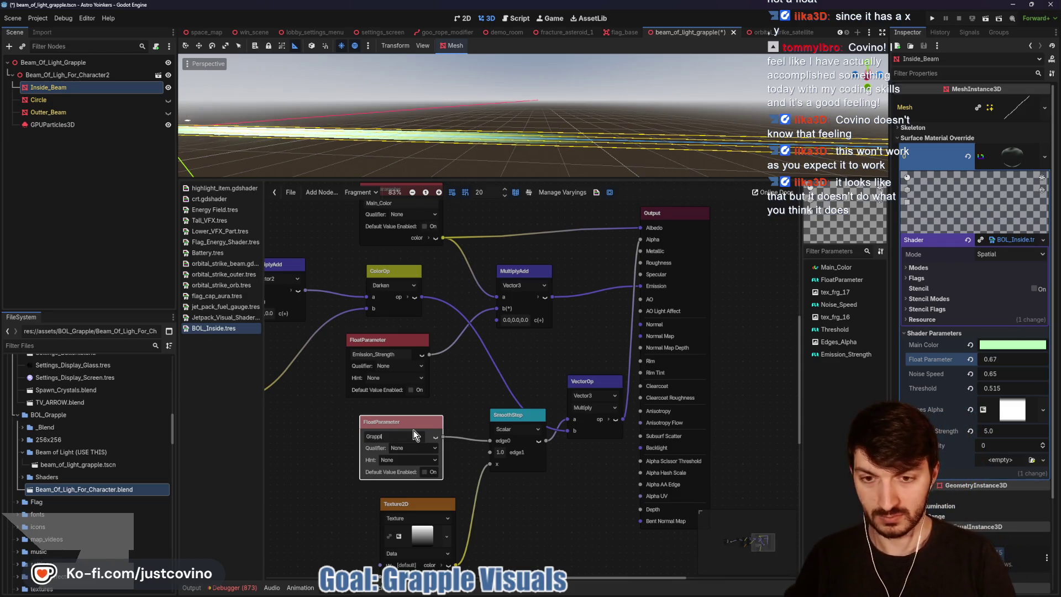
text(eProgress)
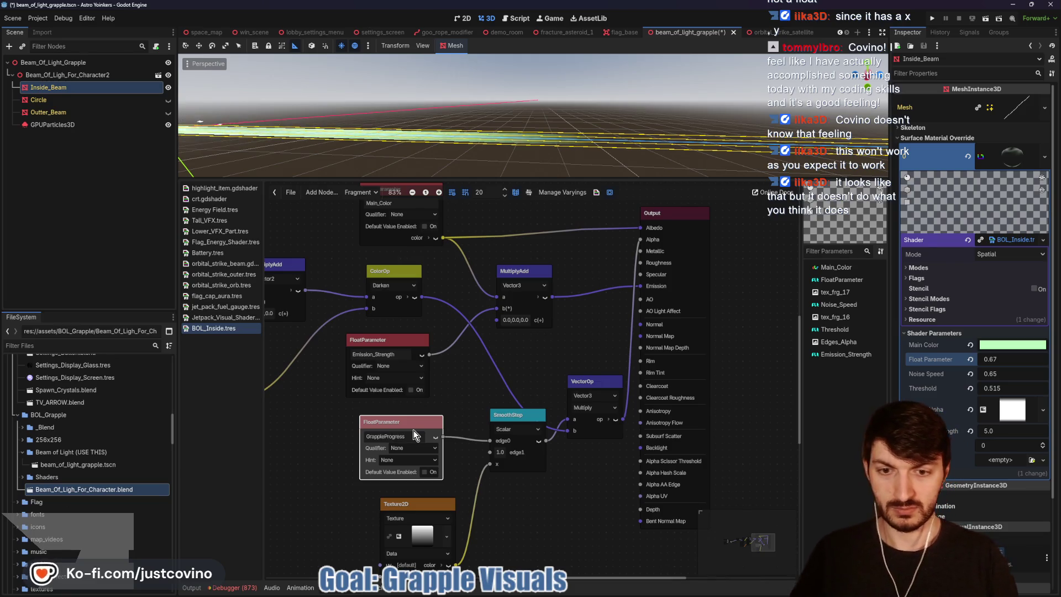
key(Return)
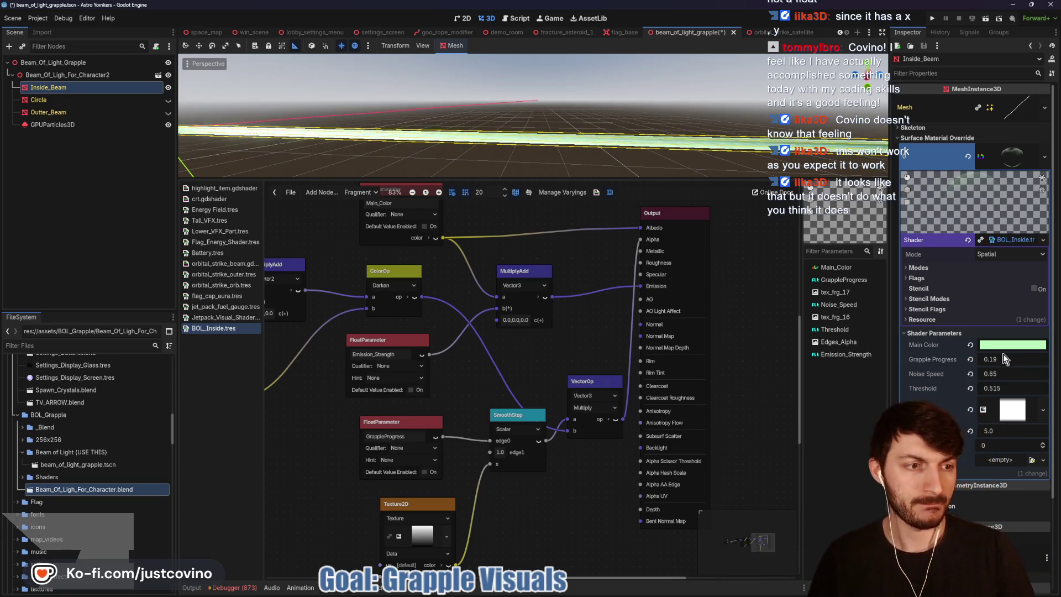
scroll(705, 109, down, 3)
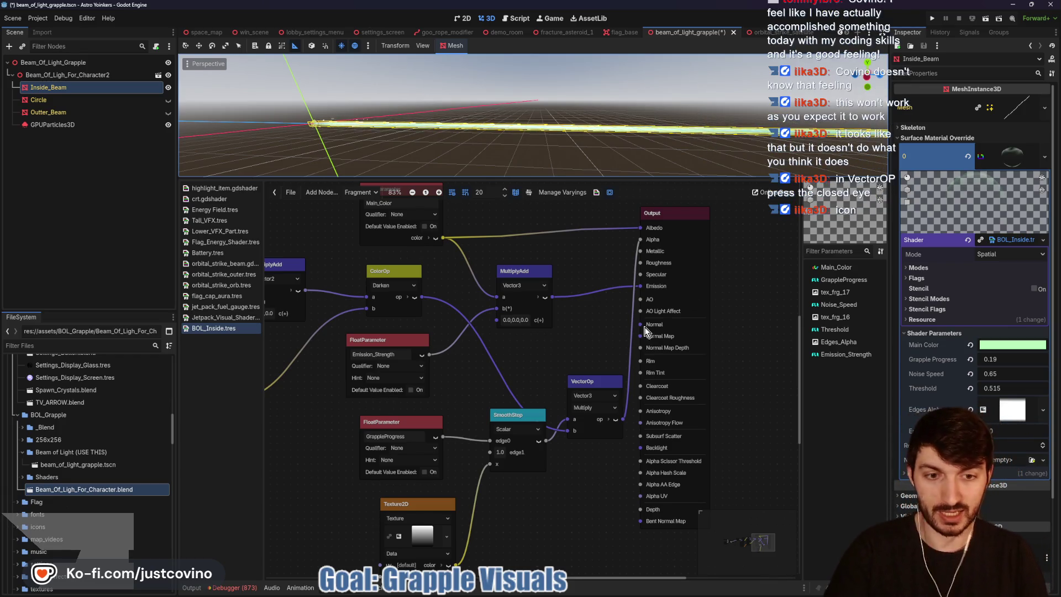
click(616, 420)
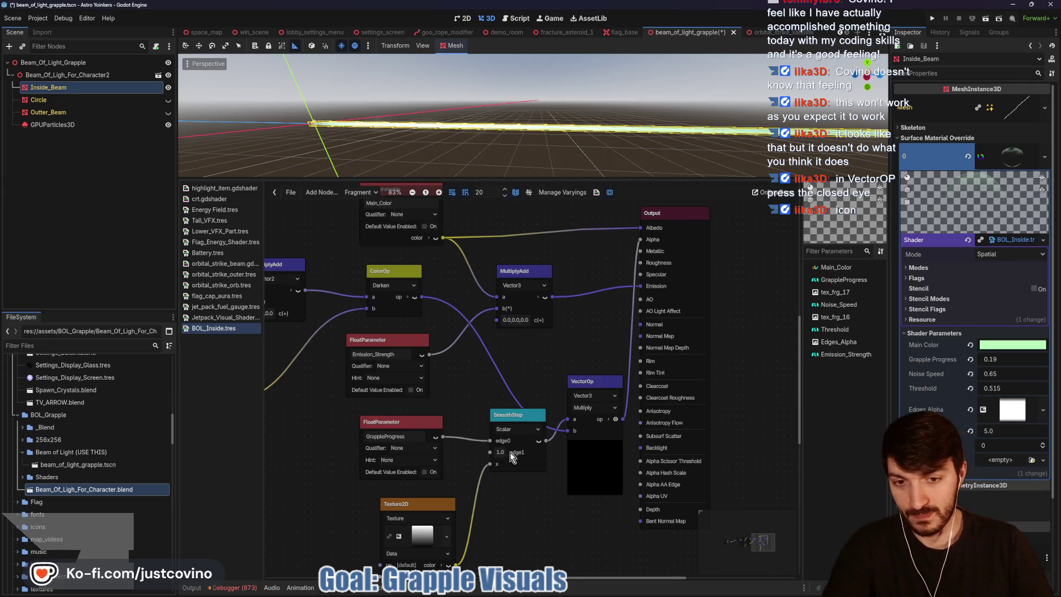
Step: Shift the Texture2D, GrappleProgress and SmoothStep nodes left, then test Grapple Progress, leaving it at 0.42
drag(429, 504, 387, 498)
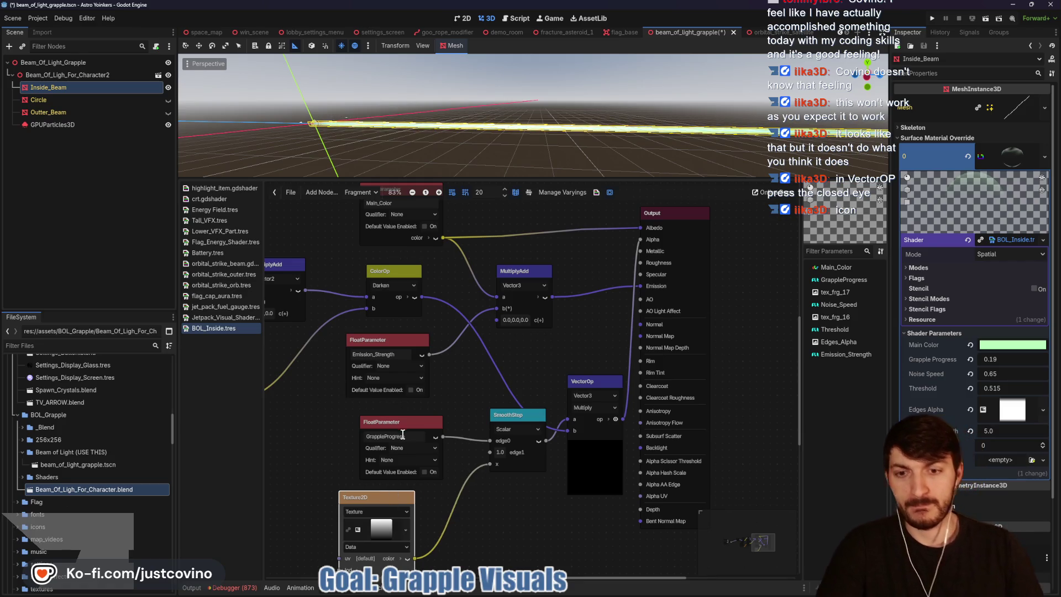
drag(393, 422, 365, 422)
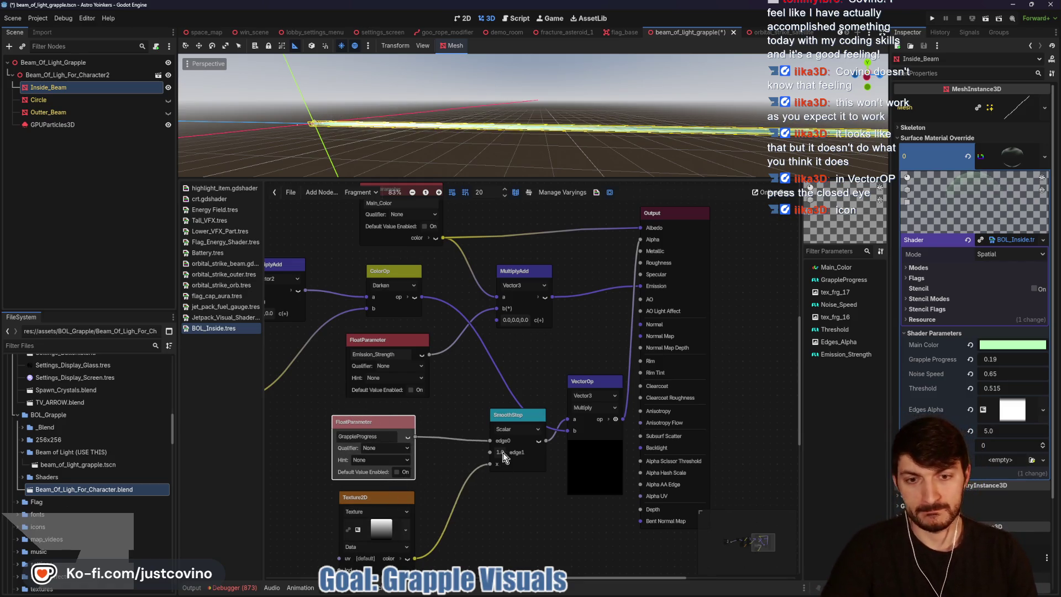
drag(506, 416, 492, 417)
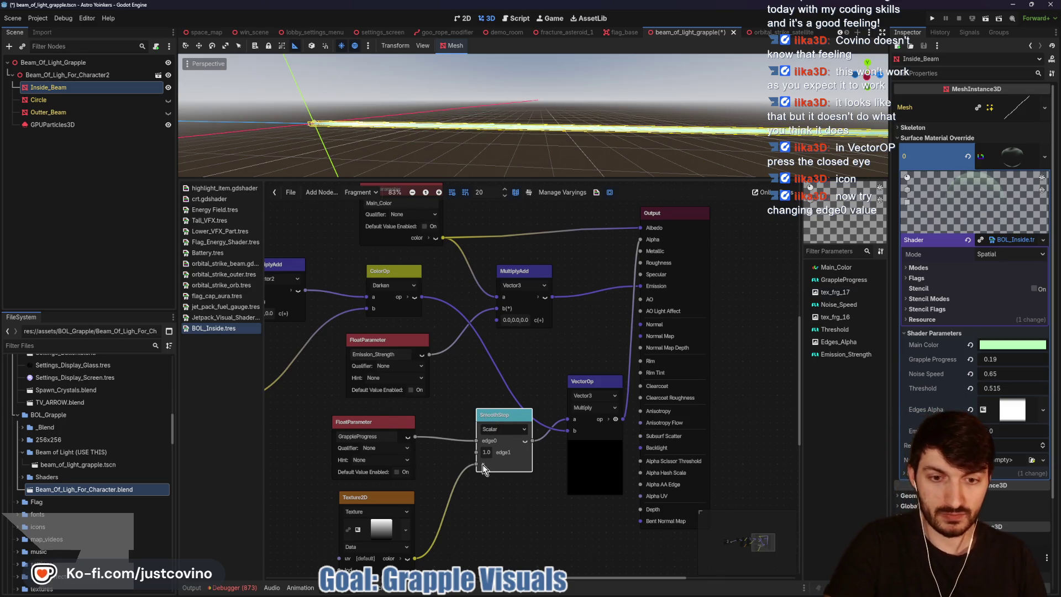
mouse_move(1006, 364)
mouse_down()
mouse_move(1045, 364)
mouse_move(1006, 360)
mouse_up()
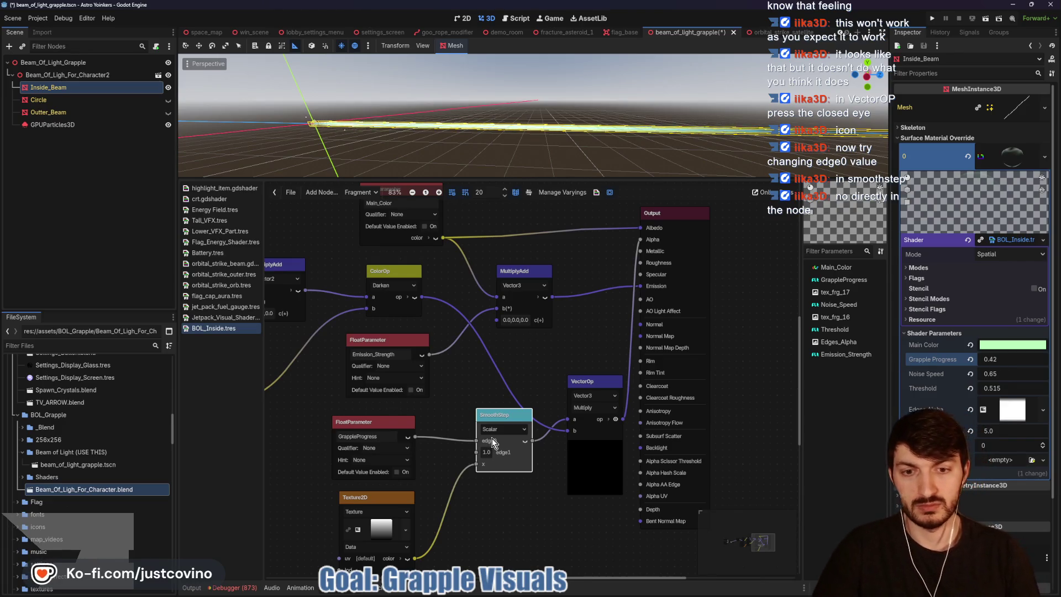
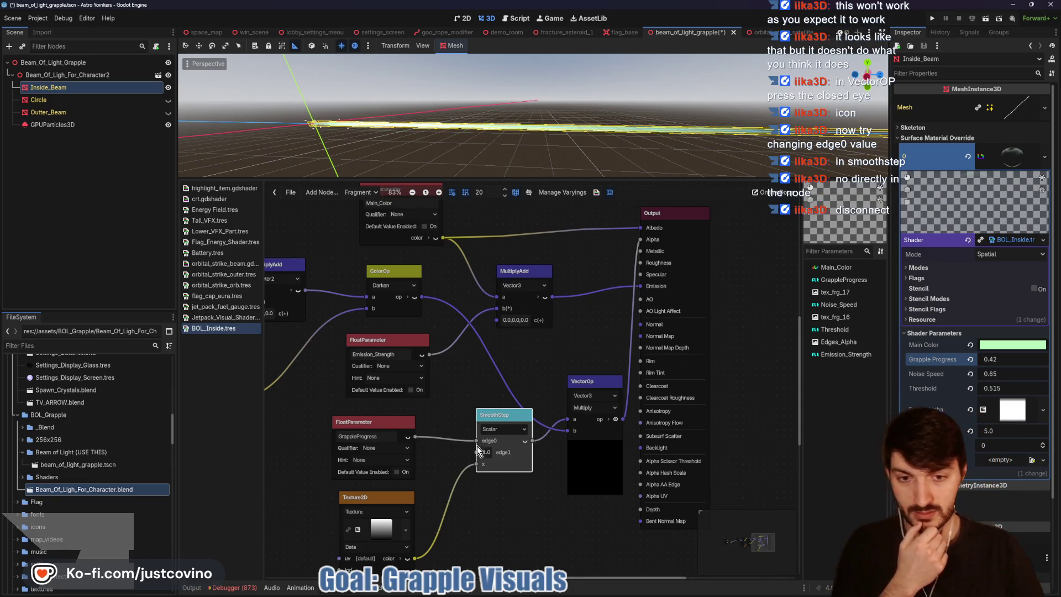
Step: Unwire GrappleProgress from SmoothStep edge0, try edge0 at 1, then reset it to 0.0
drag(473, 441, 475, 441)
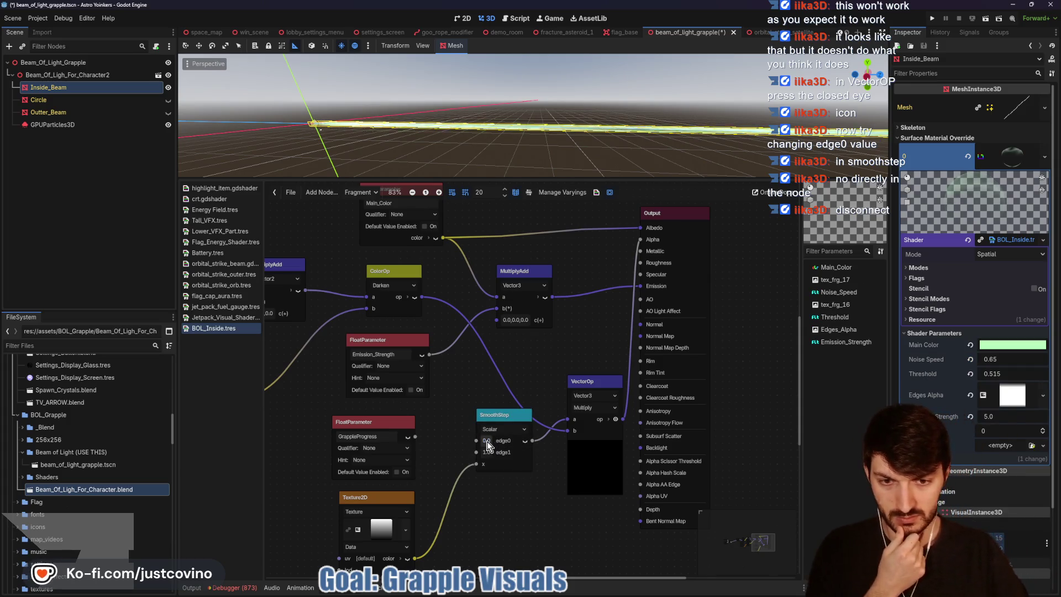
click(489, 442)
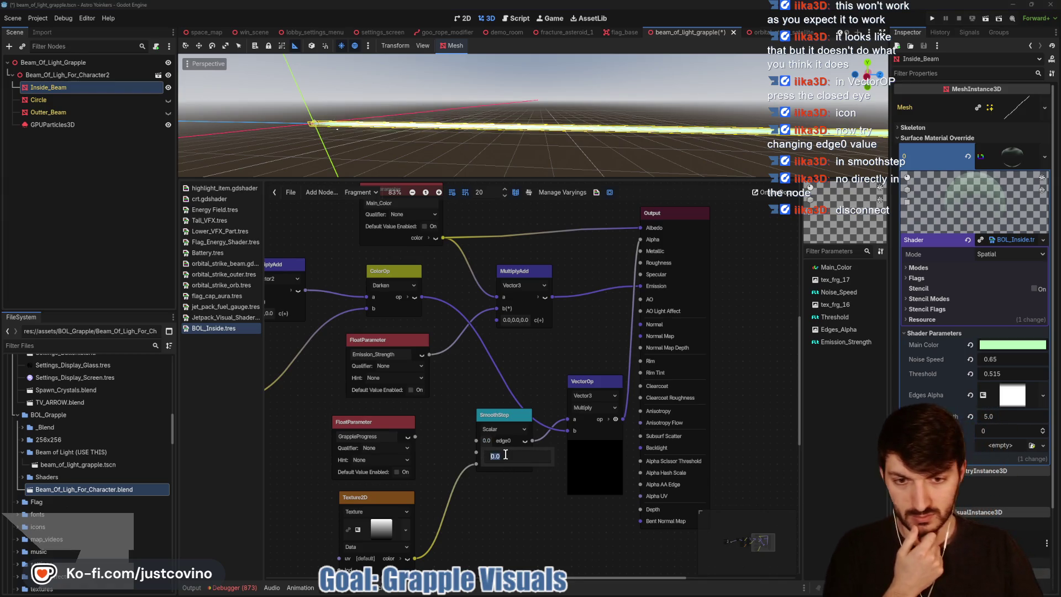
text(1)
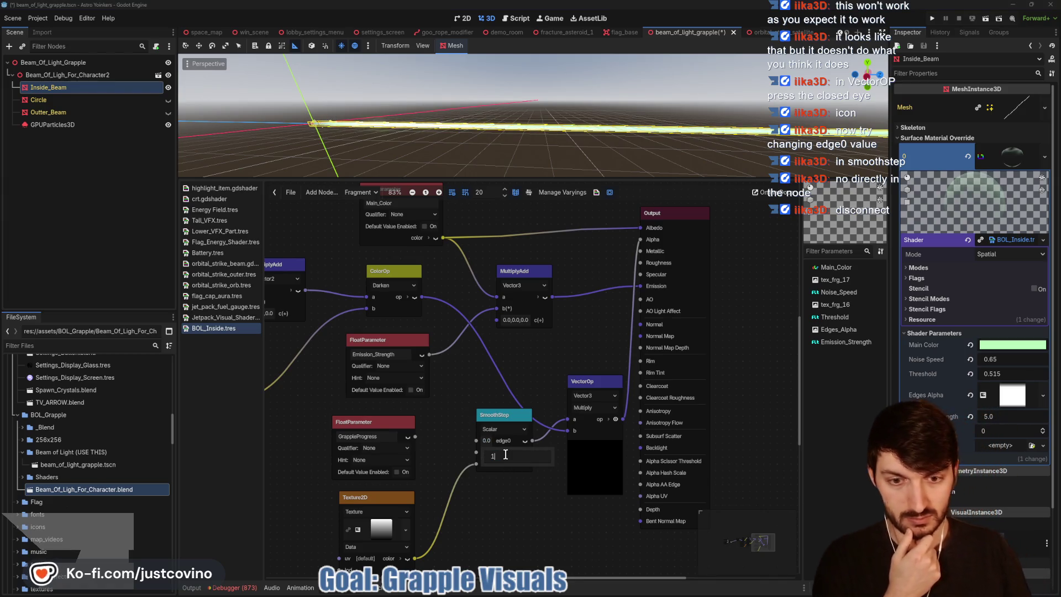
key(Return)
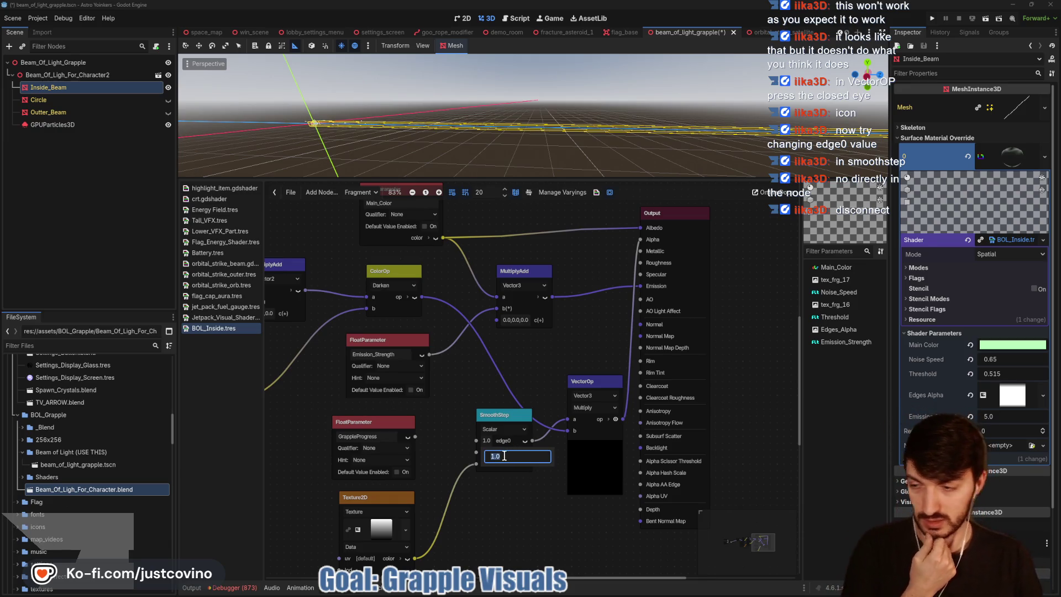
click(504, 507)
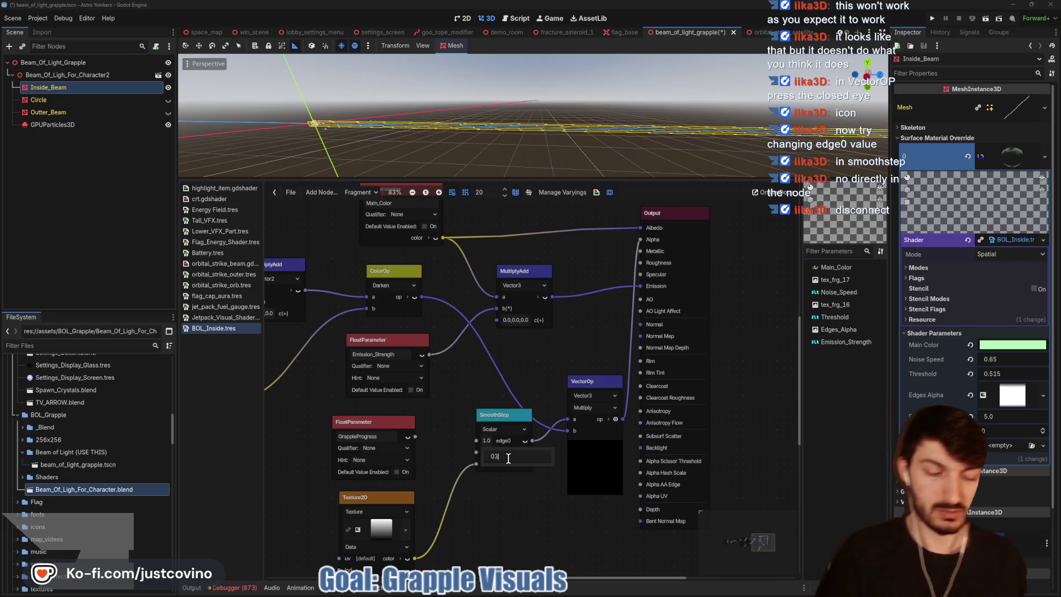
key(BackSpace)
key(Return)
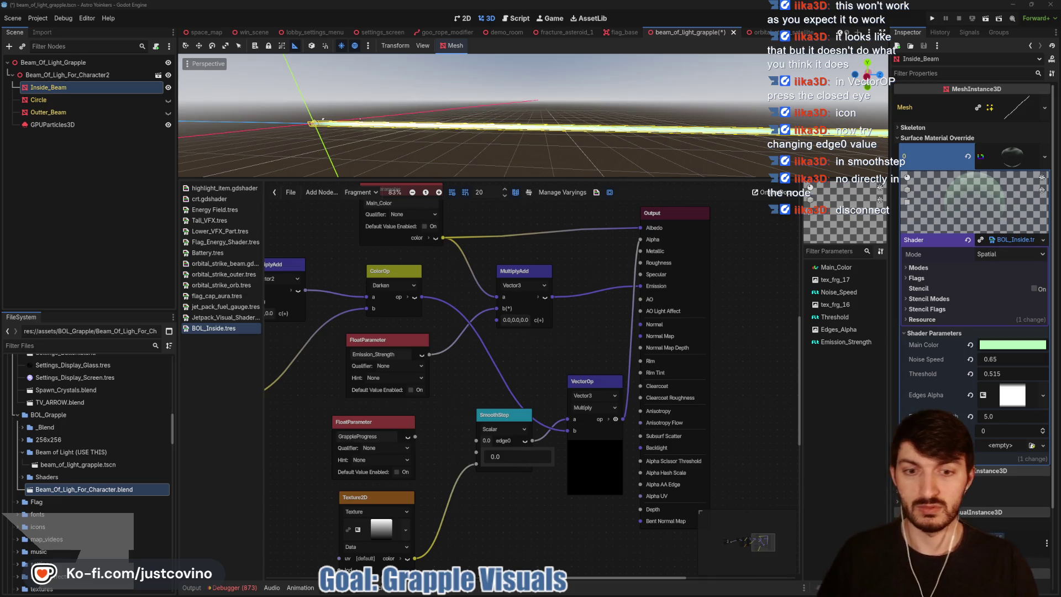
mouse_move(517, 457)
mouse_down()
mouse_move(510, 483)
mouse_move(506, 437)
mouse_up()
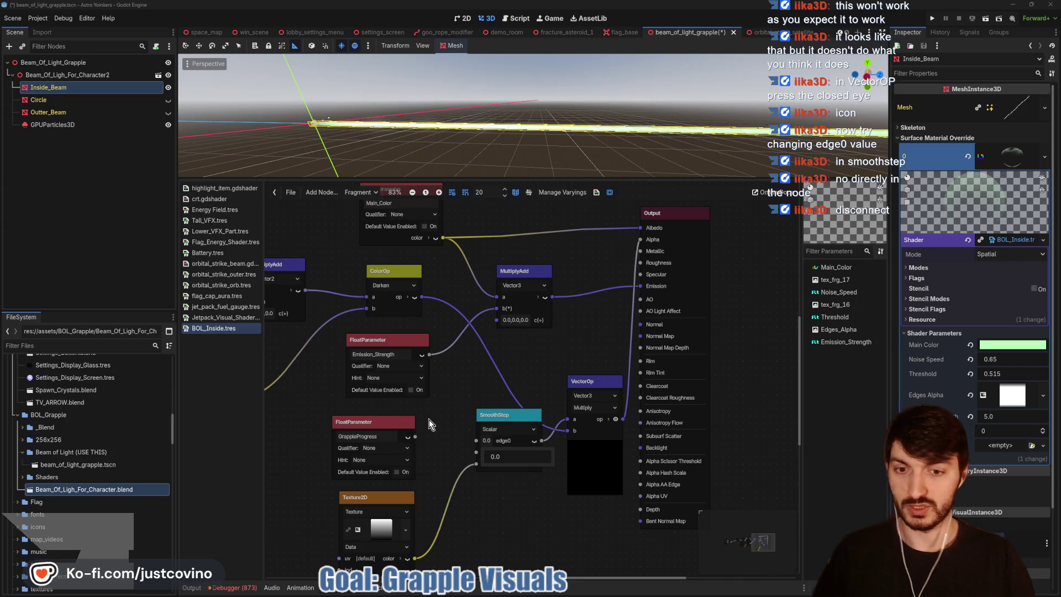
click(454, 451)
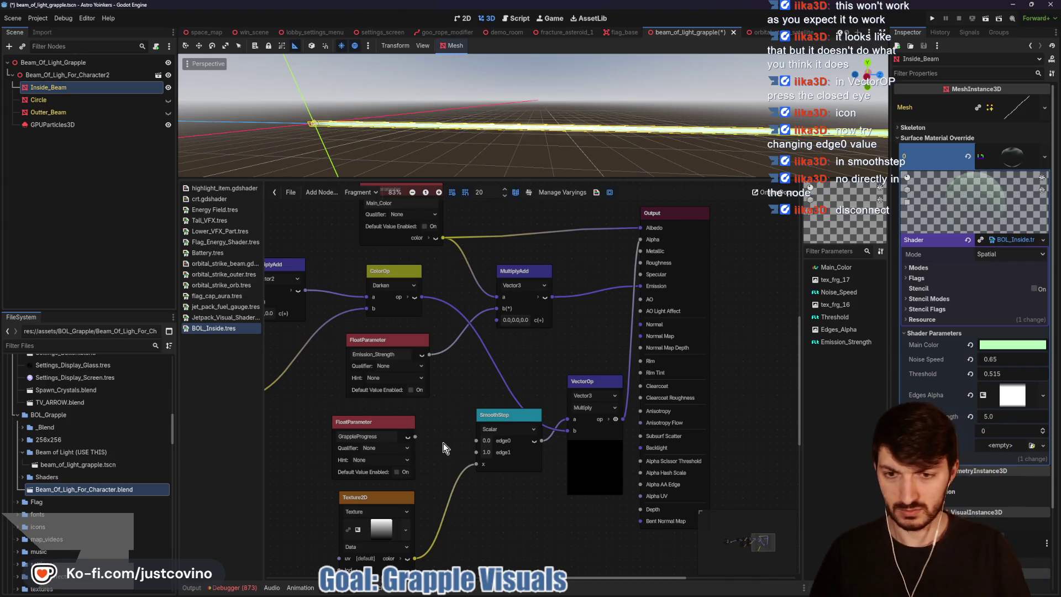
Step: Reconnect GrappleProgress to SmoothStep and sweep Grapple Progress up to about 0.575 and below zero
drag(415, 438, 472, 440)
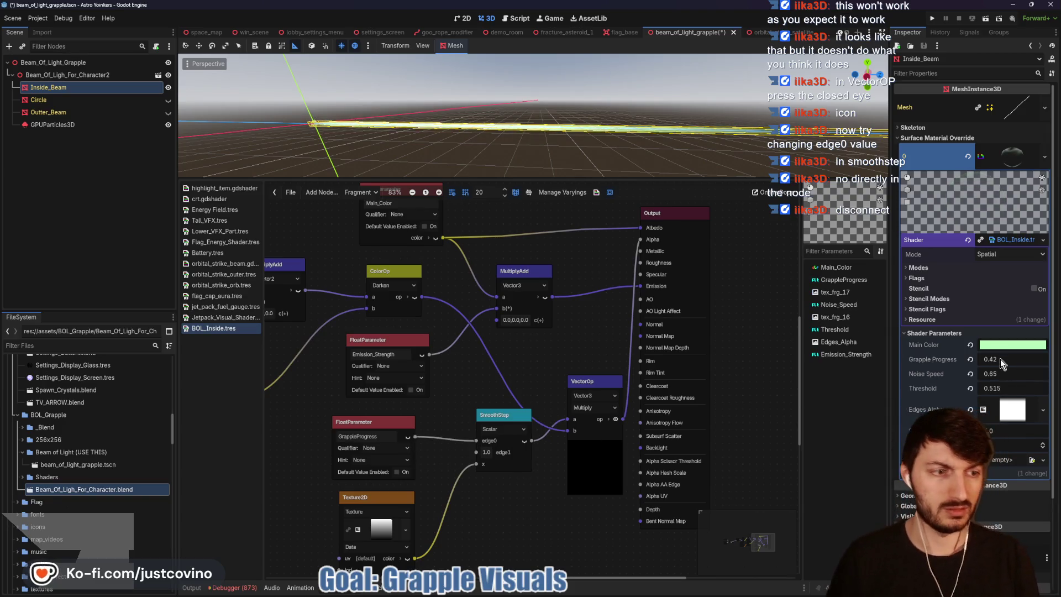
drag(1001, 364, 1023, 364)
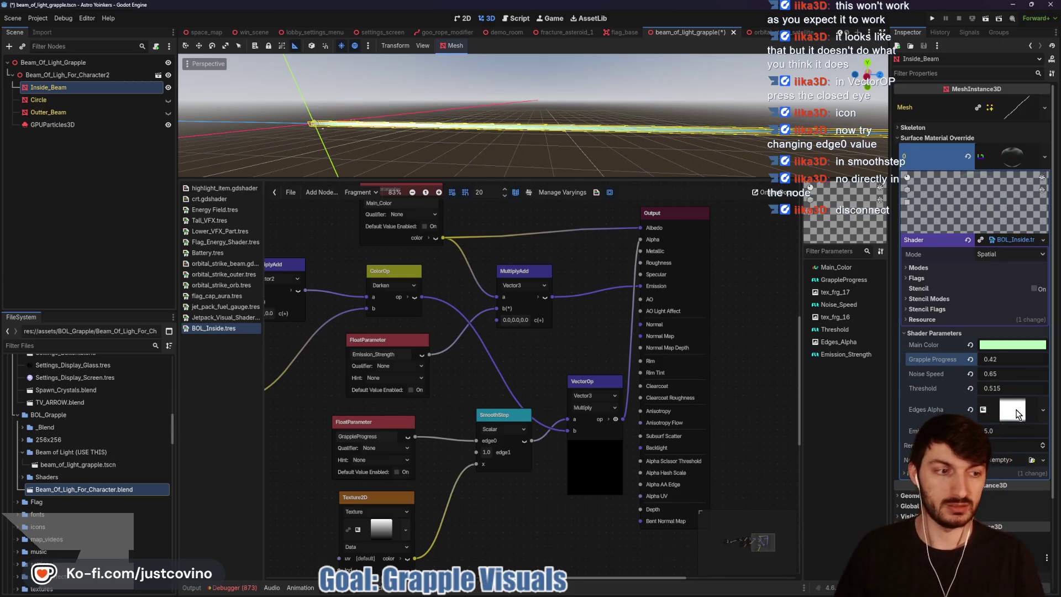
click(1016, 411)
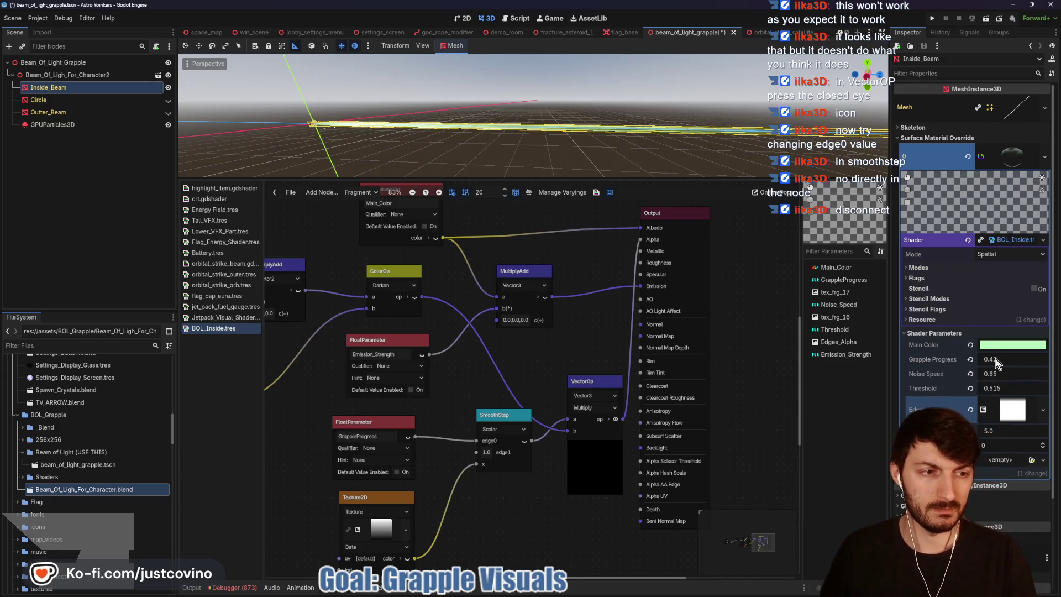
mouse_move(994, 363)
mouse_down()
mouse_move(1053, 364)
mouse_move(1036, 363)
mouse_up()
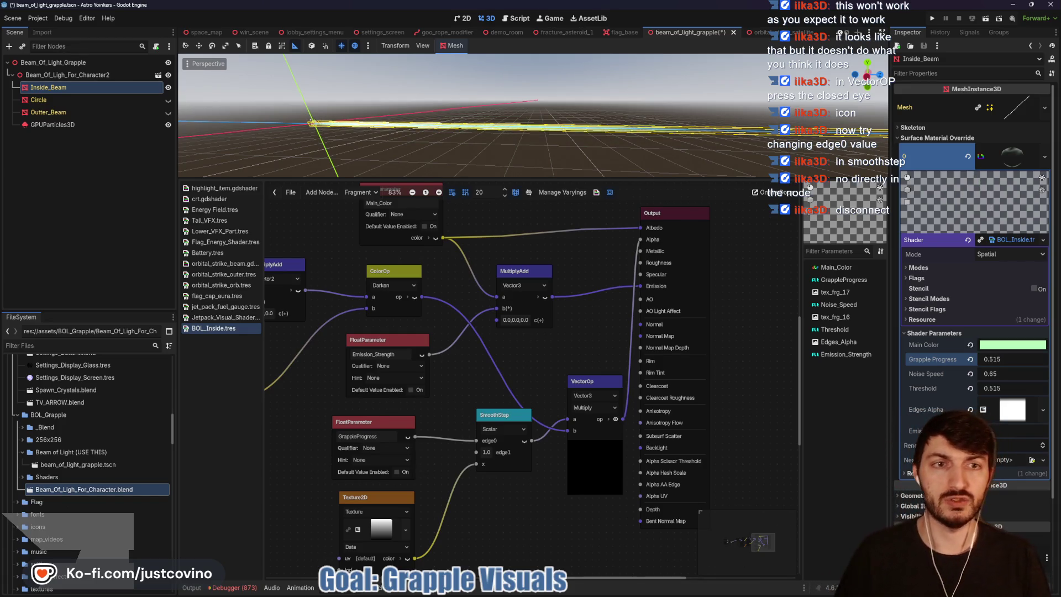
drag(1036, 363, 1023, 363)
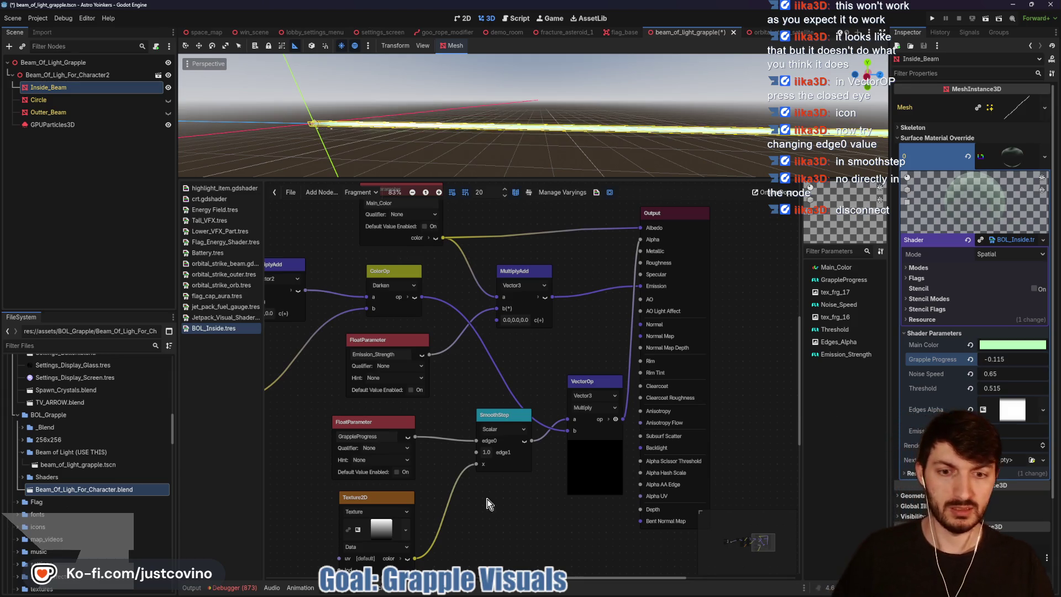
Step: Move the GrappleProgress wire onto SmoothStep edge1 and set Grapple Progress to about 0.43
drag(476, 441, 473, 455)
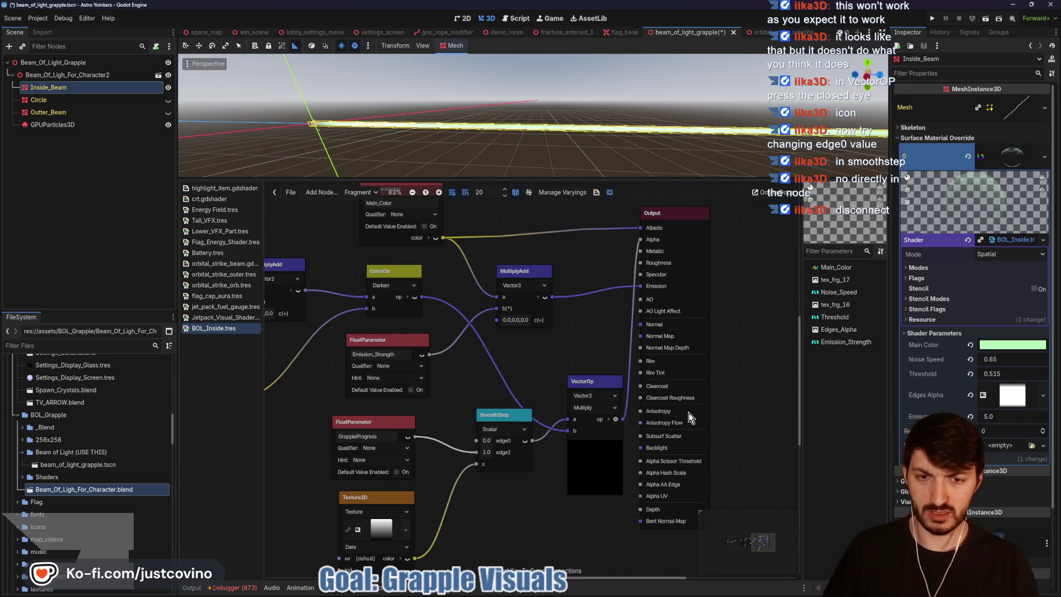
drag(988, 363, 1017, 363)
scroll(757, 137, down, 3)
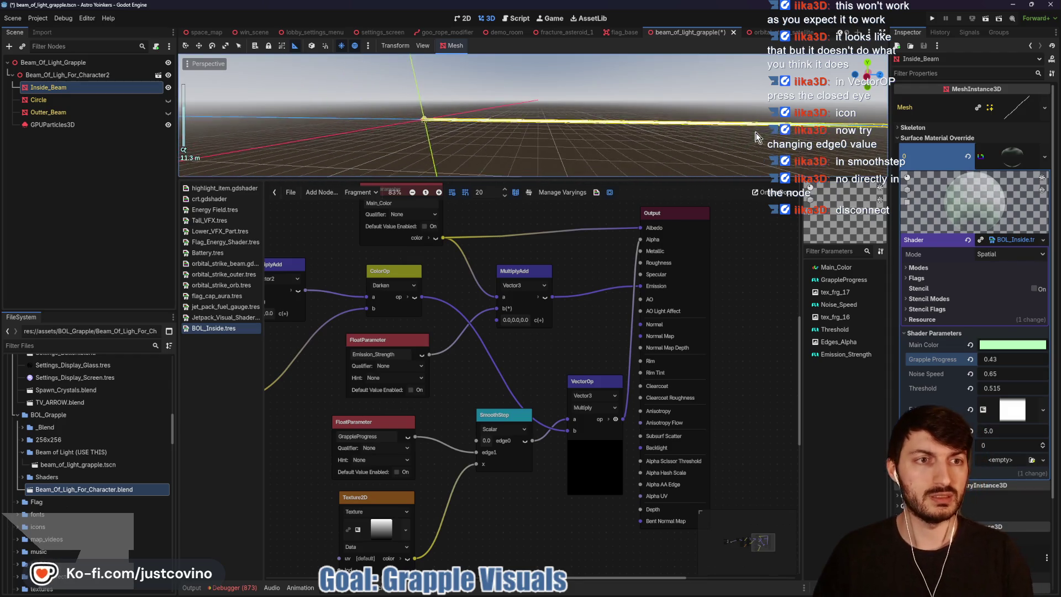
Step: Sweep Grapple Progress from 0.35 up to 1.815 while watching the beam, ending at 1.205
drag(646, 140, 694, 132)
drag(997, 361, 989, 361)
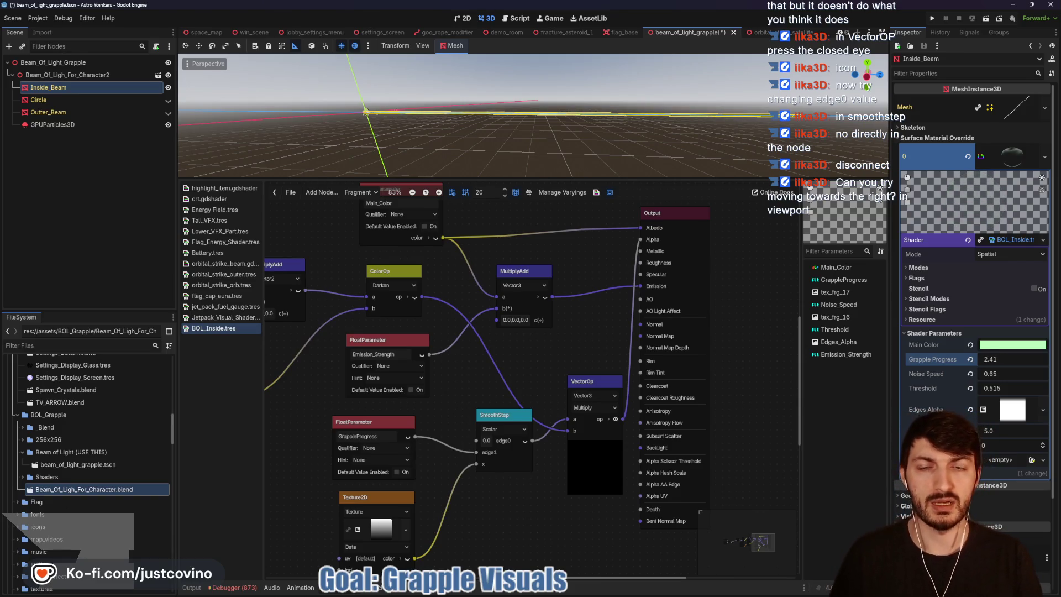
drag(992, 360, 985, 359)
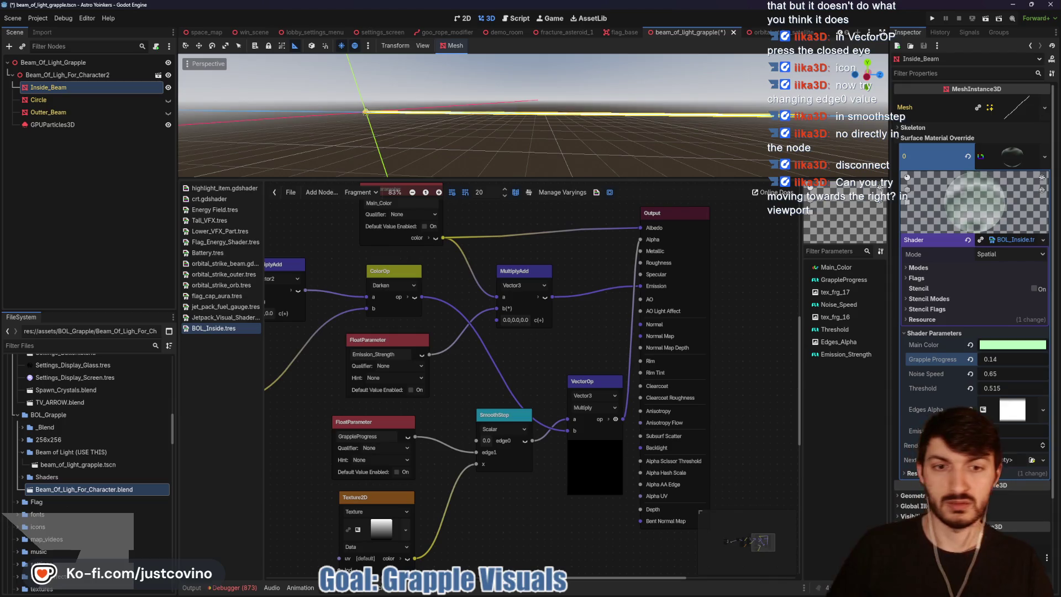
drag(992, 359, 1015, 360)
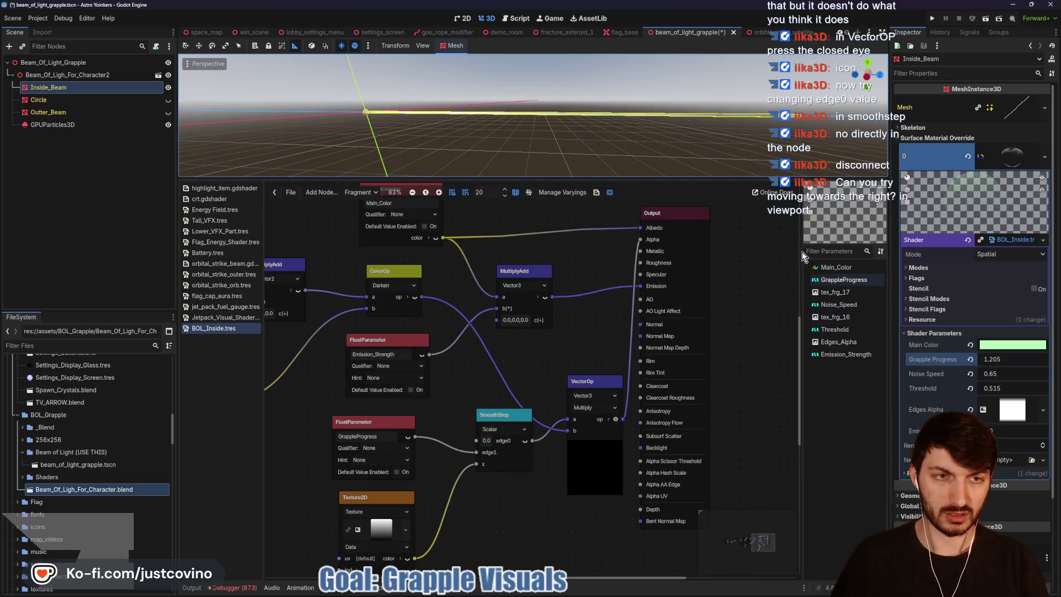
scroll(665, 141, up, 3)
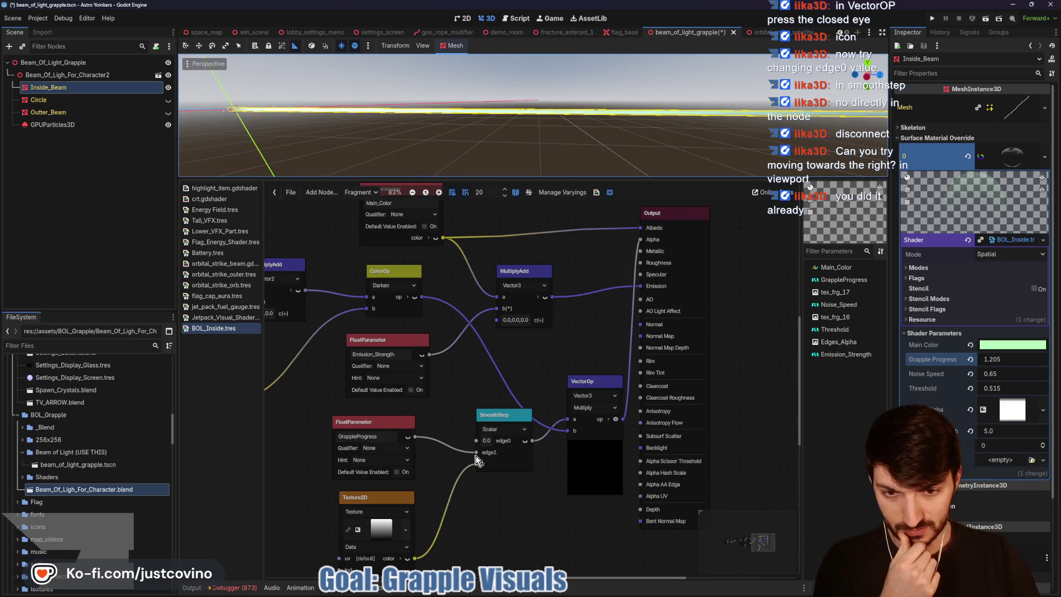
Step: Wire GrappleProgress into SmoothStep edge0 and make the gradient run horizontally, white to black
drag(476, 452, 477, 440)
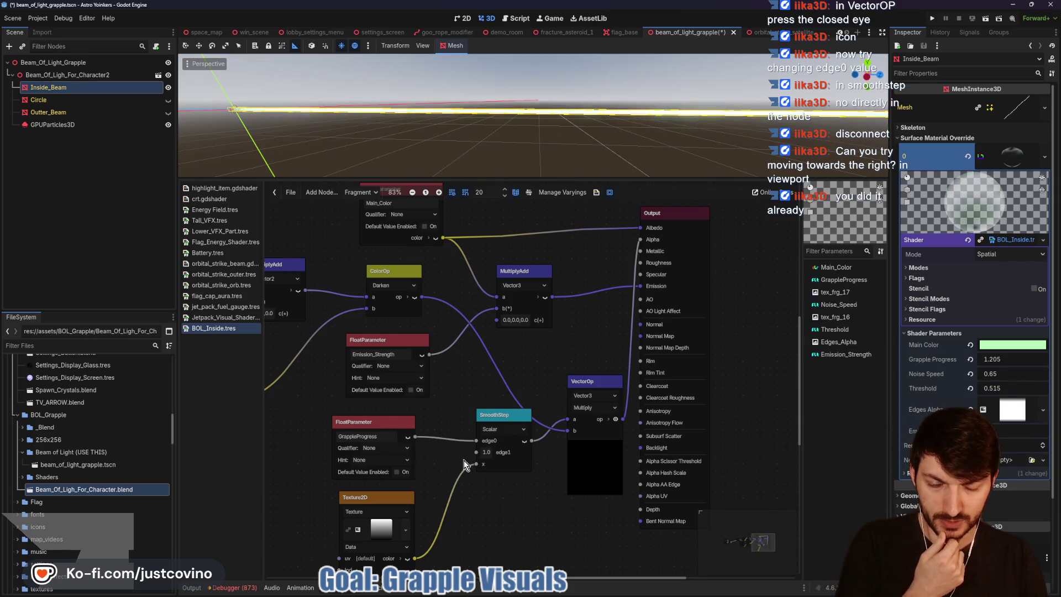
click(380, 532)
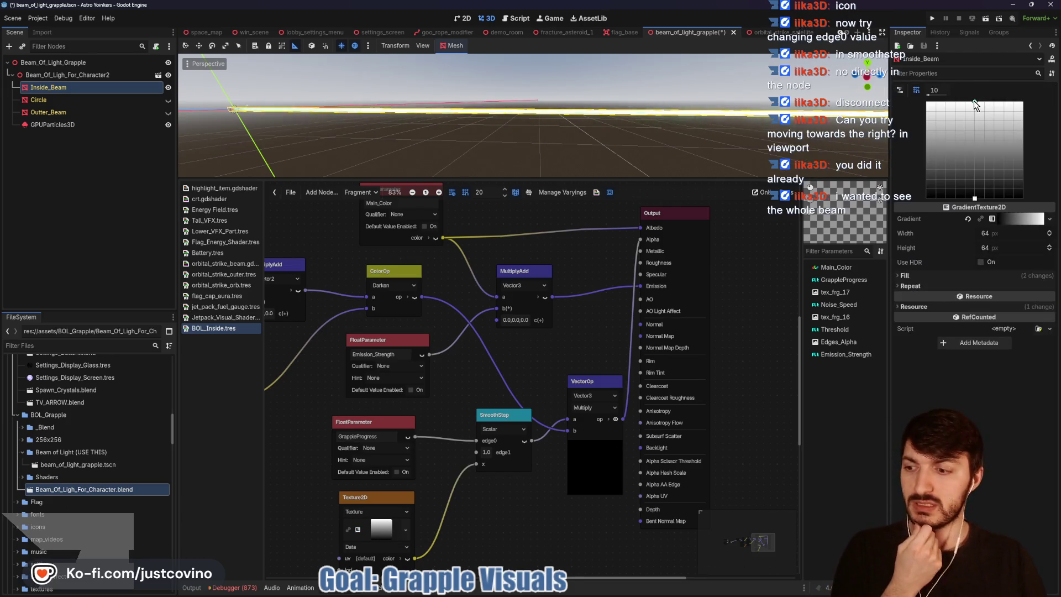
mouse_move(975, 102)
mouse_down()
mouse_move(949, 180)
mouse_move(956, 197)
mouse_move(973, 109)
mouse_up()
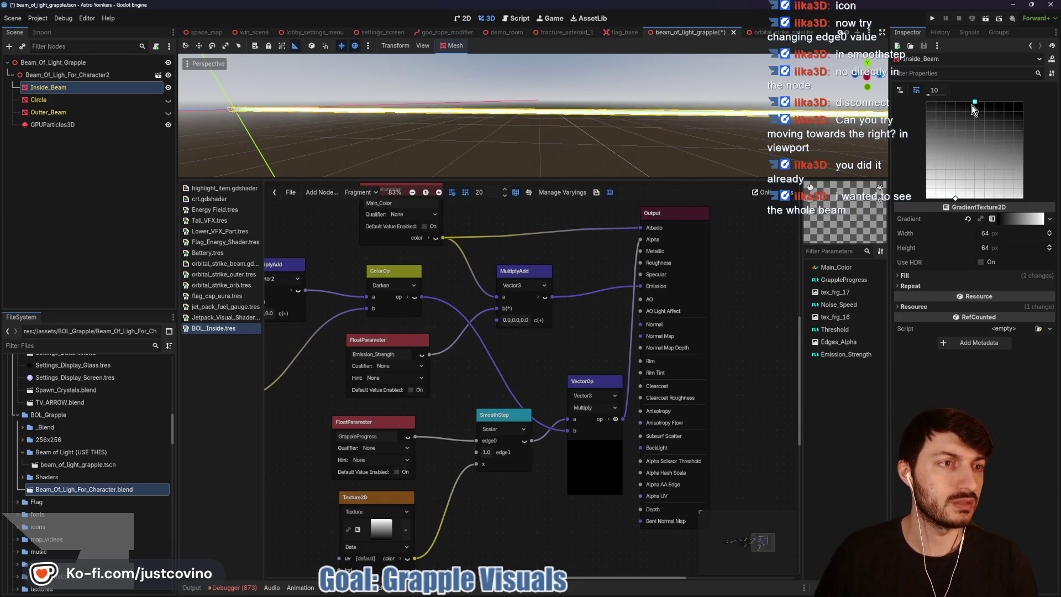
drag(956, 198, 965, 198)
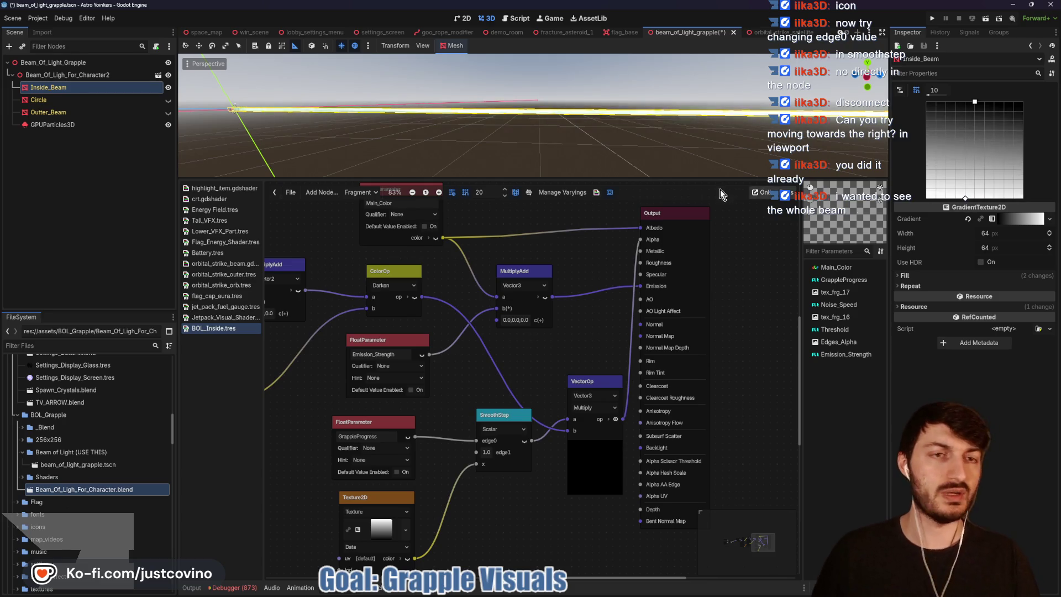
Step: Save the scene and return to Inside_Beam's shader parameters with a larger 3D view
key(ctrl+s)
click(49, 87)
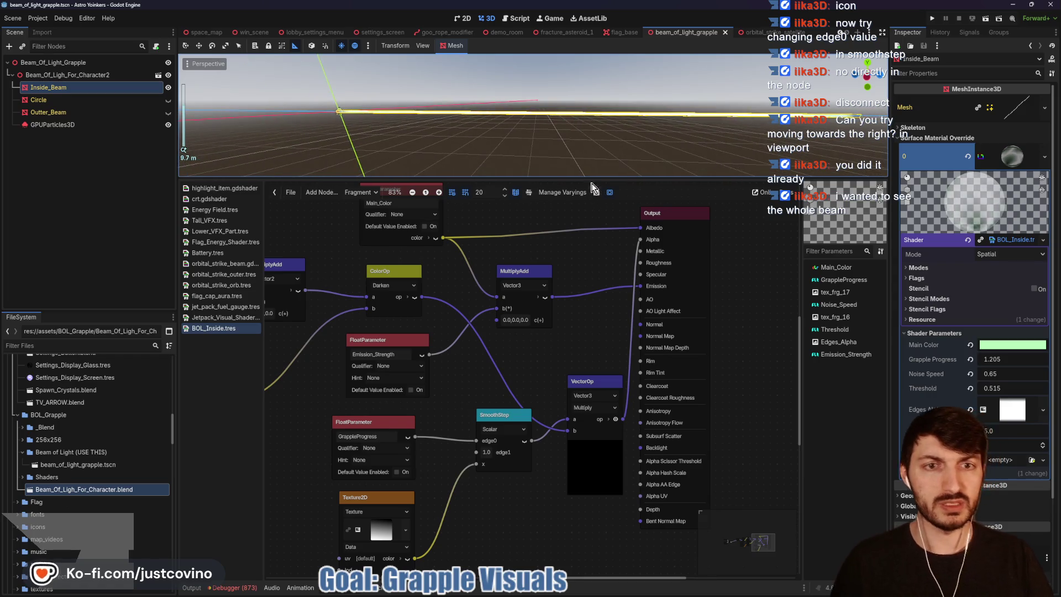
drag(596, 180, 578, 451)
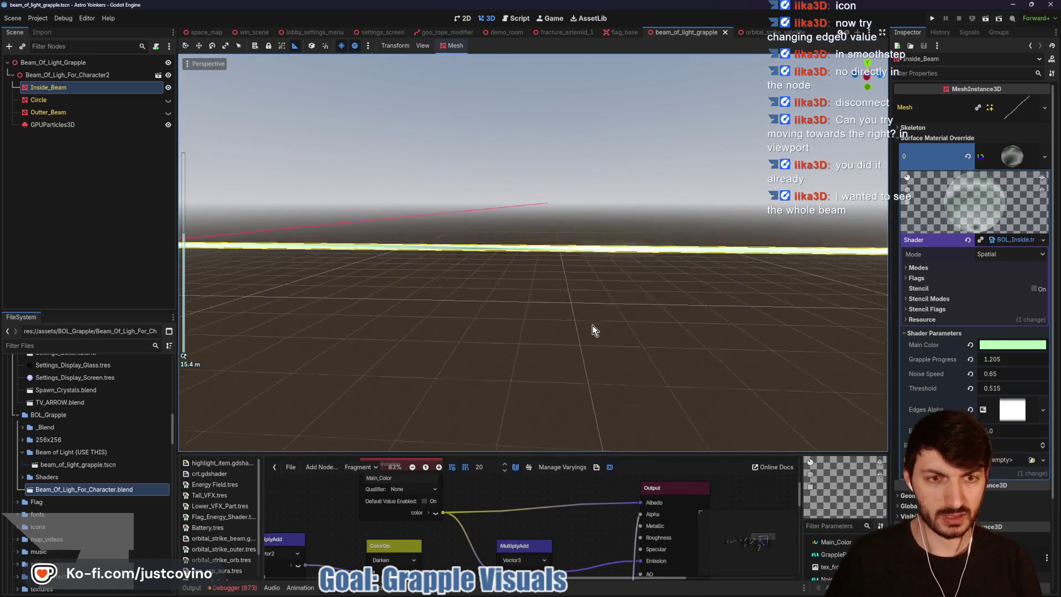
Step: Pan to show the whole beam and set Grapple Progress to 0.0, nudging it toward 0.095
mouse_move(683, 303)
mouse_down()
mouse_move(651, 258)
mouse_move(665, 264)
mouse_up()
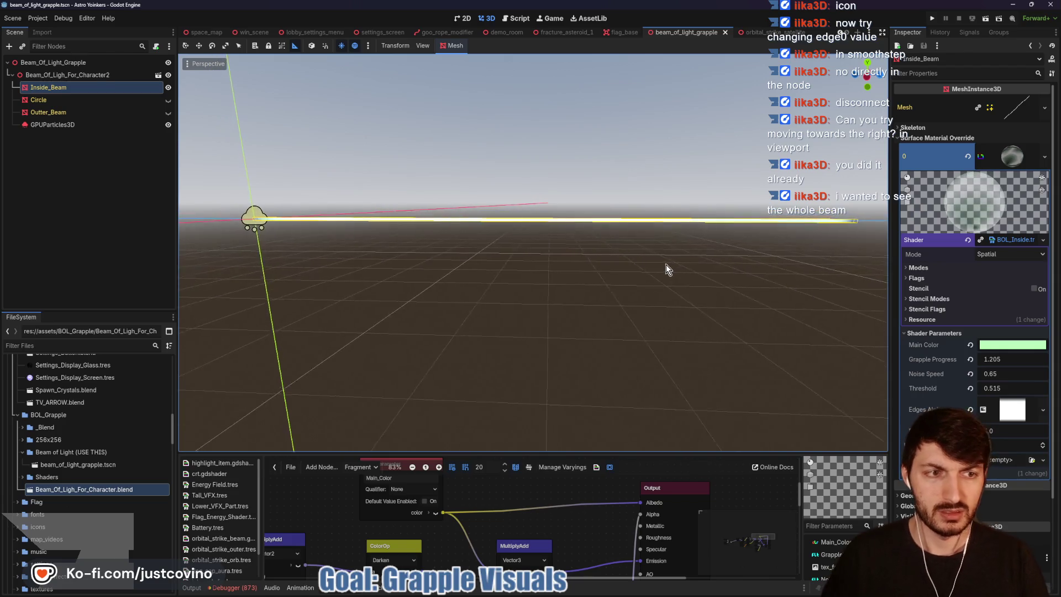
click(1003, 360)
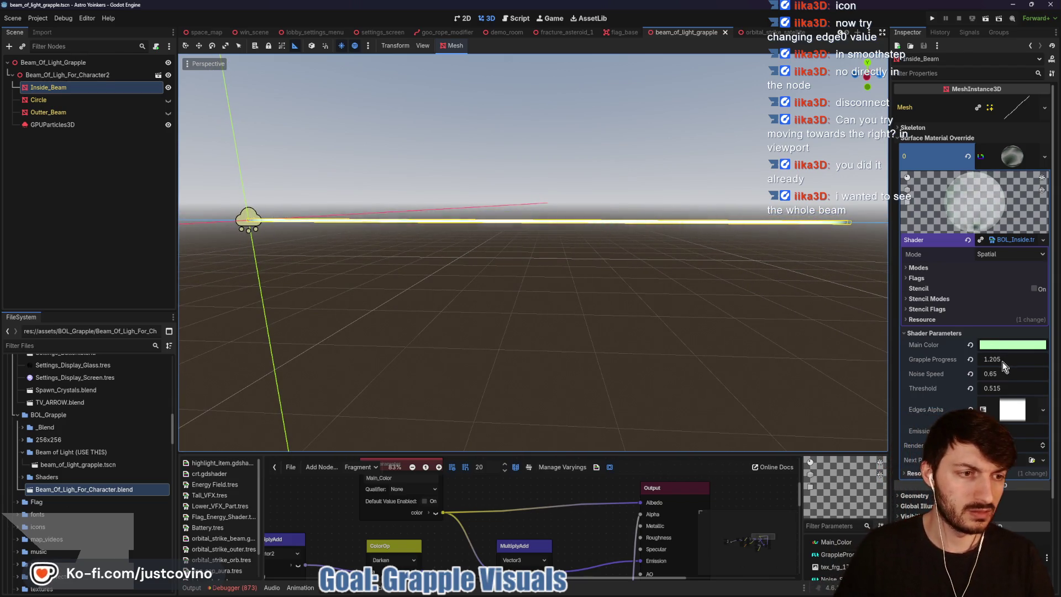
text(0)
key(Return)
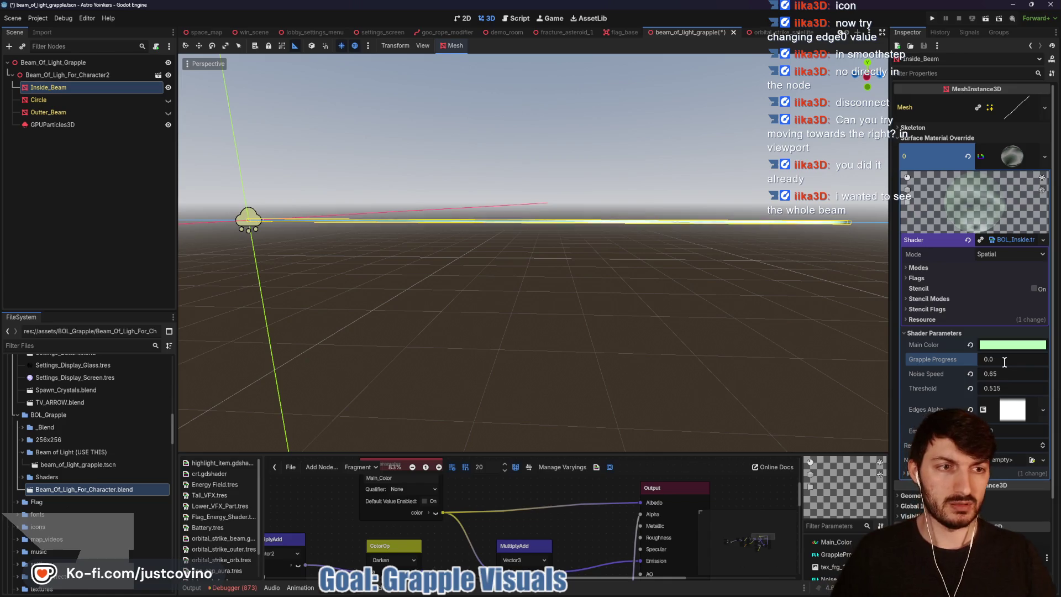
mouse_move(1013, 359)
mouse_down()
mouse_move(1048, 358)
mouse_move(1012, 358)
mouse_up()
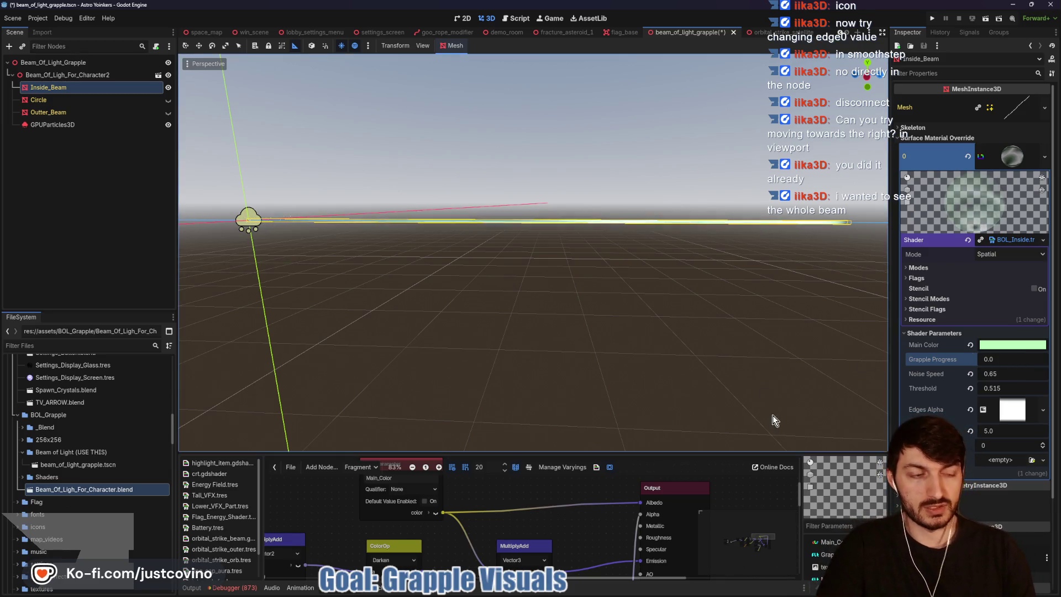
mouse_move(559, 454)
mouse_down()
mouse_move(558, 412)
mouse_move(498, 236)
mouse_up()
Step: Make the Texture2D gradient fill run top to bottom, white to black, then reselect Inside_Beam
scroll(486, 418, down, 4)
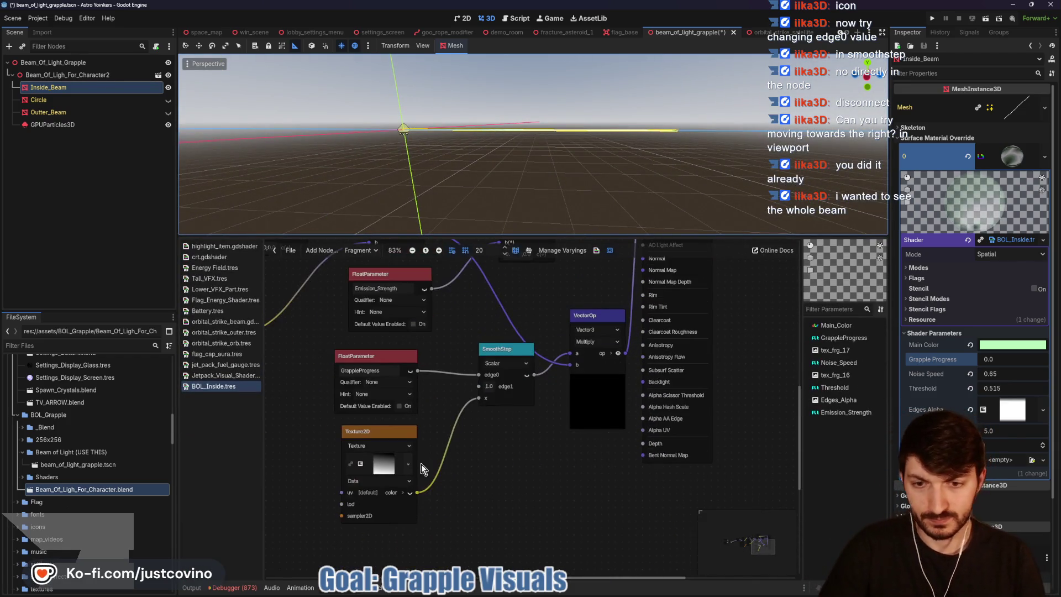
click(407, 464)
mouse_move(975, 106)
mouse_down()
mouse_move(1012, 179)
mouse_move(965, 200)
mouse_move(975, 102)
mouse_up()
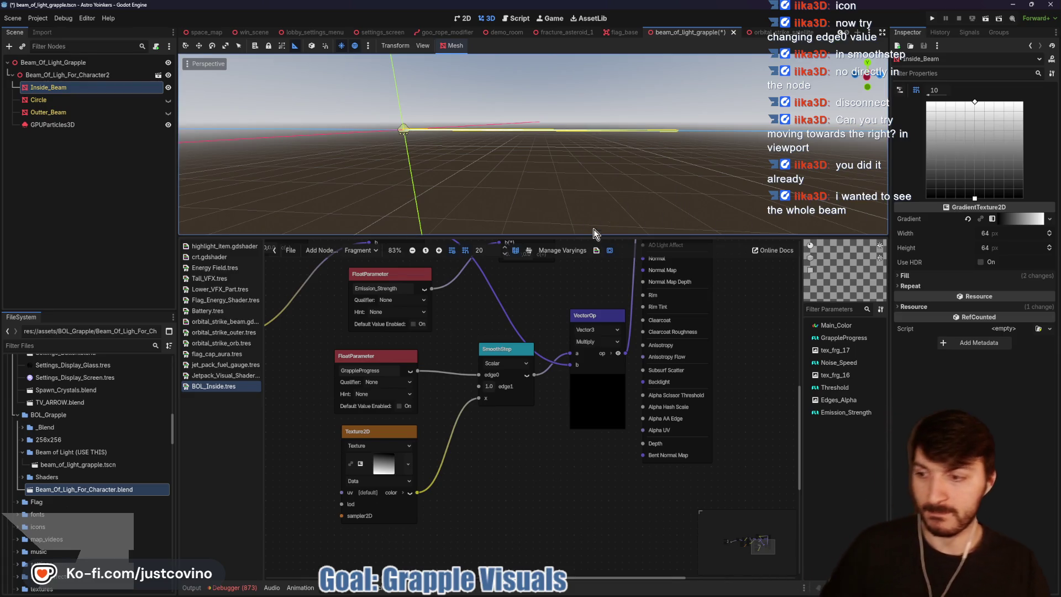
scroll(592, 221, up, 5)
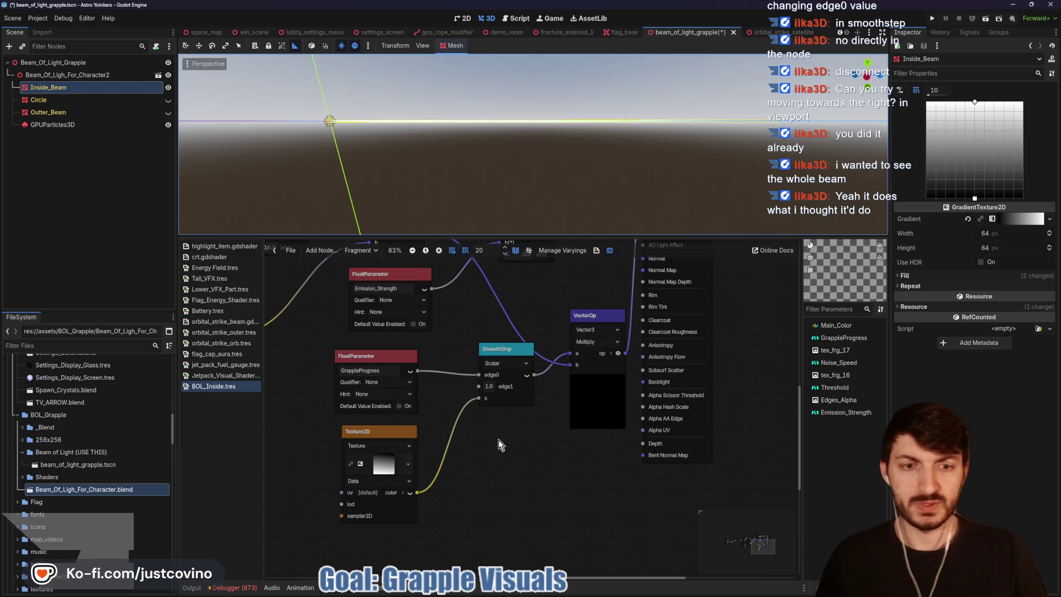
click(74, 89)
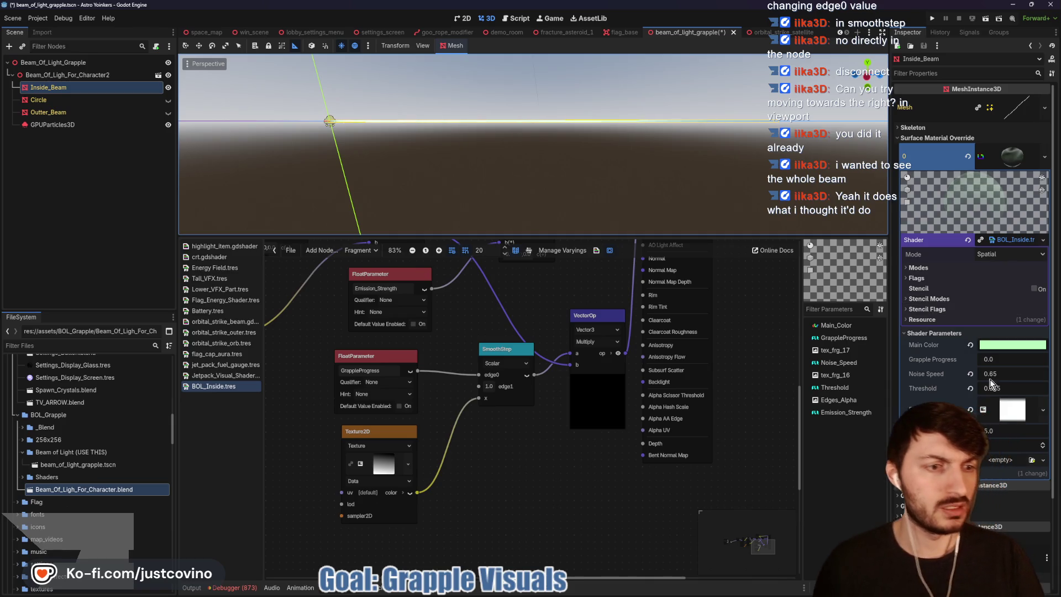
scroll(682, 142, up, 3)
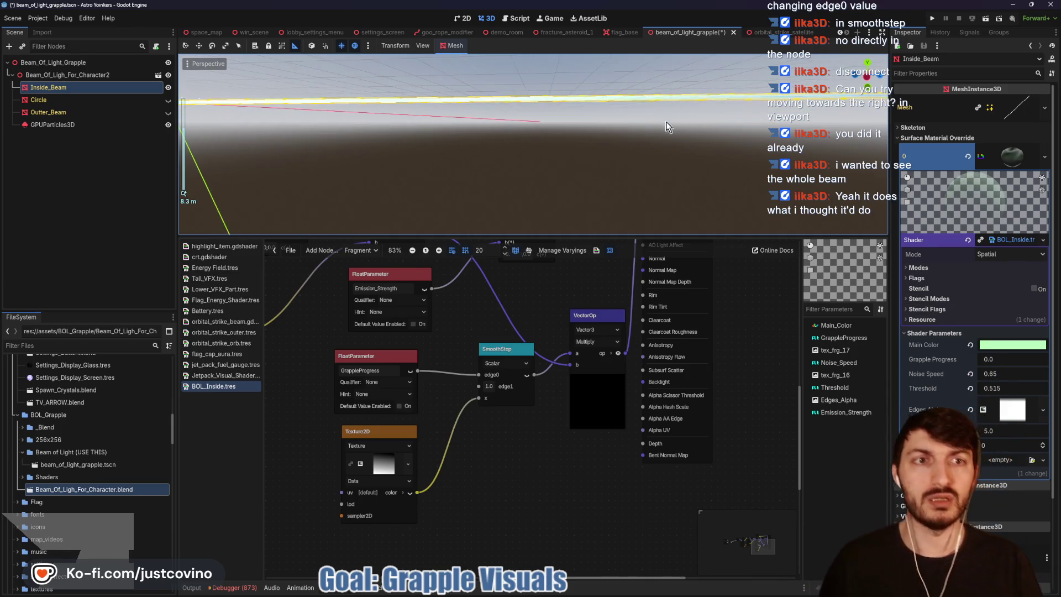
scroll(663, 144, down, 4)
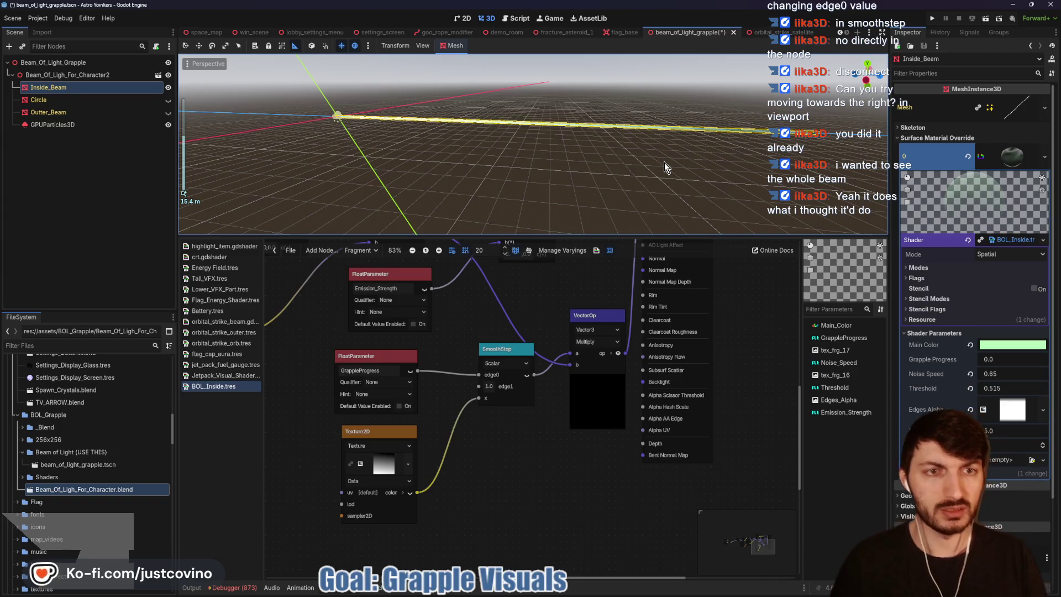
click(64, 76)
click(49, 89)
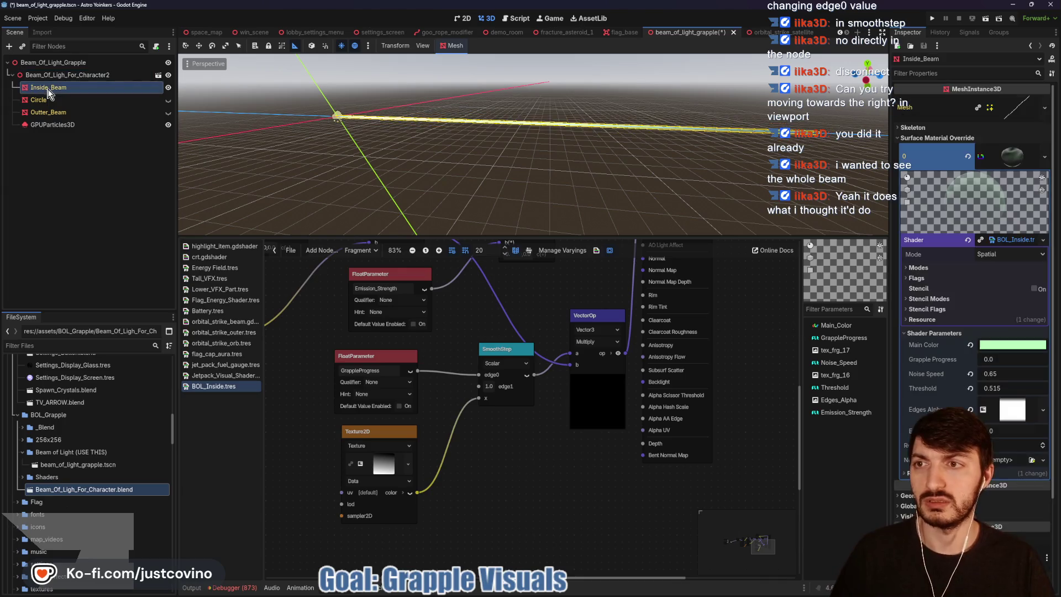
drag(990, 364, 1030, 364)
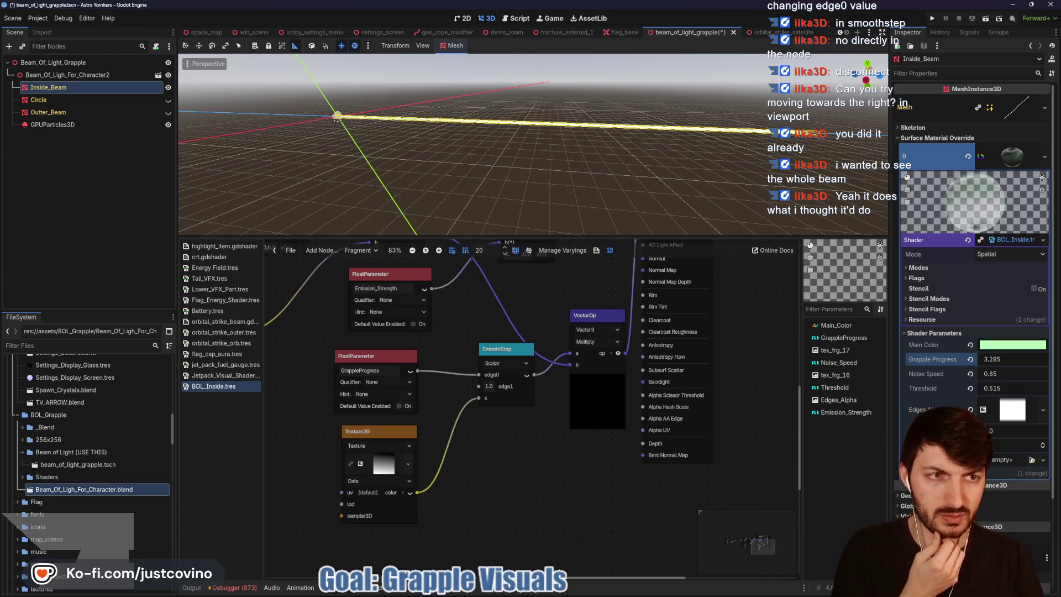
mouse_move(1014, 359)
mouse_down()
mouse_move(986, 360)
mouse_move(998, 365)
mouse_up()
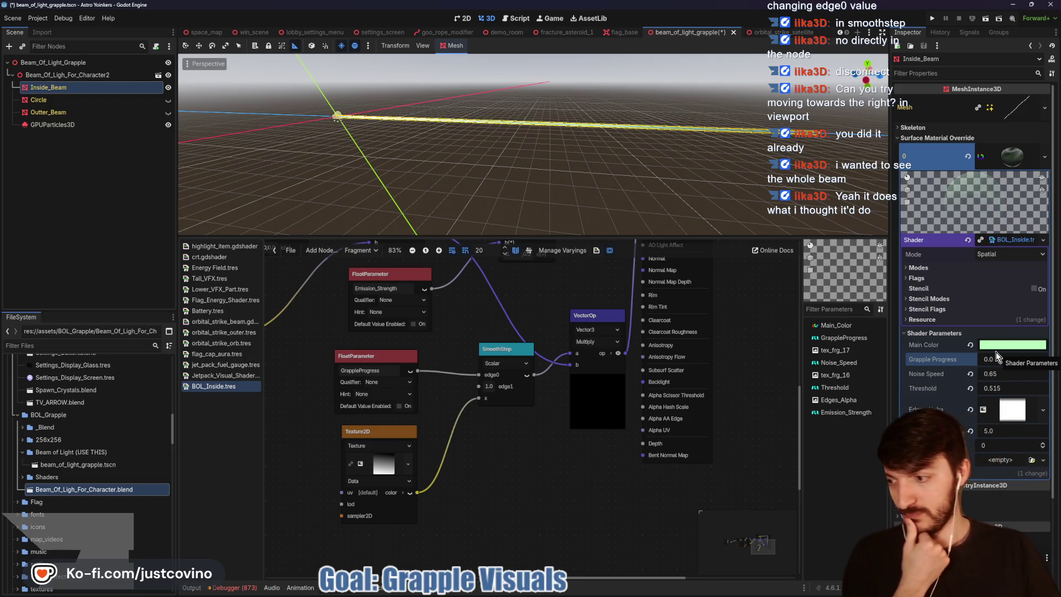
mouse_move(993, 360)
mouse_down()
mouse_move(1050, 360)
mouse_move(1008, 360)
mouse_up()
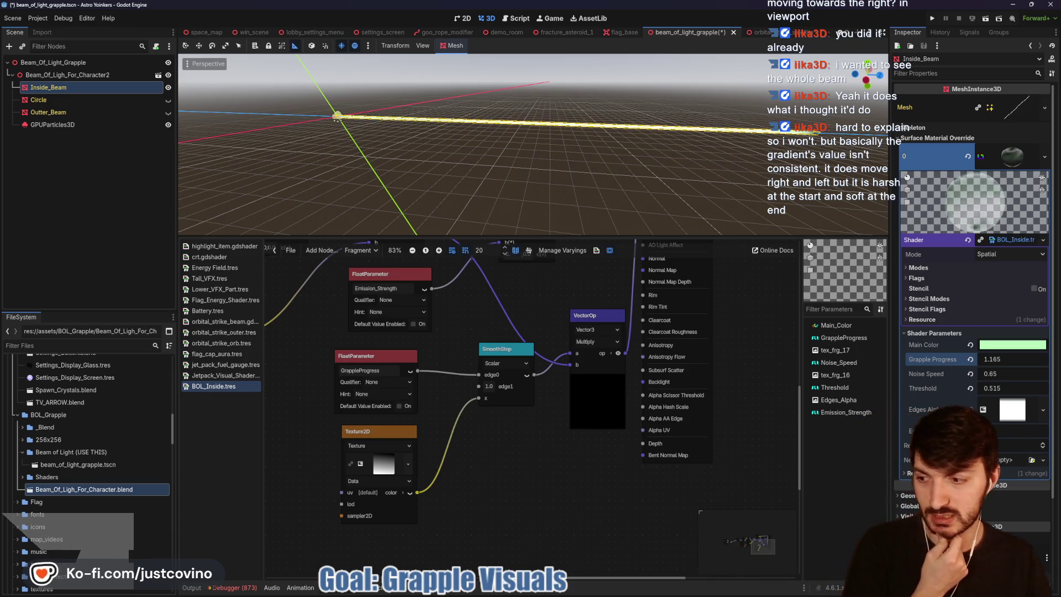
drag(1011, 359, 1009, 360)
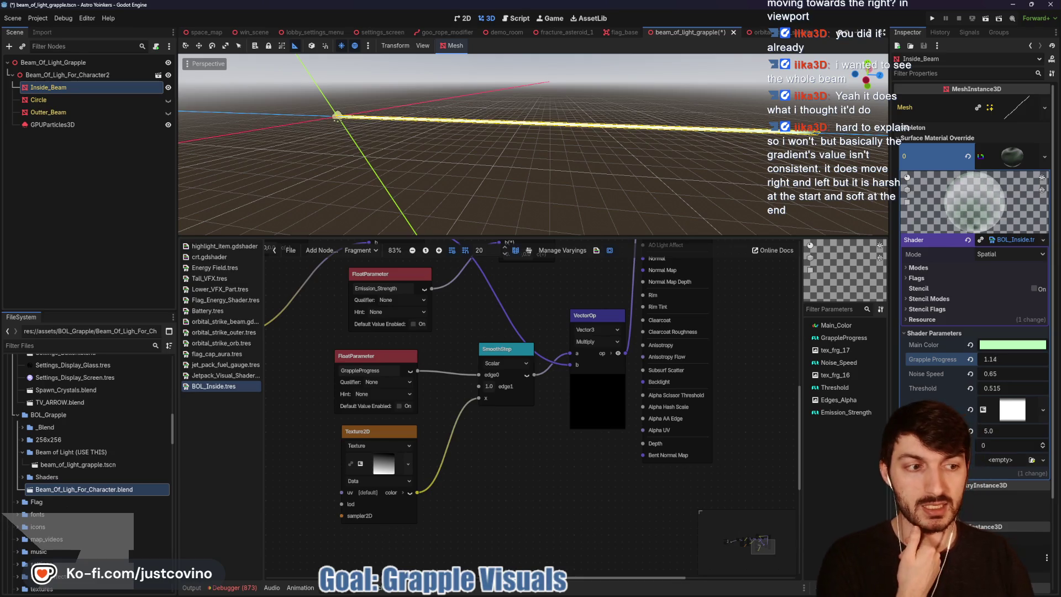
drag(1011, 360, 995, 360)
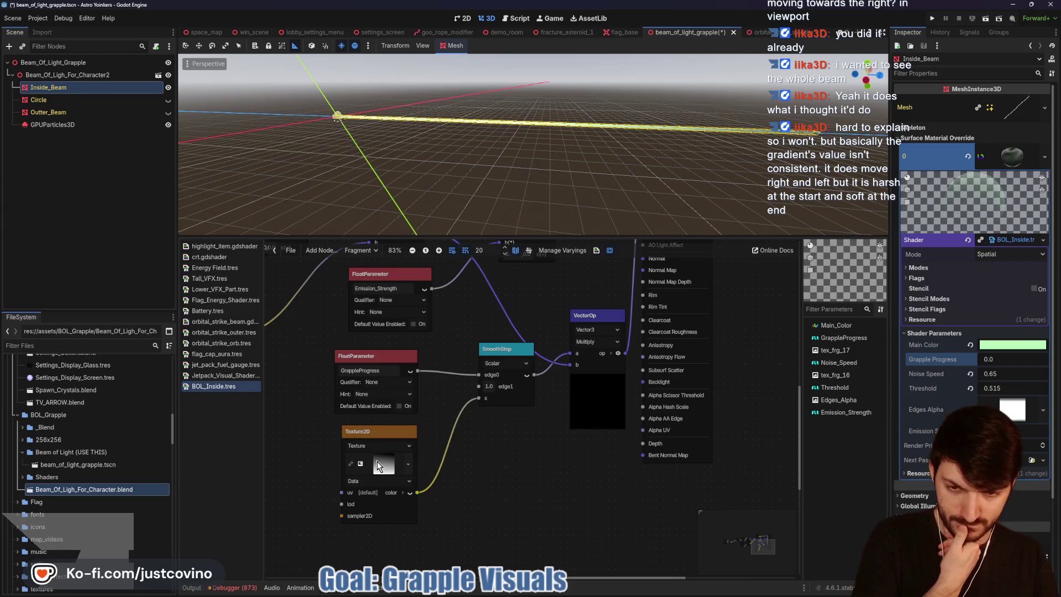
click(1012, 412)
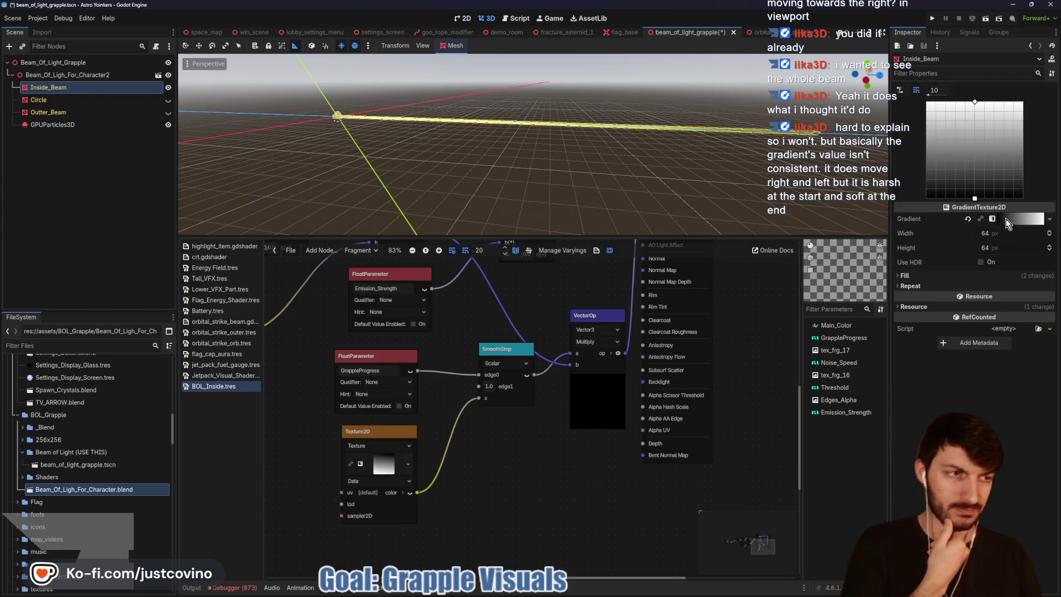
Step: Pull the gradient fill points inward and preview the reveal at Grapple Progress 0.475
drag(974, 199, 975, 170)
drag(974, 103, 977, 135)
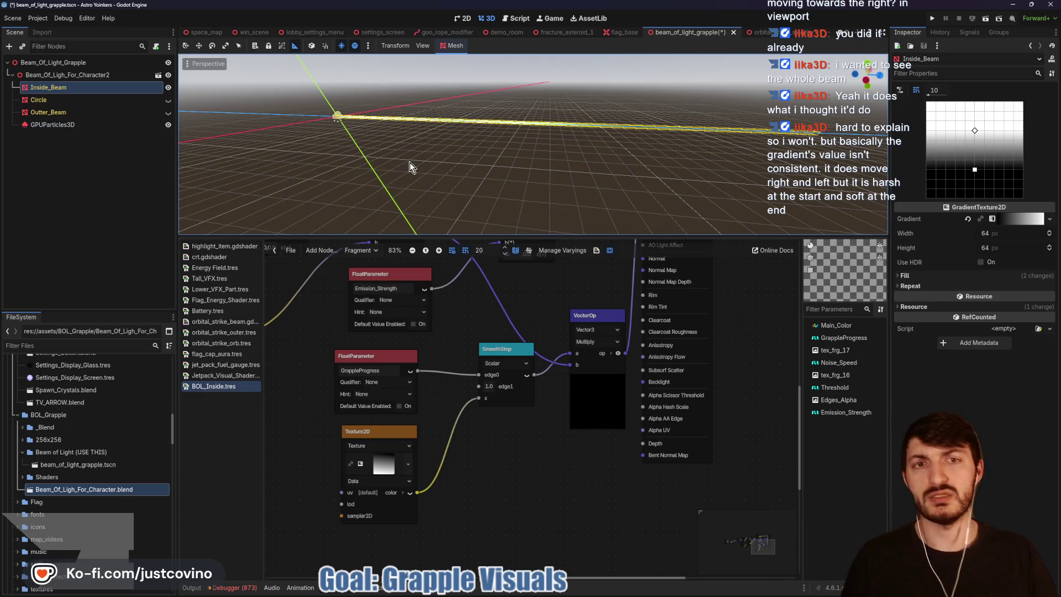
click(55, 100)
click(46, 88)
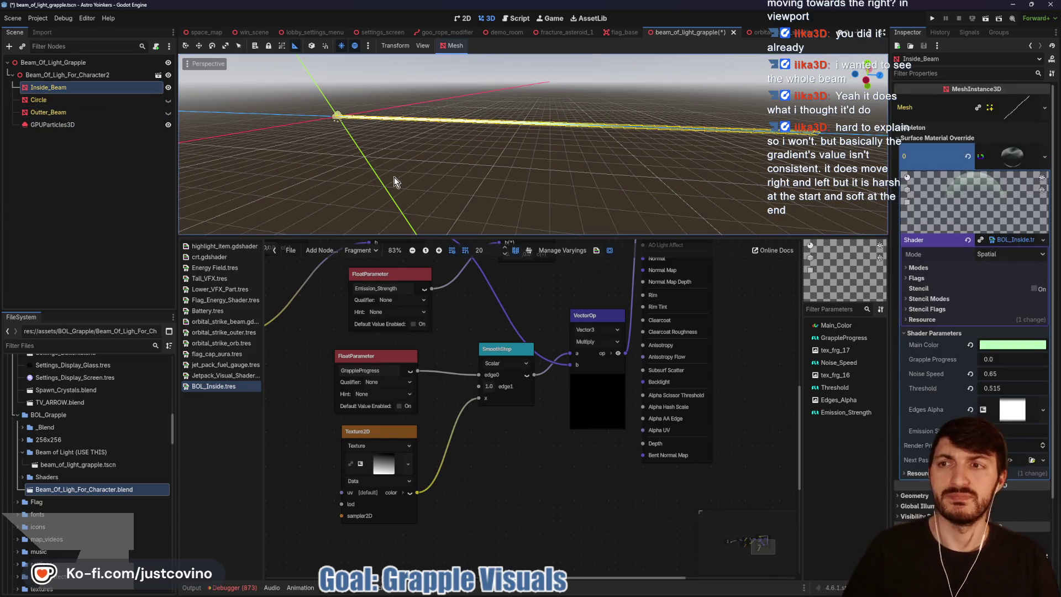
drag(990, 365, 1021, 359)
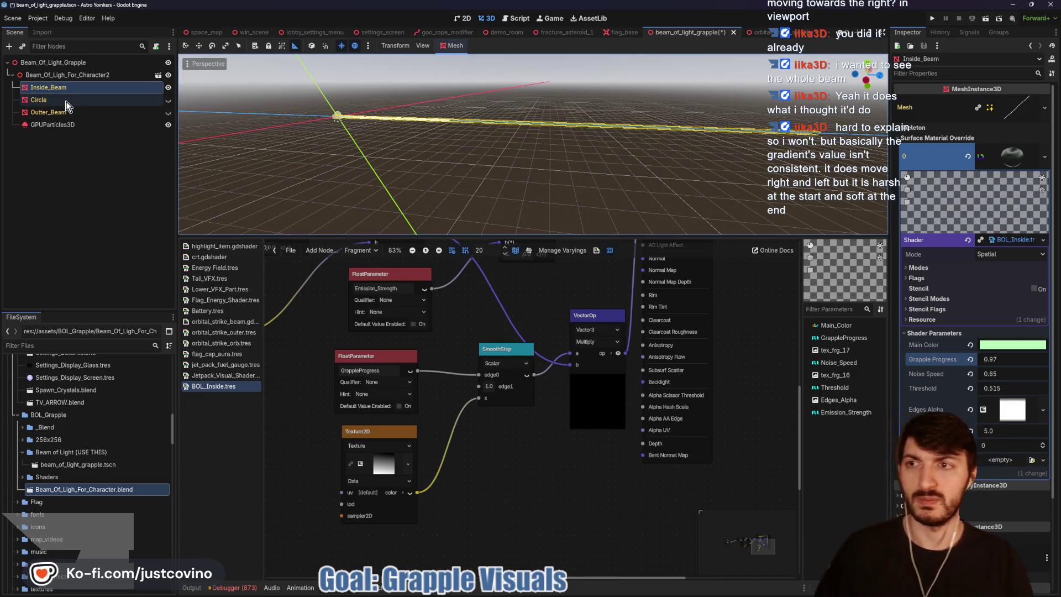
Step: Move the gradient fill points to the top and bottom edges and expand the Gradient resource
click(383, 465)
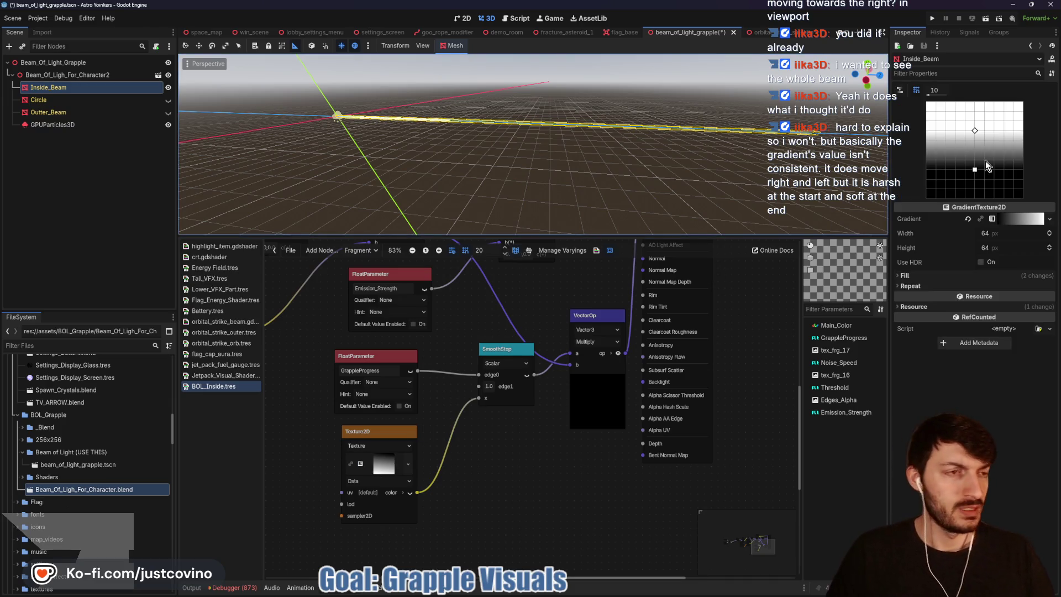
drag(973, 173, 973, 197)
drag(976, 135, 975, 102)
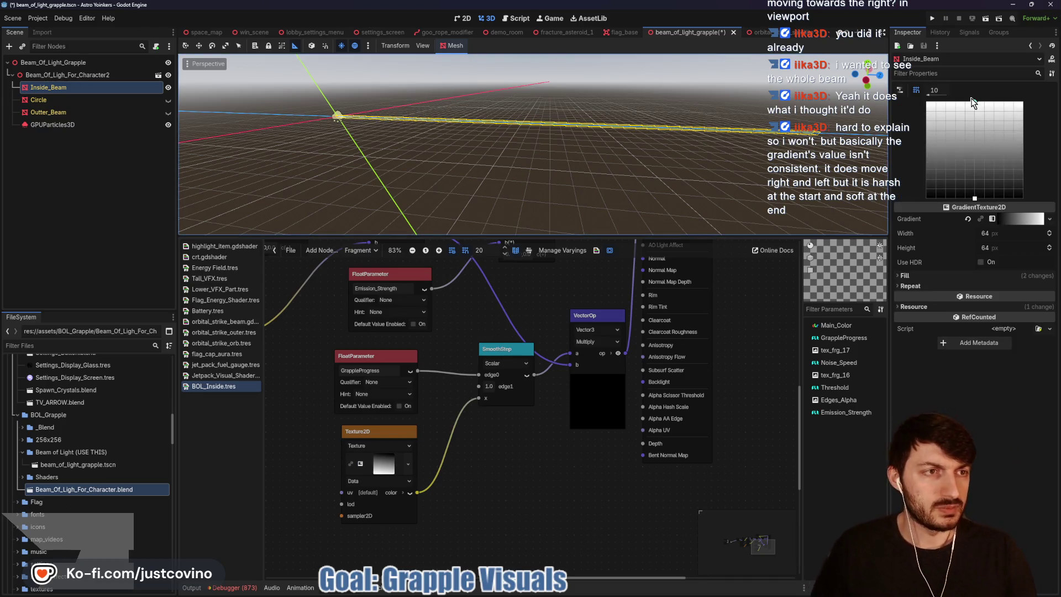
click(997, 219)
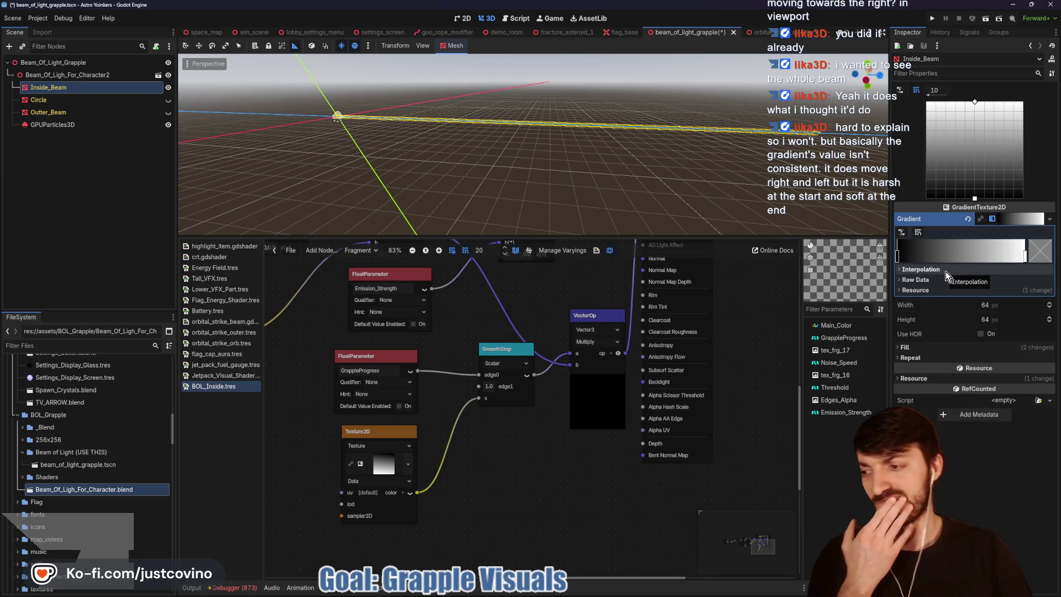
Step: Set gradient interpolation to Constant and try several fill point positions, ending top to bottom
click(946, 271)
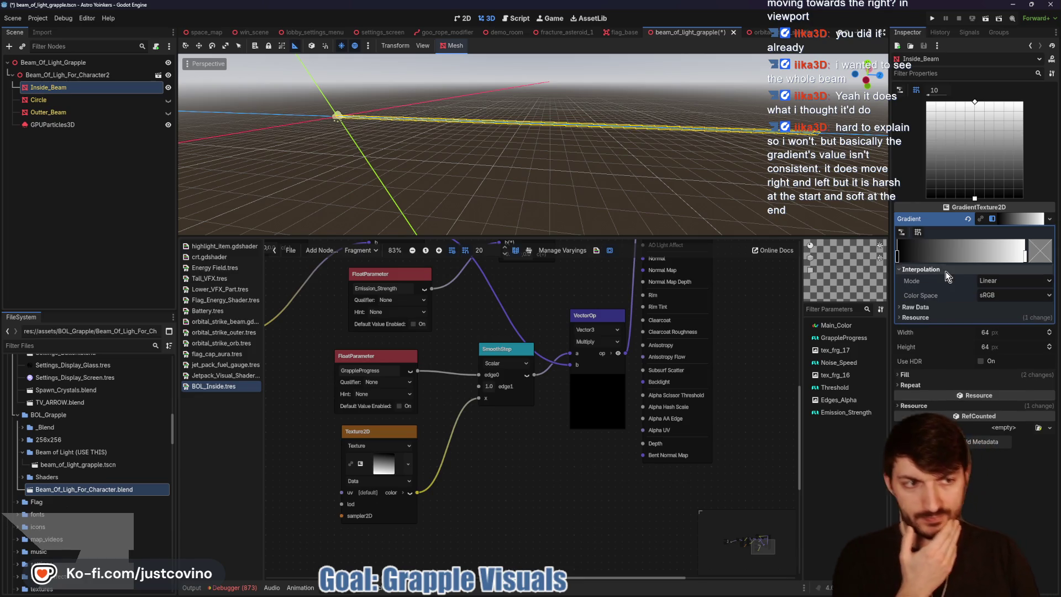
click(995, 281)
click(1002, 308)
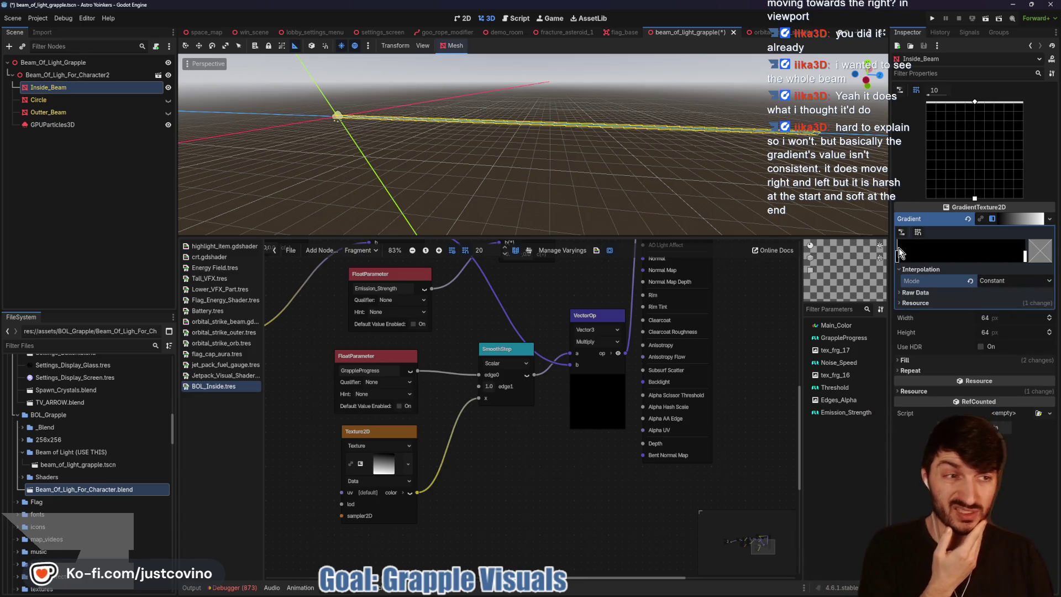
drag(976, 105, 974, 190)
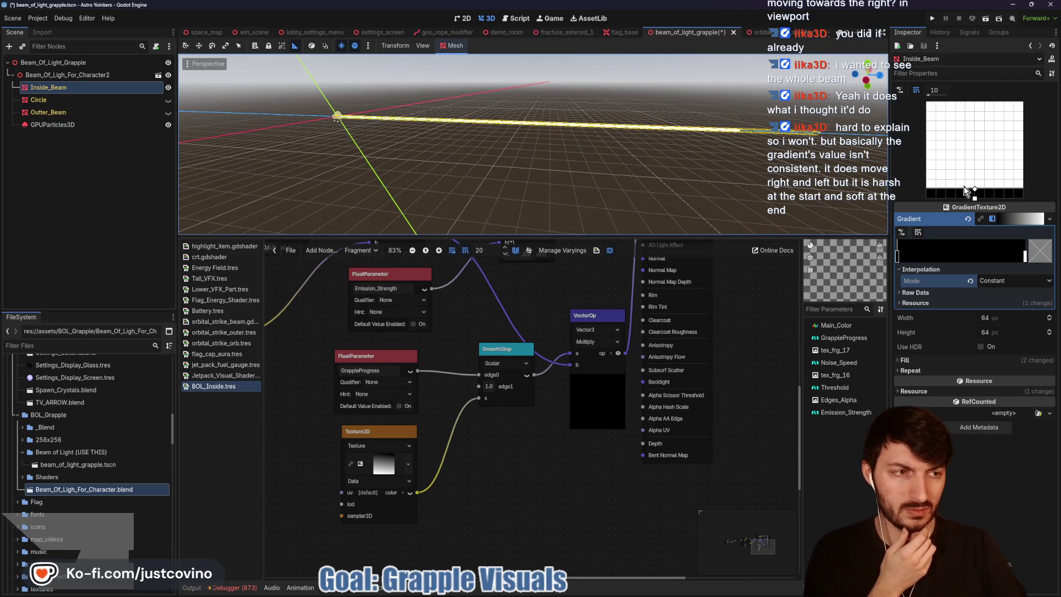
mouse_move(1026, 256)
mouse_down()
mouse_move(907, 254)
mouse_move(1026, 264)
mouse_up()
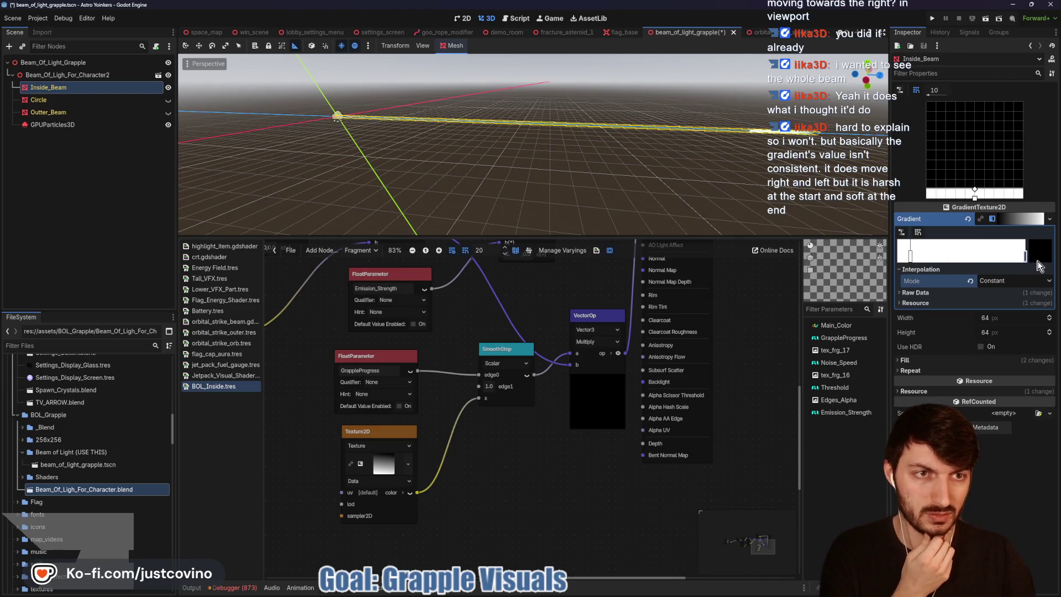
mouse_move(974, 190)
mouse_down()
mouse_move(974, 95)
mouse_move(966, 135)
mouse_move(972, 106)
mouse_move(976, 209)
mouse_up()
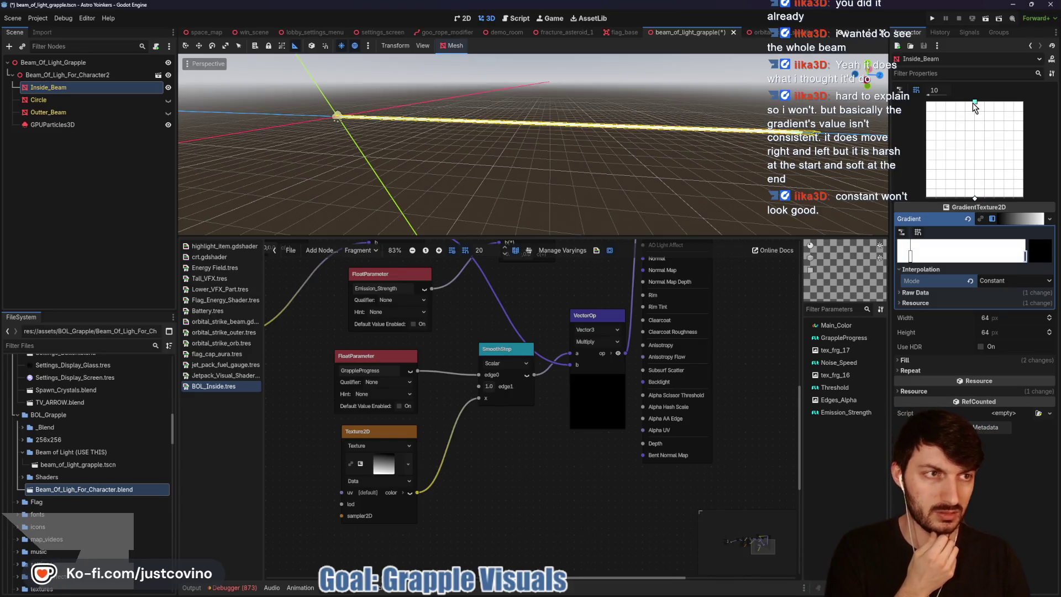
drag(975, 172, 975, 102)
mouse_move(975, 199)
mouse_down()
mouse_move(970, 153)
mouse_move(976, 198)
mouse_up()
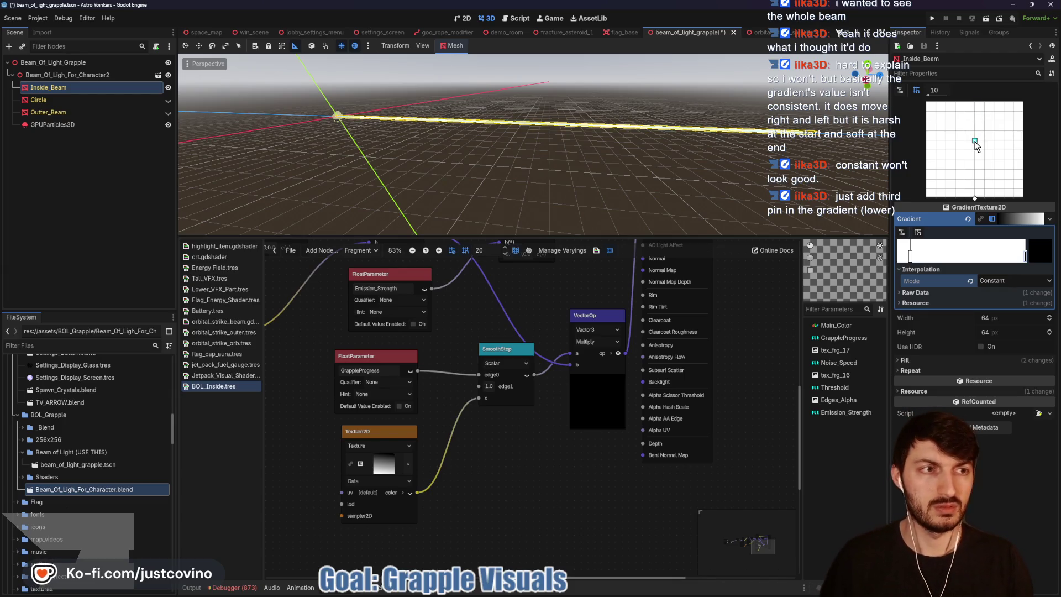
drag(972, 110, 970, 104)
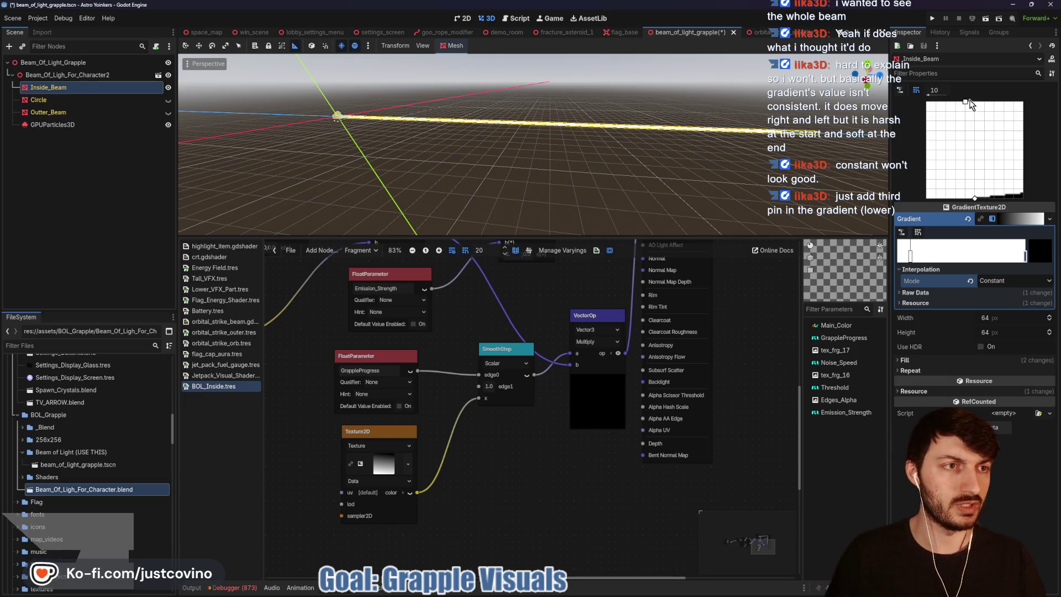
drag(970, 105, 975, 102)
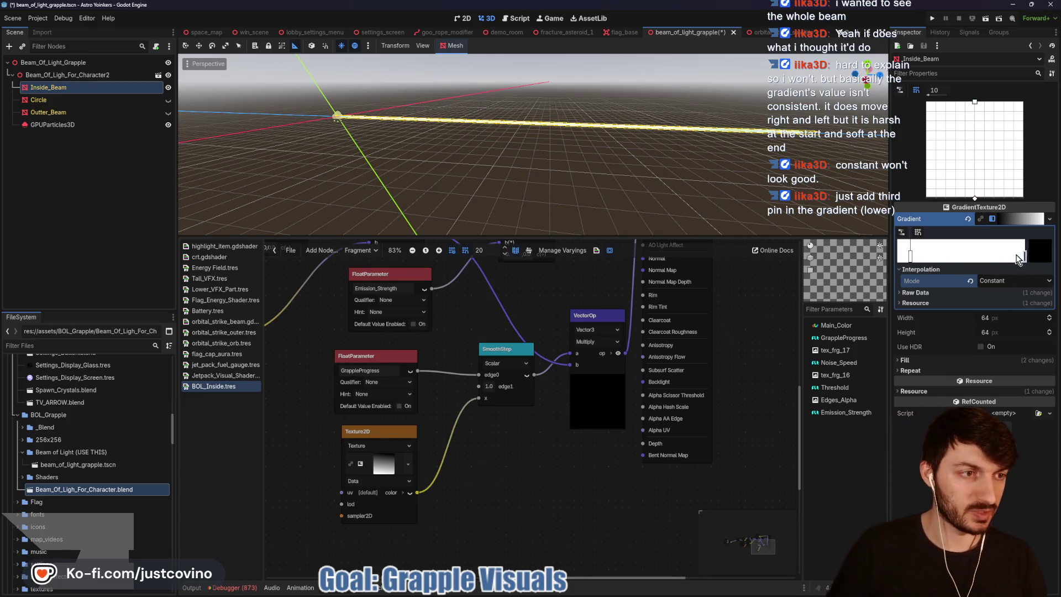
Step: Move the black stop to the far left, lower the fill pin, and set interpolation to Linear
drag(1016, 255, 890, 255)
mouse_move(975, 103)
mouse_down()
mouse_move(975, 150)
mouse_move(972, 107)
mouse_move(985, 111)
mouse_move(974, 104)
mouse_up()
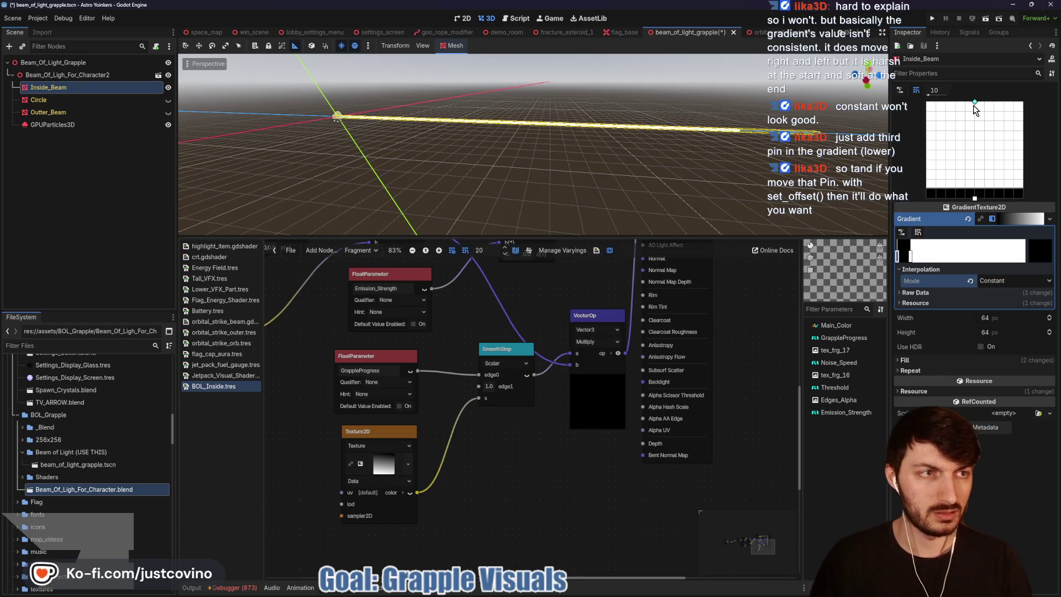
mouse_move(977, 198)
mouse_down()
mouse_move(969, 152)
mouse_move(977, 185)
mouse_up()
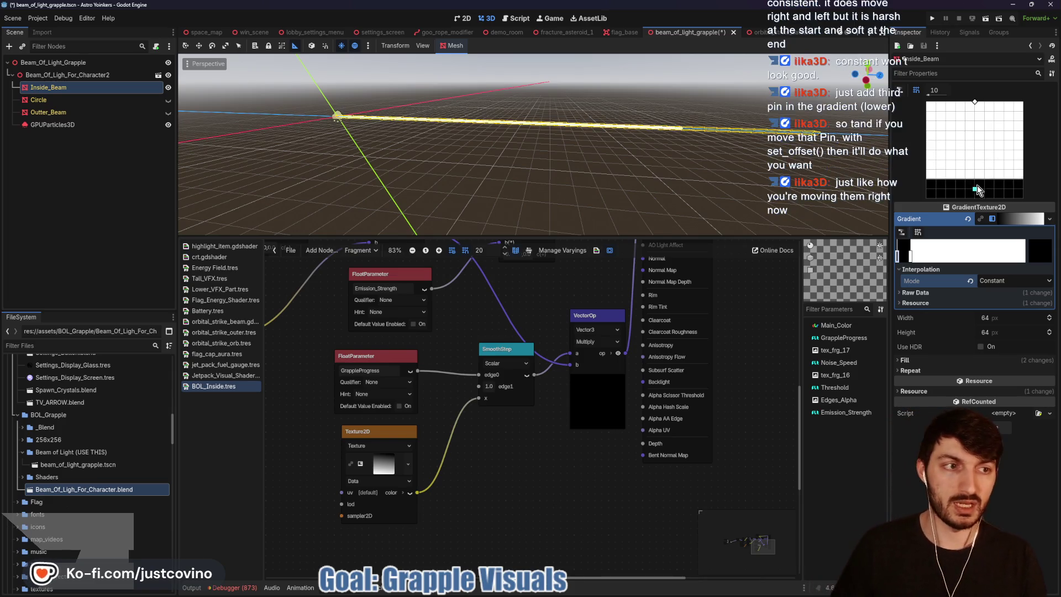
mouse_move(973, 125)
mouse_down()
mouse_move(973, 180)
mouse_move(975, 75)
mouse_move(975, 110)
mouse_up()
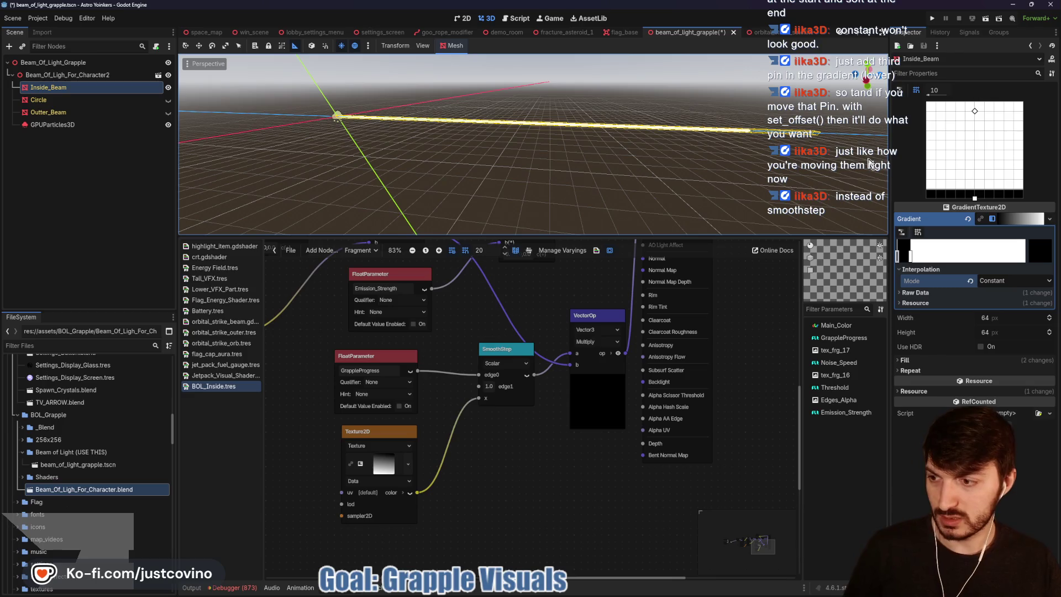
click(1014, 281)
click(995, 296)
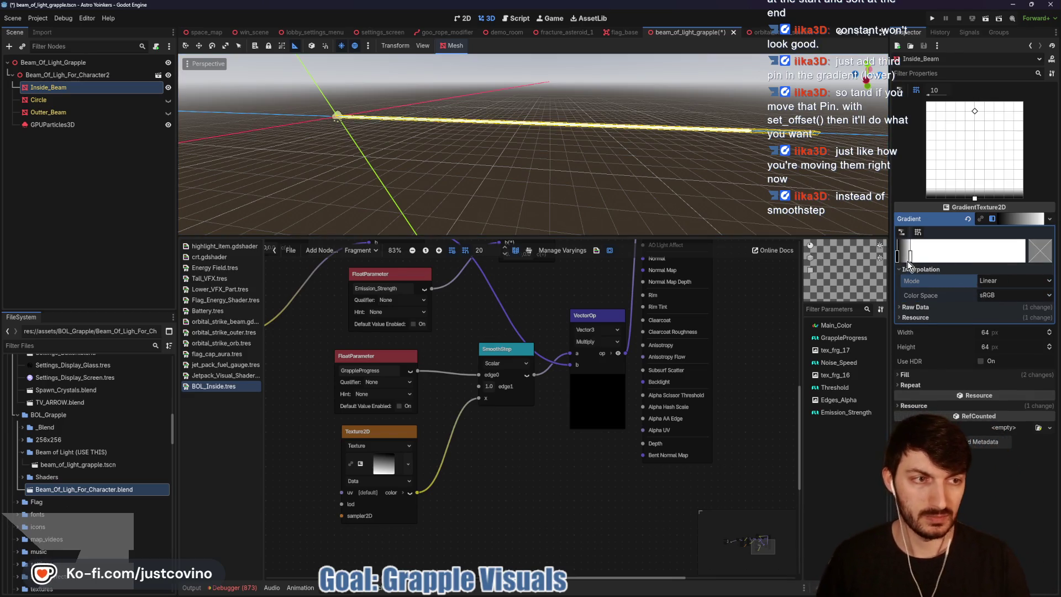
Step: Place the white gradient stop right beside the black stop at the left edge, snapping at 40
mouse_move(910, 261)
mouse_down()
mouse_move(996, 266)
mouse_move(986, 265)
mouse_up()
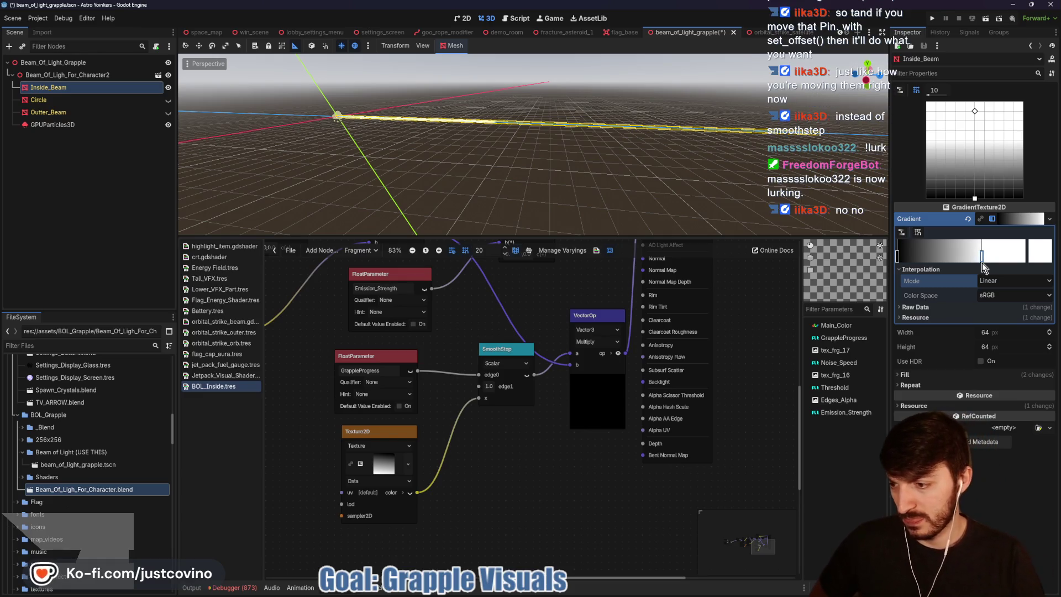
mouse_move(983, 268)
mouse_down()
mouse_move(896, 253)
mouse_move(1017, 255)
mouse_move(899, 260)
mouse_up()
click(898, 256)
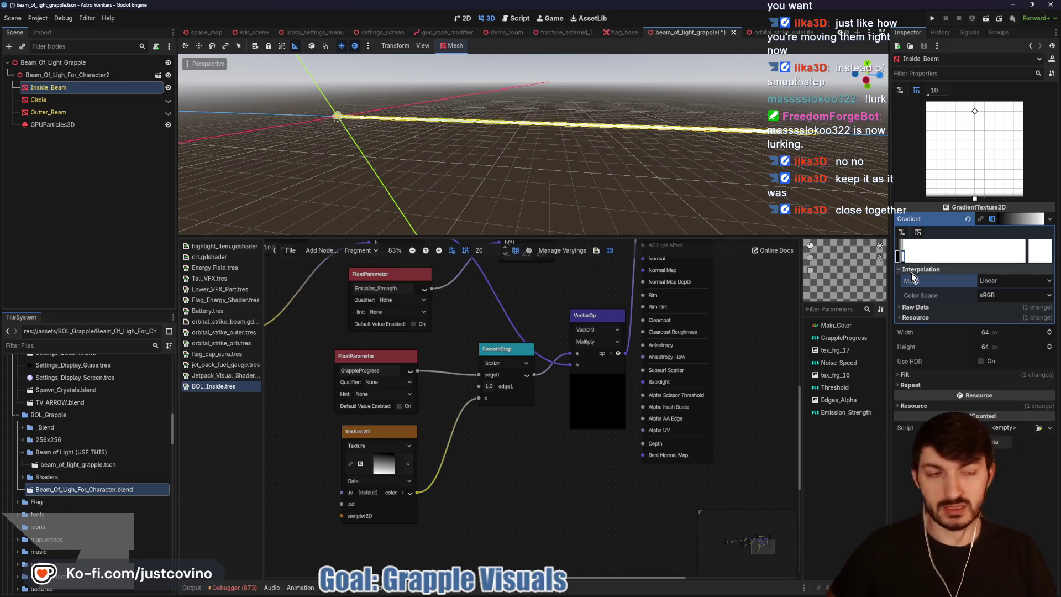
click(897, 257)
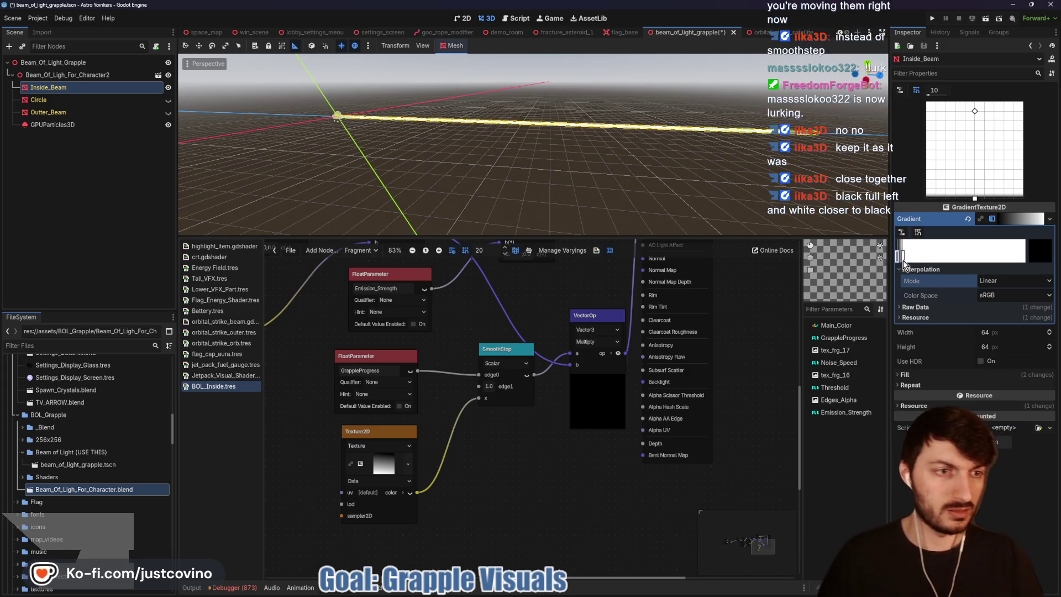
drag(901, 258, 898, 260)
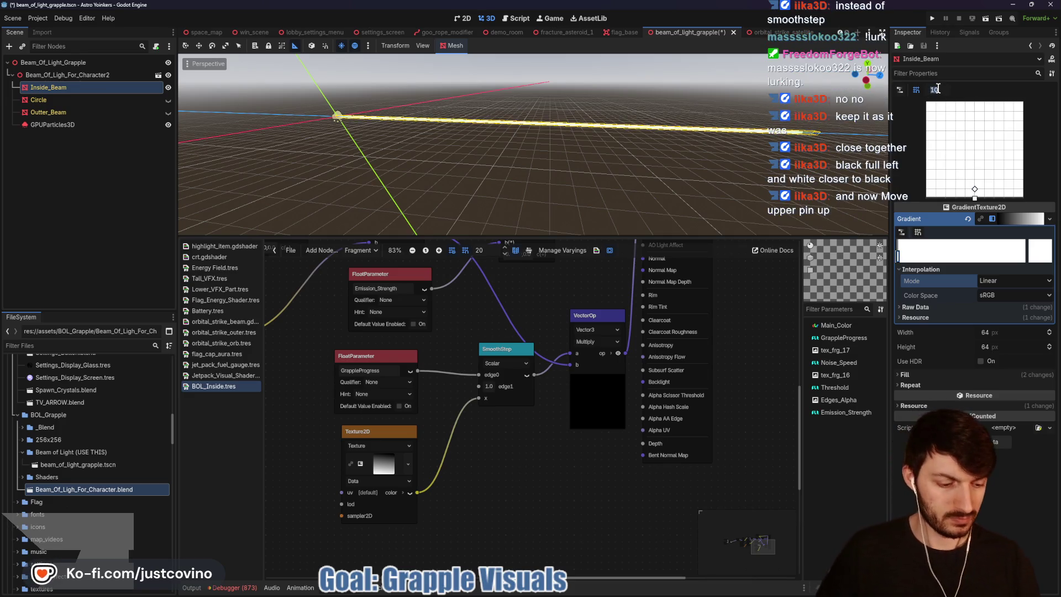
text(40)
key(Return)
Step: Move the fill pins to the grid's bottom and top edges and set the snap step to 20
drag(976, 189, 975, 199)
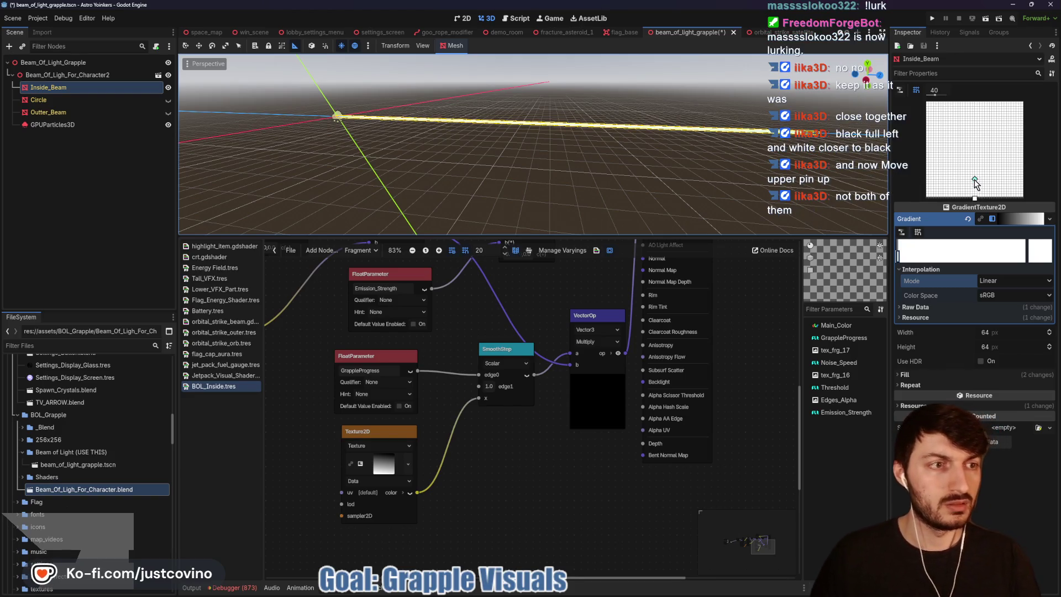
drag(975, 182, 972, 144)
drag(970, 108, 972, 105)
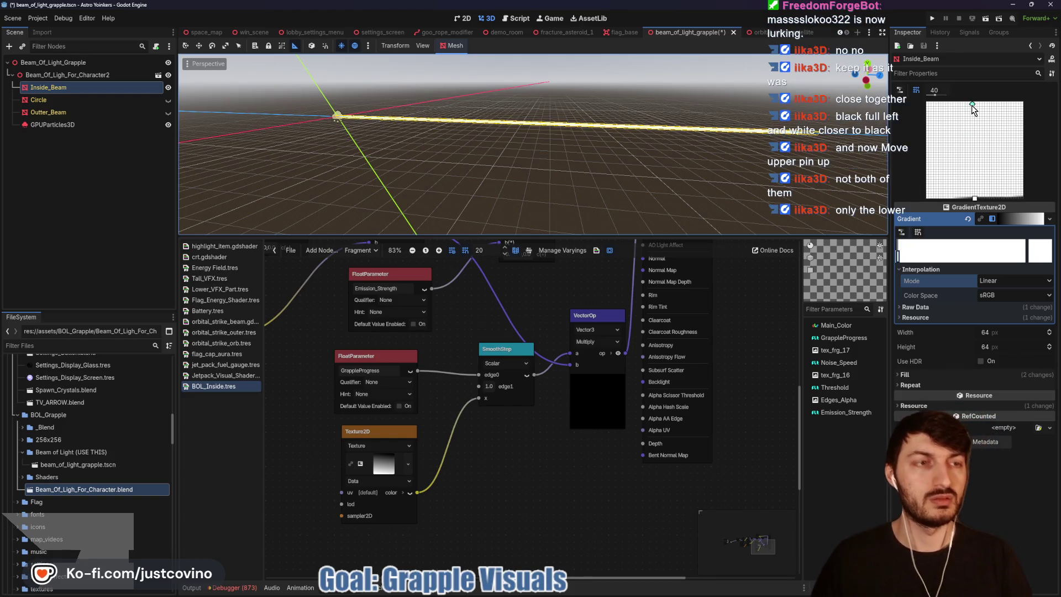
click(938, 89)
text(20)
key(Return)
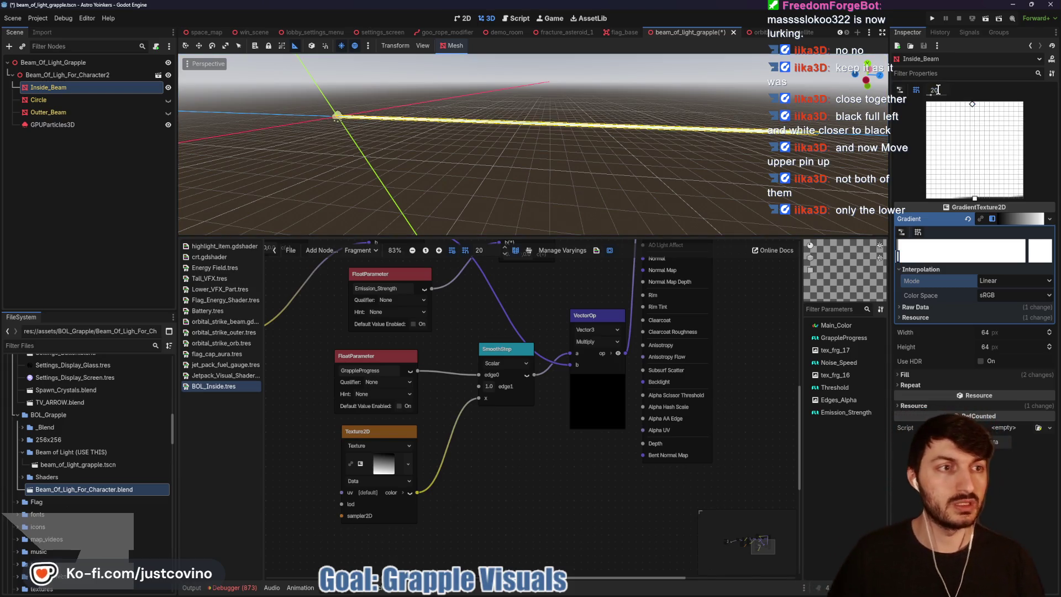
Step: Lower the fill pins toward the bottom, save the scene, and preview Grapple Progress on Inside_Beam
drag(976, 103, 975, 198)
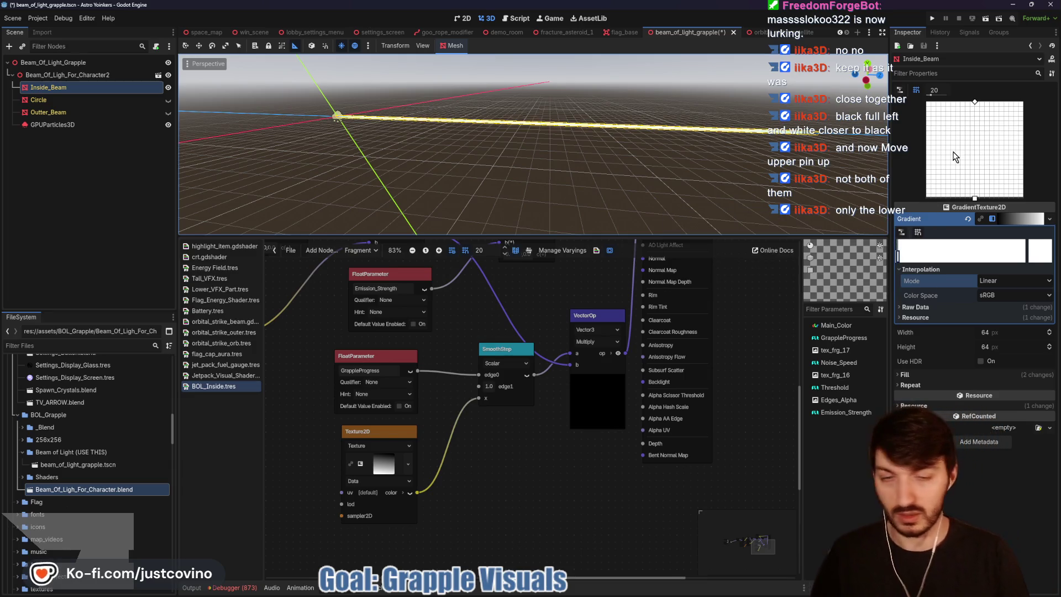
mouse_move(976, 198)
mouse_down()
mouse_move(973, 107)
mouse_move(975, 198)
mouse_up()
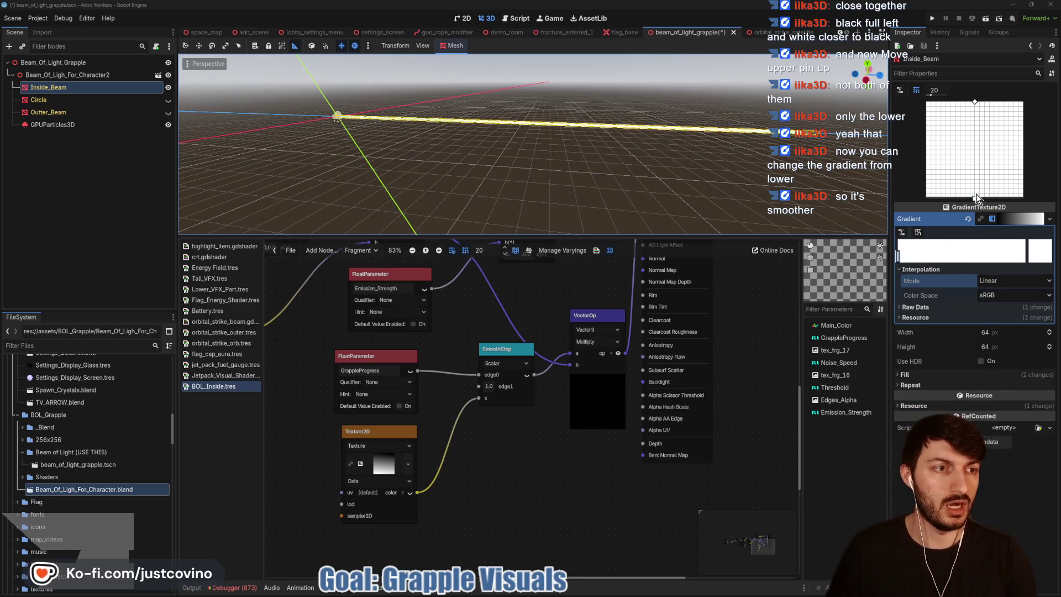
mouse_move(975, 198)
mouse_down()
mouse_move(979, 187)
mouse_move(976, 205)
mouse_up()
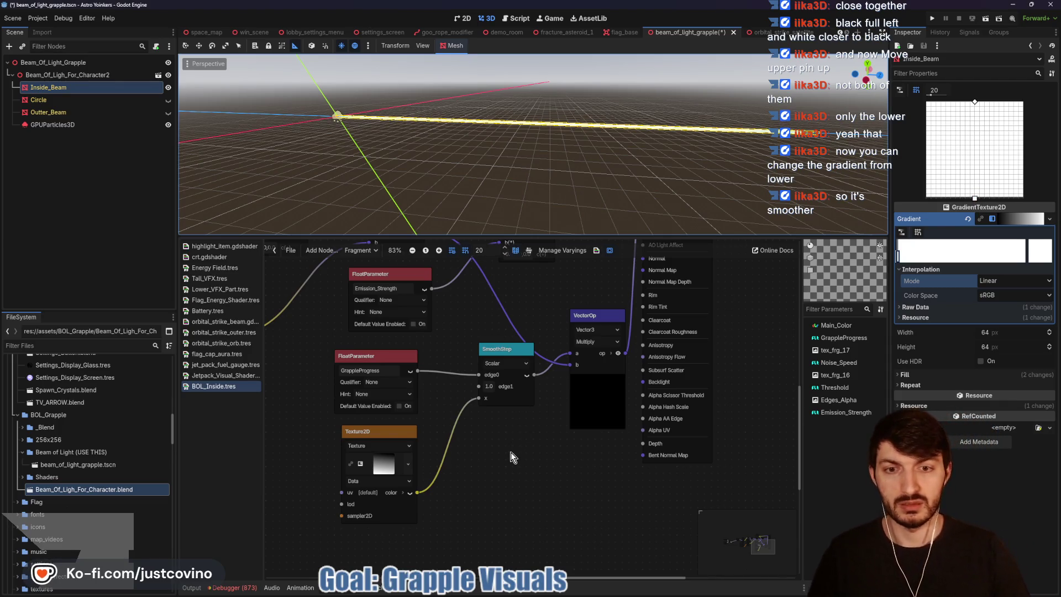
key(ctrl+s)
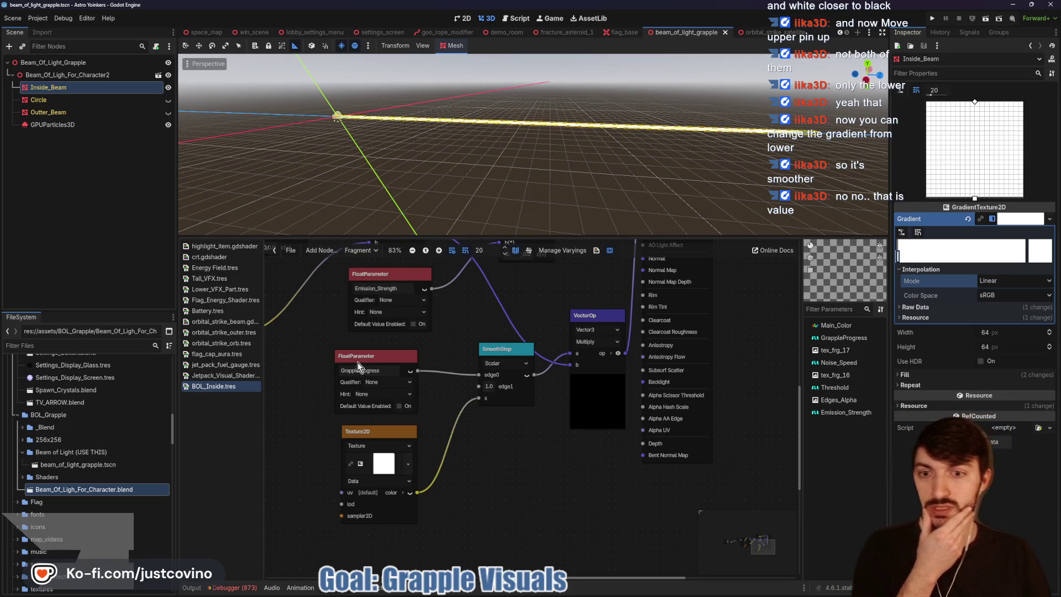
click(53, 90)
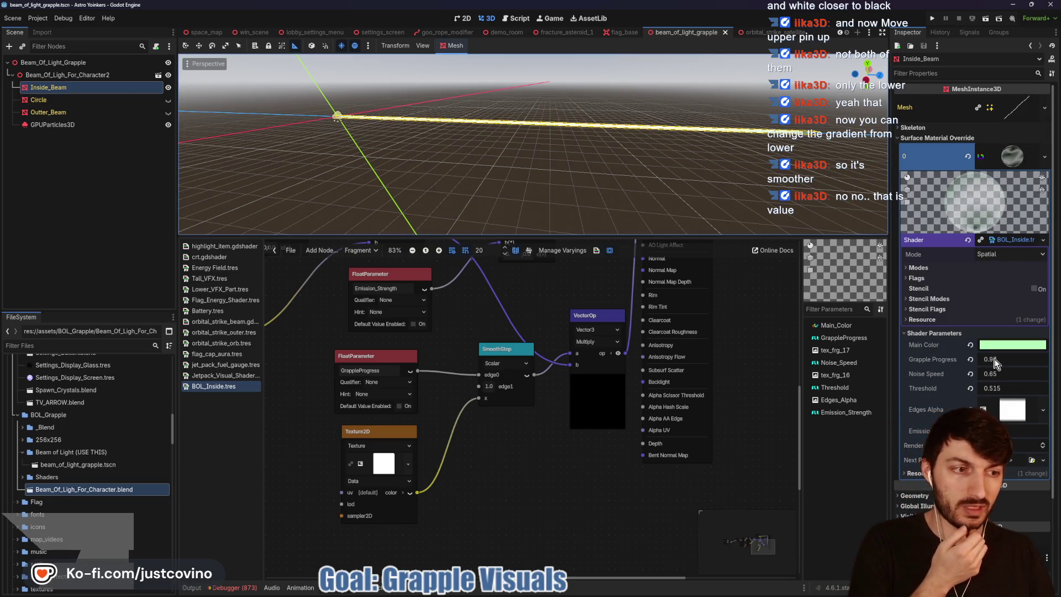
mouse_move(995, 359)
mouse_down()
mouse_move(931, 359)
mouse_move(1005, 362)
mouse_up()
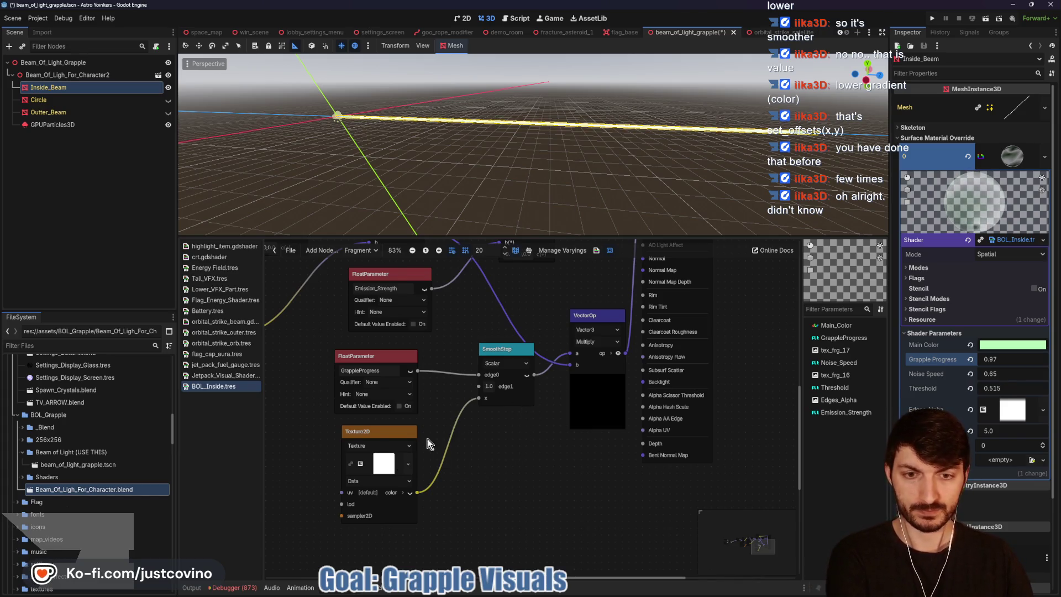
click(385, 468)
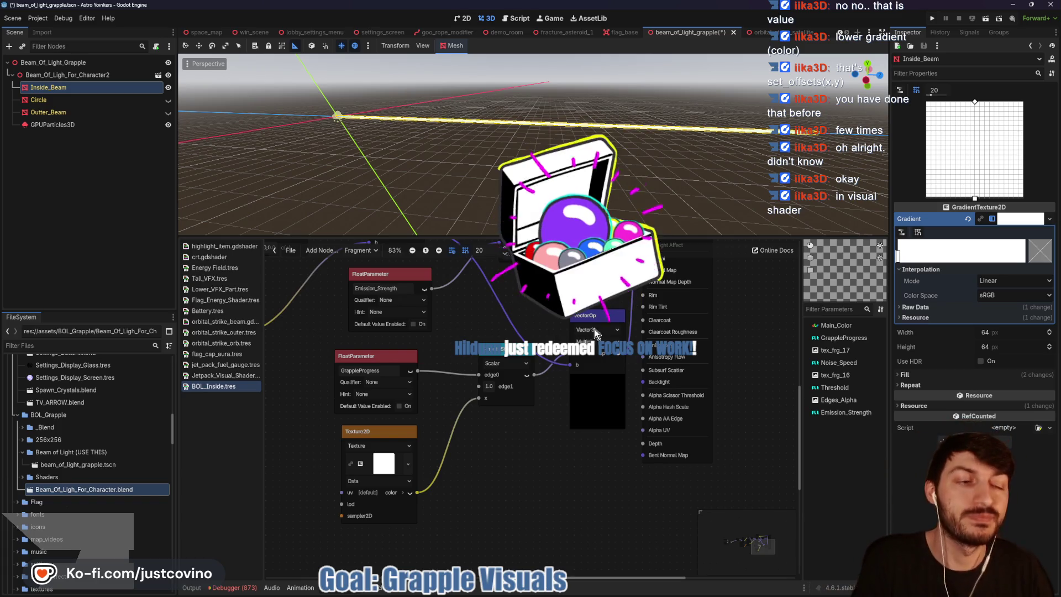
Step: Make the gradient a black-to-white ramp ending just short of the right edge, then add a node feeding the texture's uv
drag(900, 254, 1025, 257)
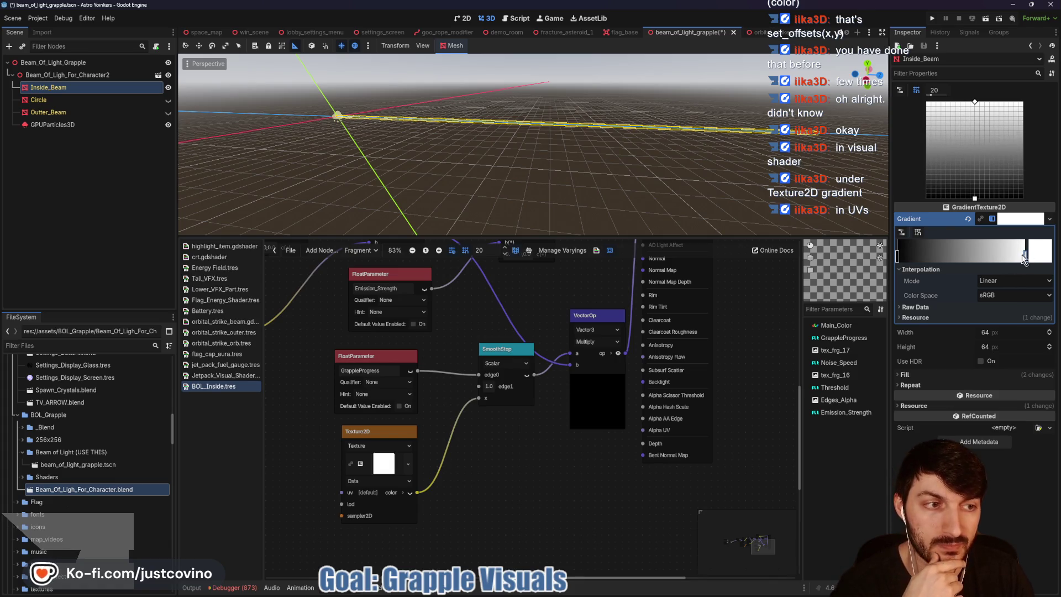
mouse_move(898, 256)
mouse_down()
mouse_move(984, 267)
mouse_move(898, 260)
mouse_up()
mouse_move(1025, 263)
mouse_down()
mouse_move(918, 264)
mouse_move(1027, 259)
mouse_move(956, 258)
mouse_move(1016, 261)
mouse_up()
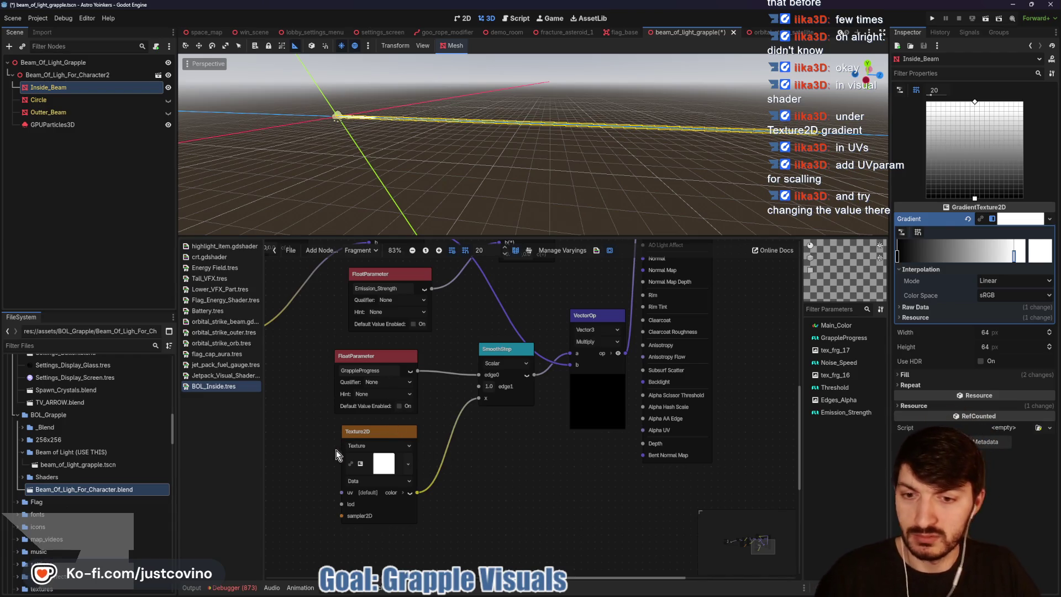
drag(339, 492, 467, 479)
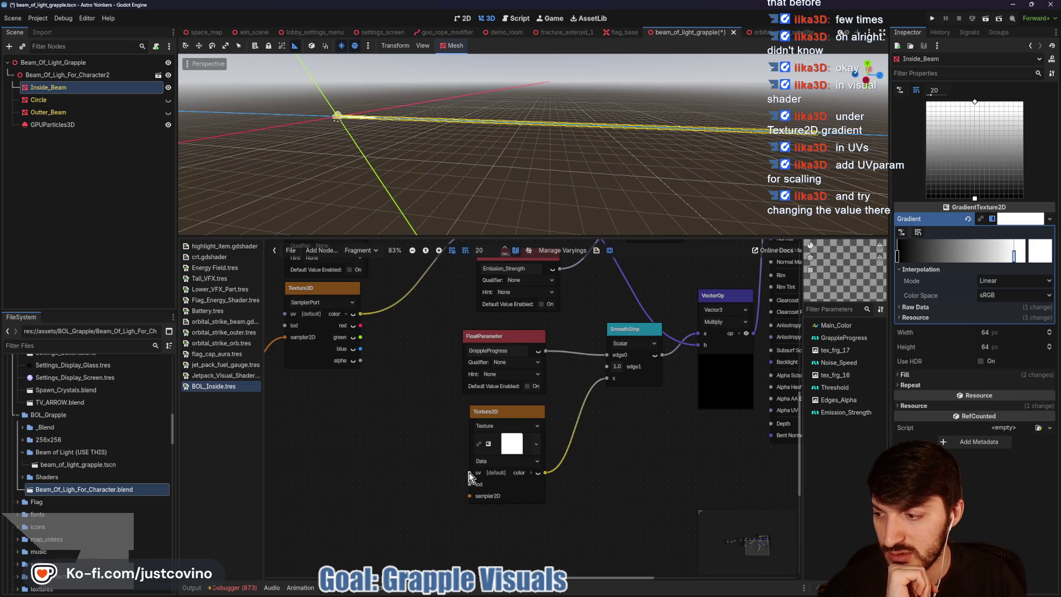
drag(470, 474, 400, 446)
text(vectorop)
text(texture)
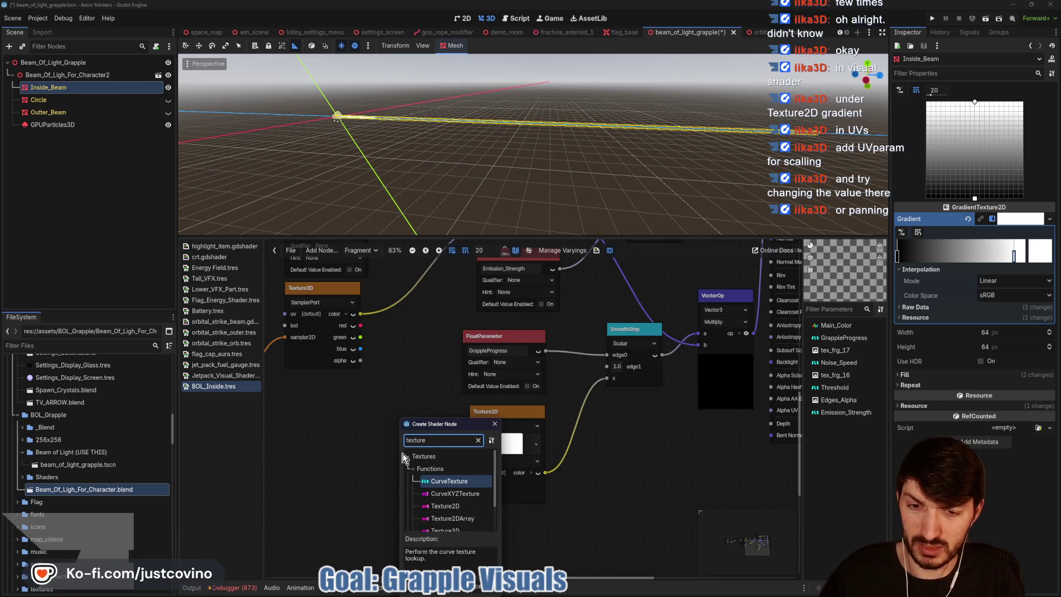
text(par)
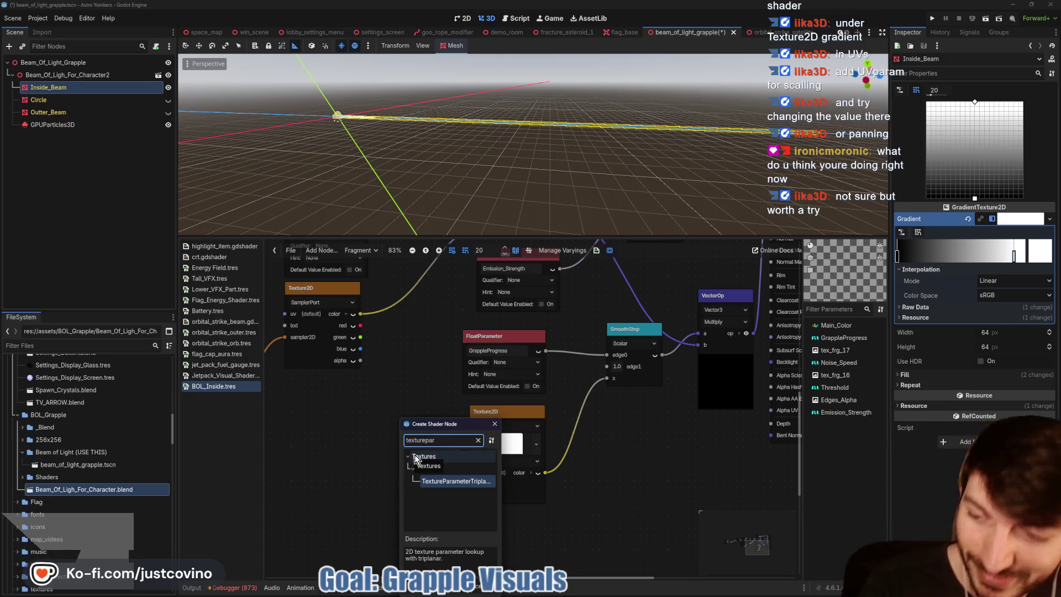
click(495, 424)
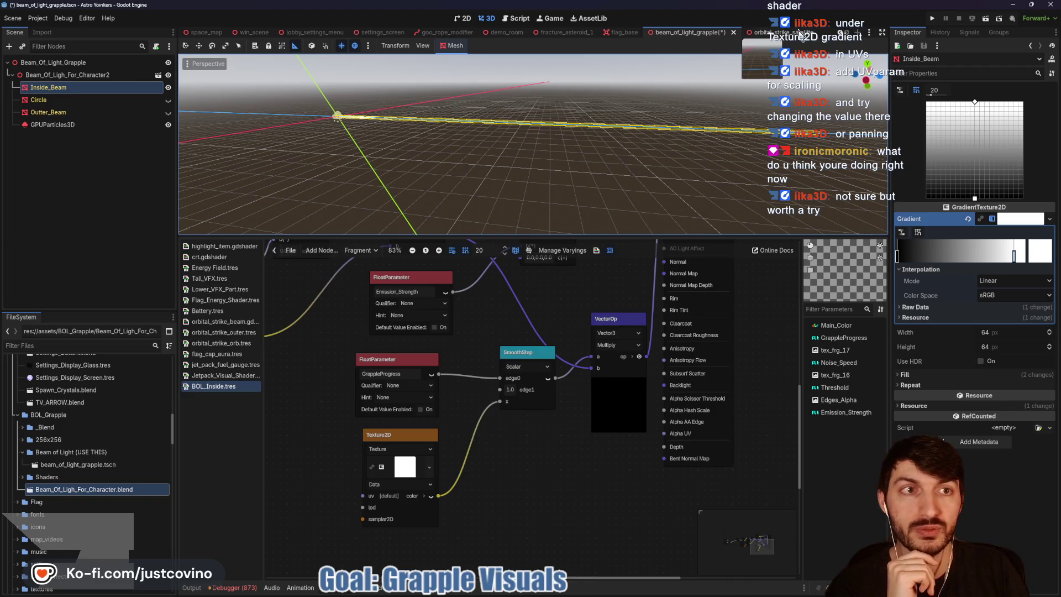
click(771, 32)
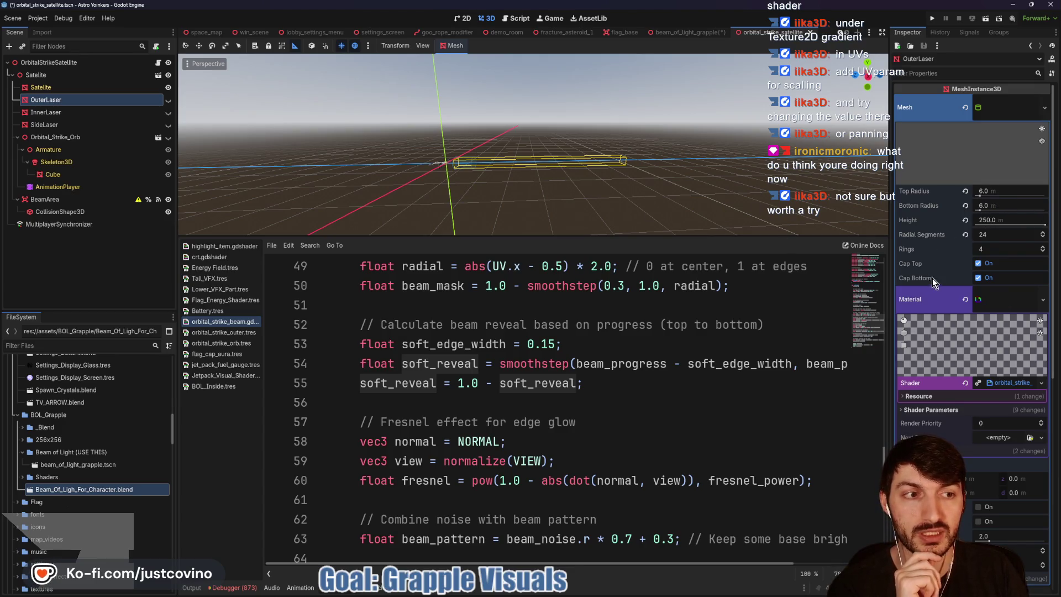
click(944, 415)
scroll(960, 446, down, 3)
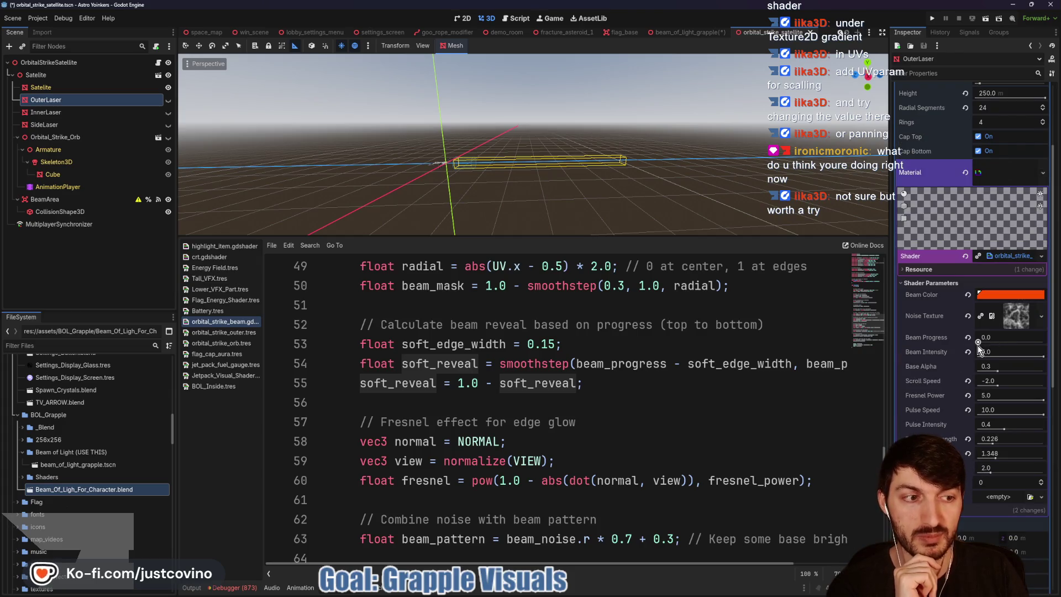
mouse_move(980, 342)
mouse_down()
mouse_move(998, 341)
mouse_move(973, 356)
mouse_move(907, 365)
mouse_up()
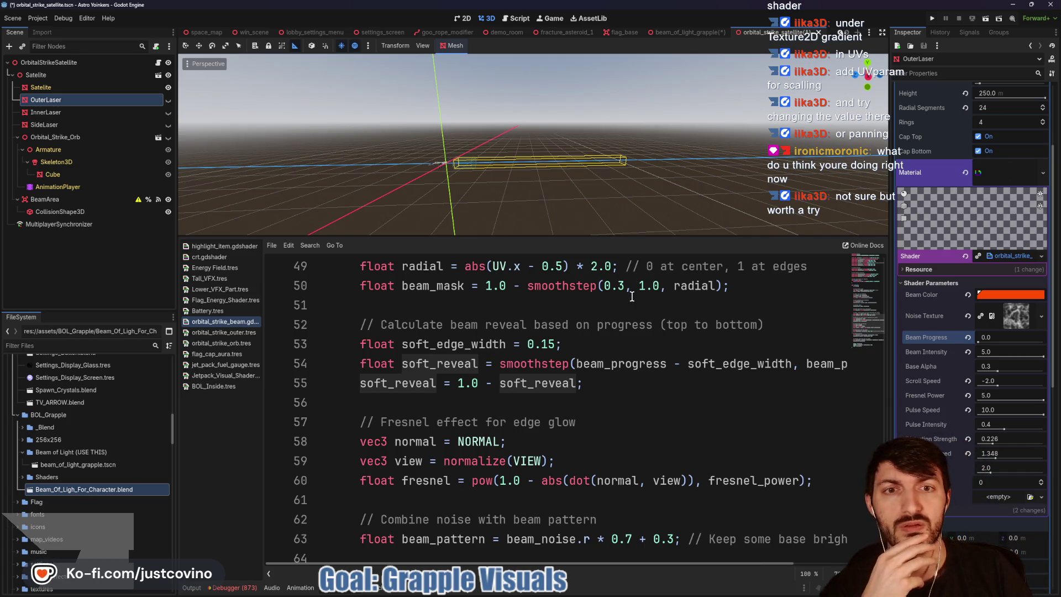
click(697, 35)
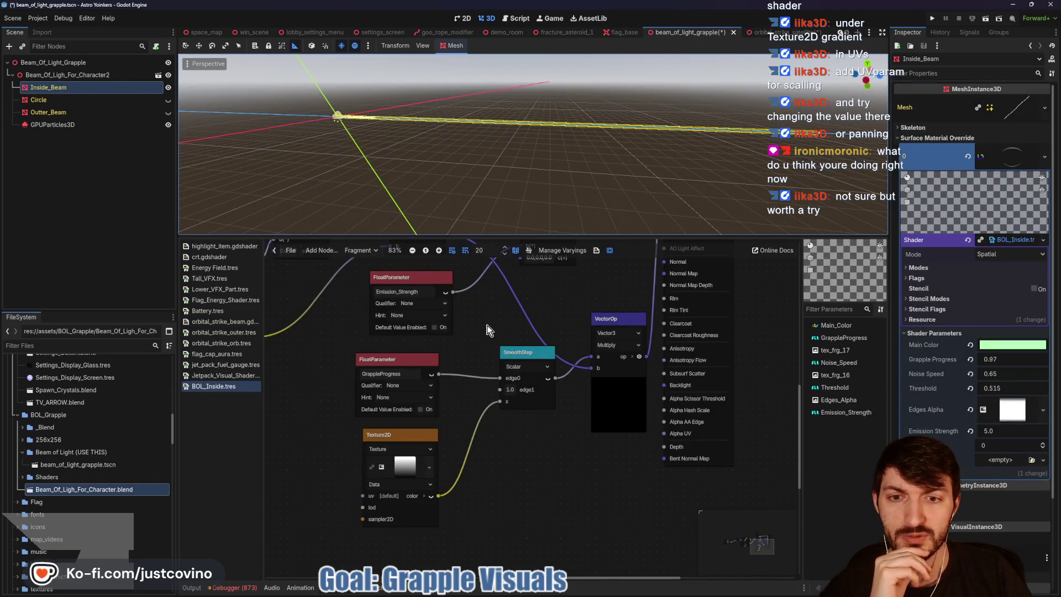
scroll(500, 298, down, 2)
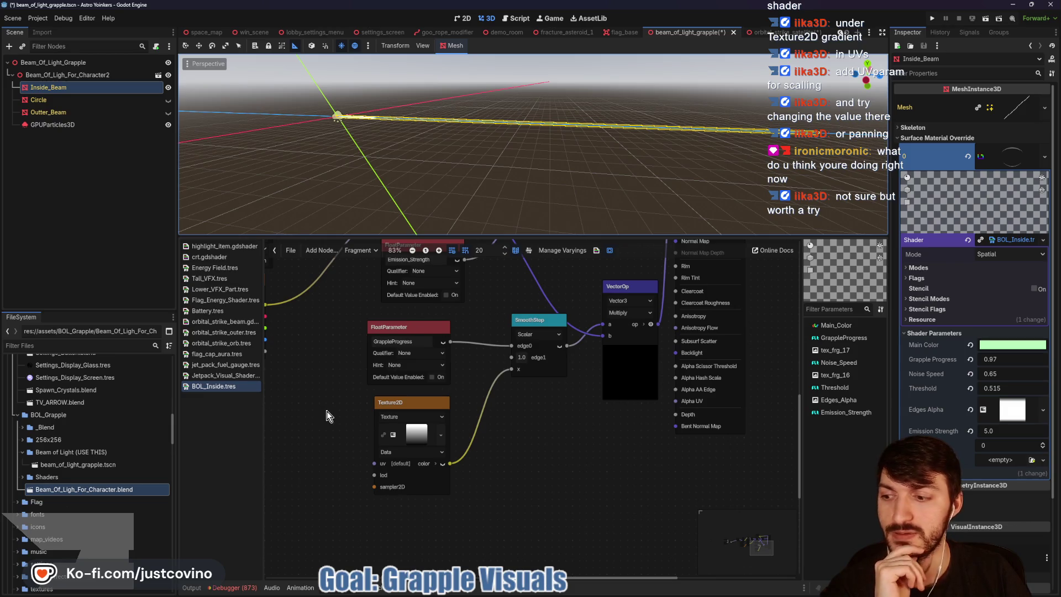
drag(434, 407, 420, 435)
drag(430, 333, 415, 347)
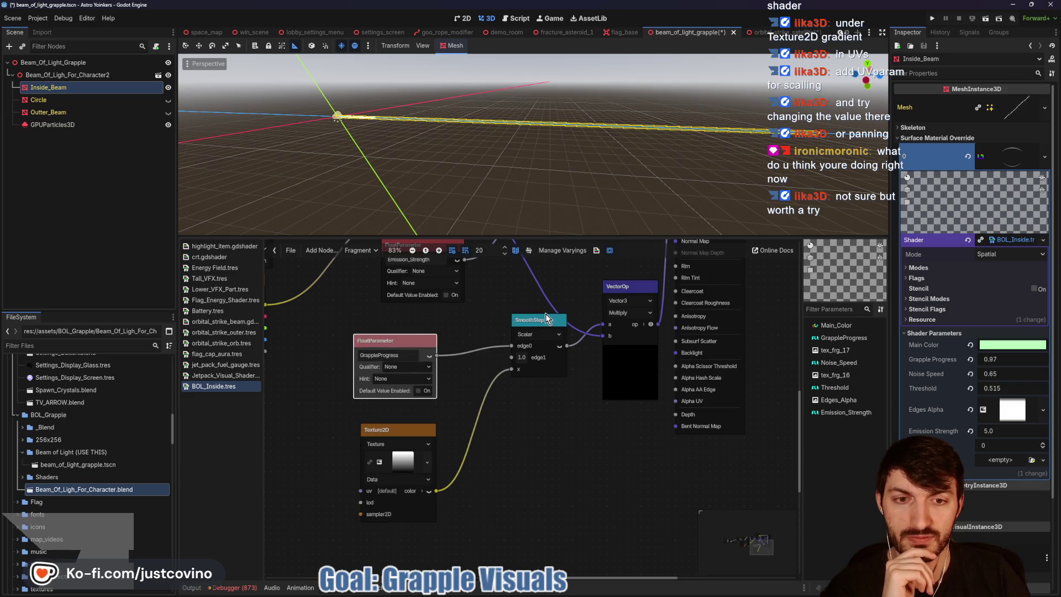
drag(543, 321, 522, 369)
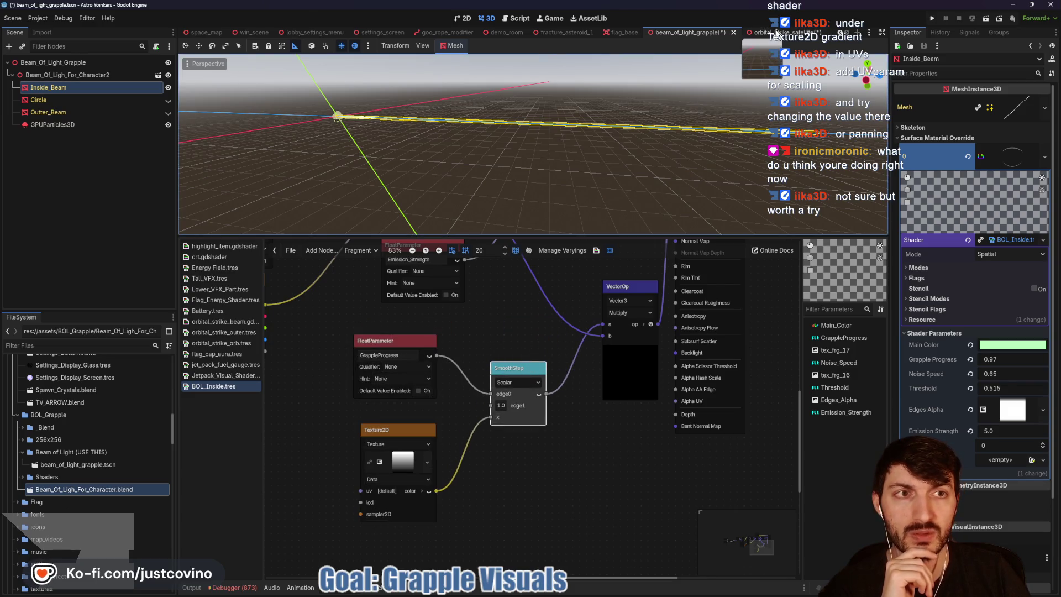
key(ctrl+Tab)
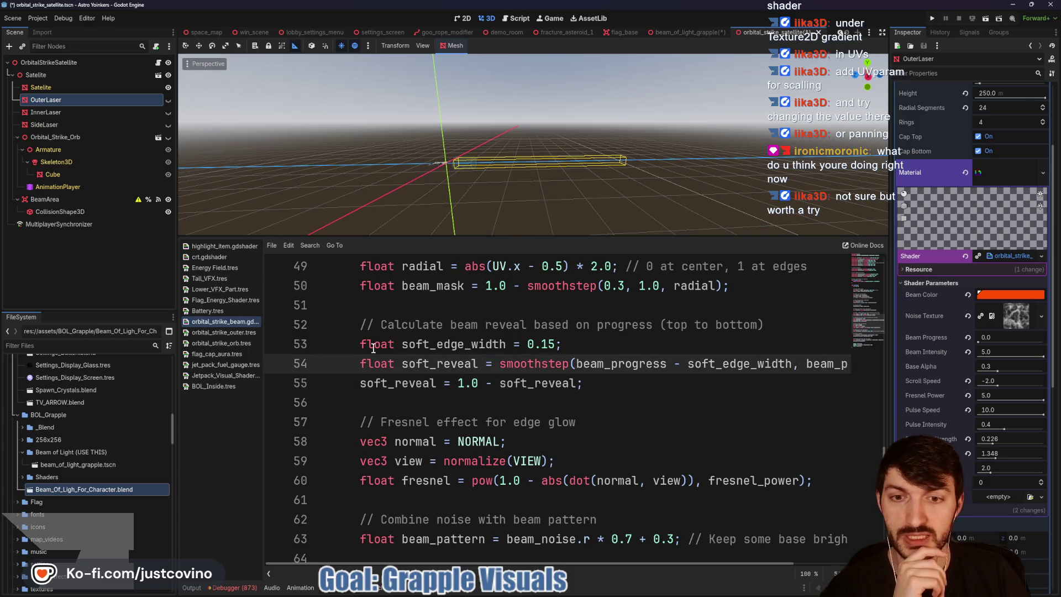
drag(621, 381, 347, 325)
click(609, 385)
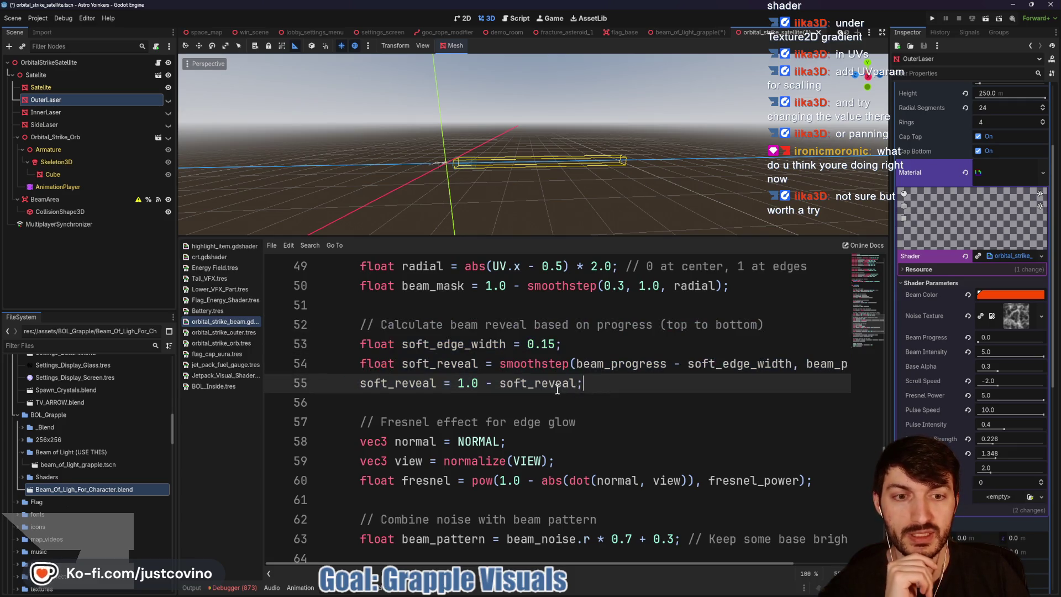
double_click(602, 365)
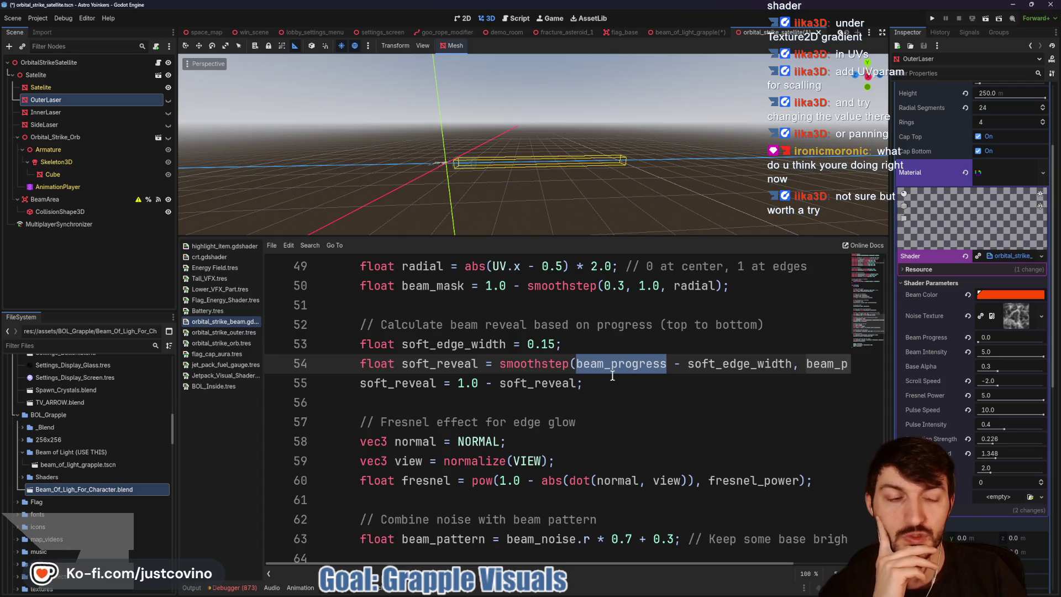
scroll(613, 376, right, 4)
double_click(817, 364)
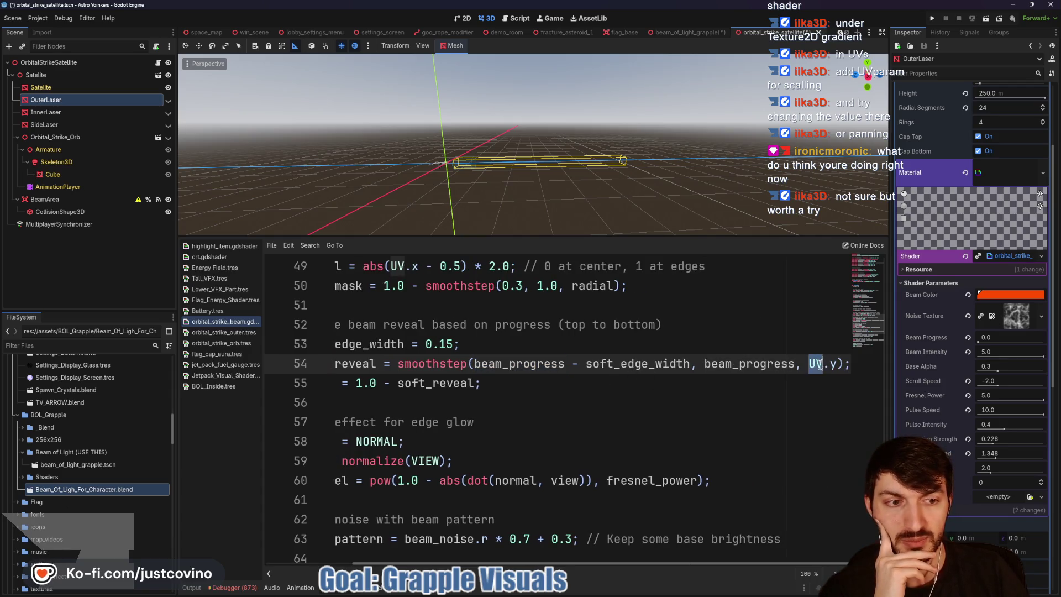
scroll(690, 376, left, 4)
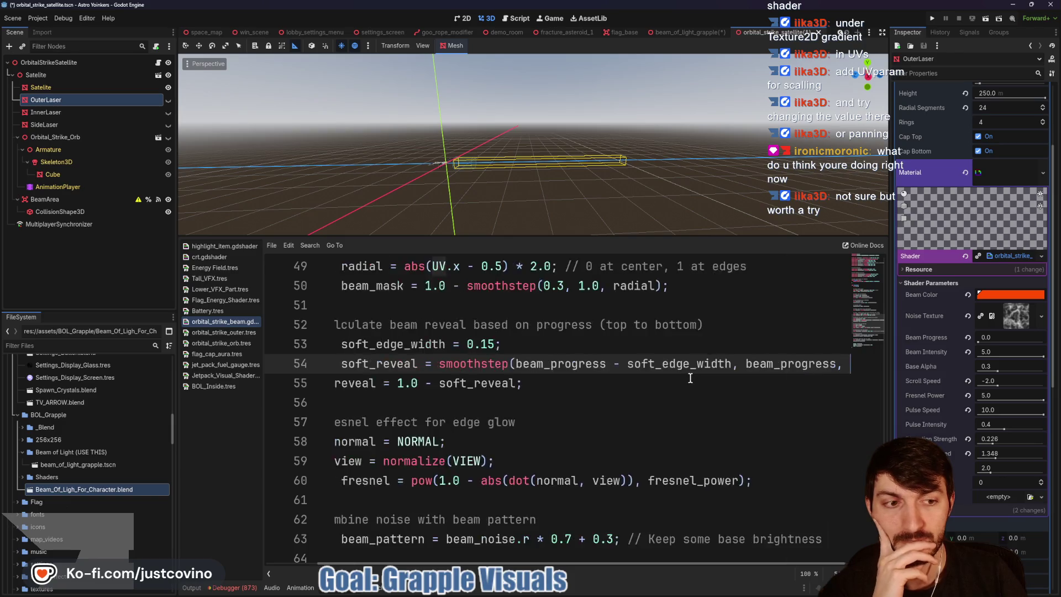
click(698, 32)
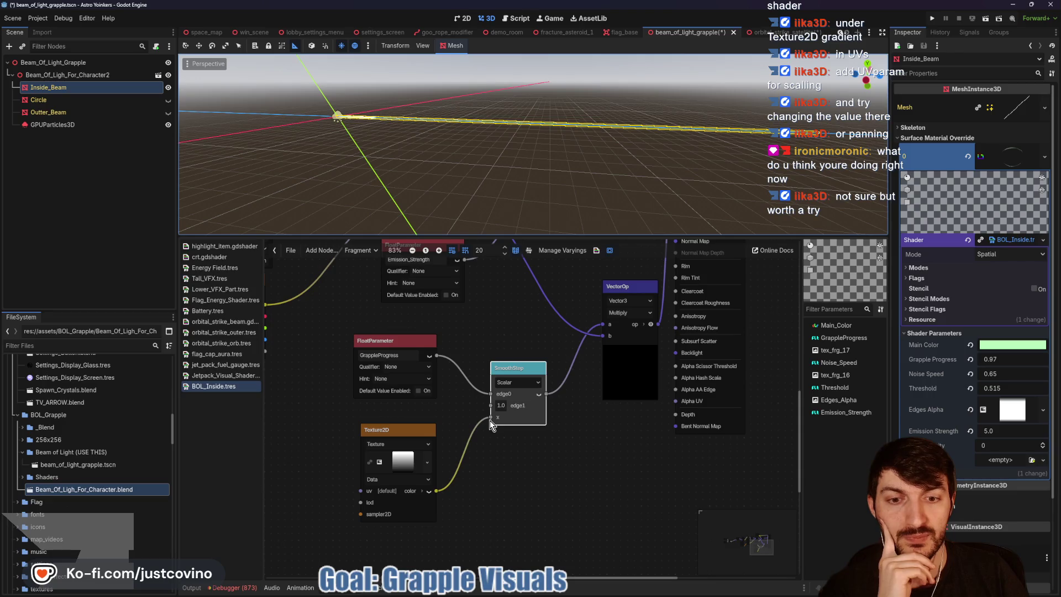
Step: Nudge the Texture2D node slightly left in the beam shader graph
mouse_move(408, 439)
mouse_down()
mouse_move(436, 440)
mouse_move(400, 440)
mouse_up()
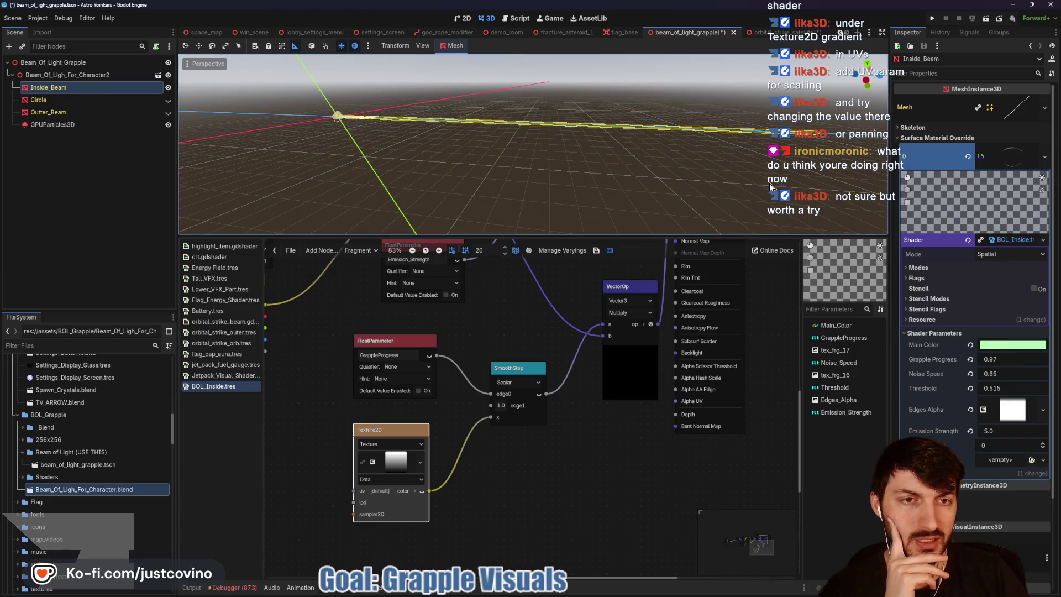
scroll(713, 175, up, 3)
scroll(578, 156, up, 2)
scroll(586, 155, down, 1)
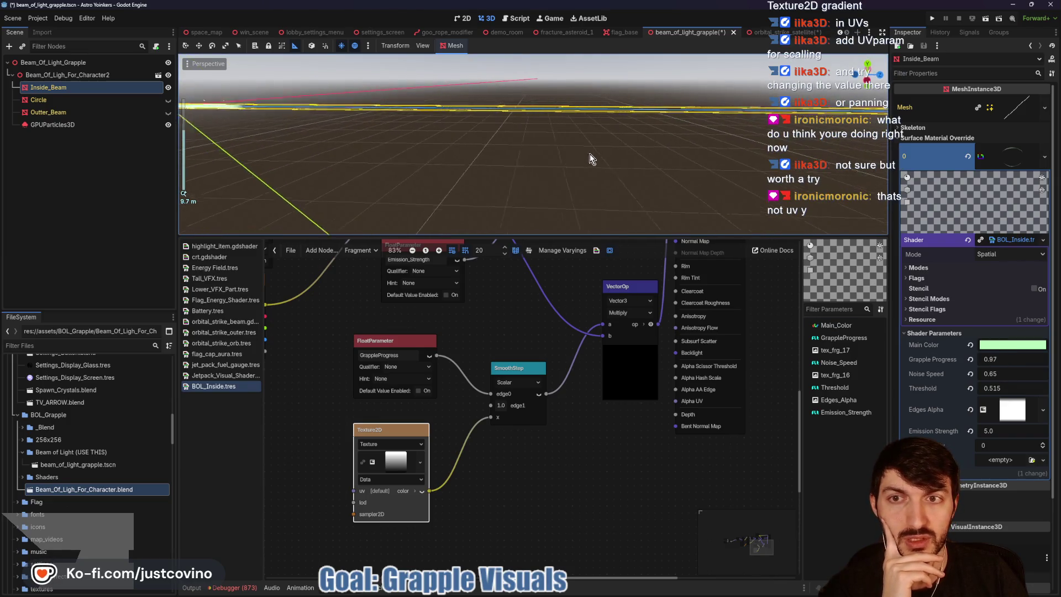
scroll(573, 160, down, 1)
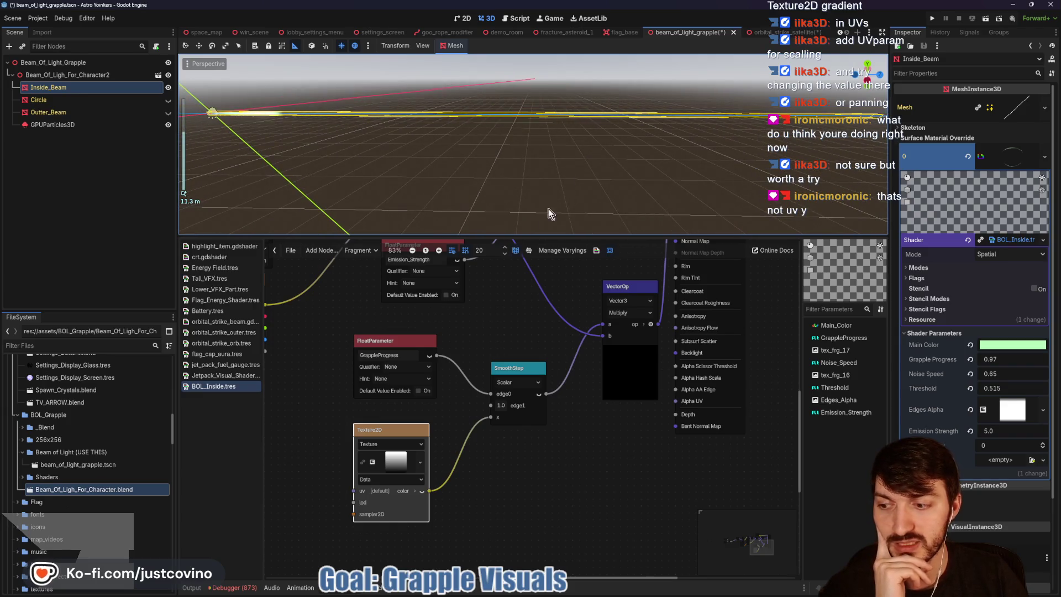
Step: Select the SmoothStep node and bring Grapple Progress down to 0.22 to preview the reveal
click(498, 419)
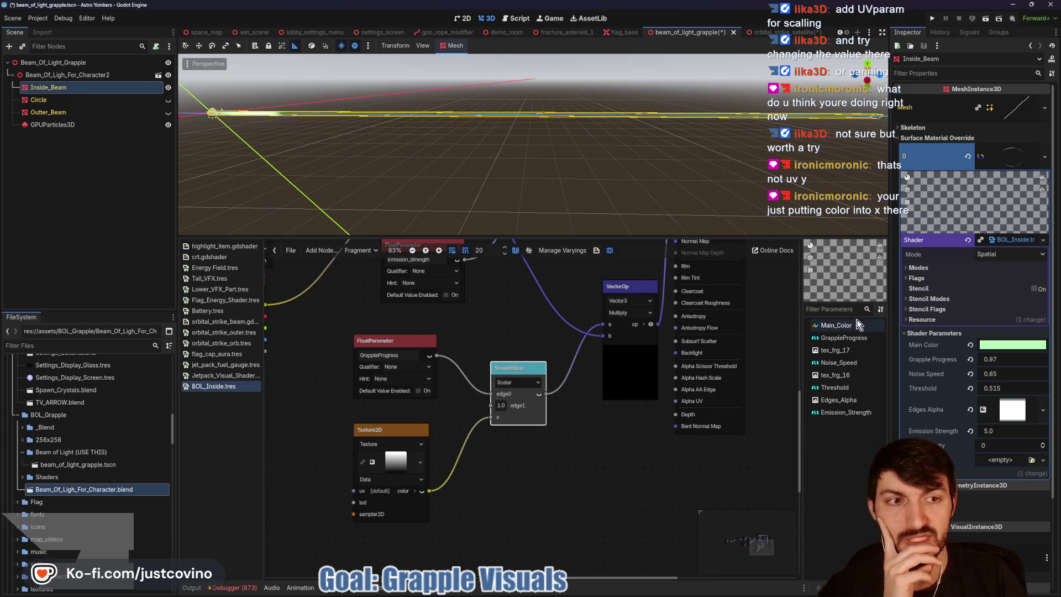
mouse_move(1014, 360)
mouse_down()
mouse_move(1037, 359)
mouse_move(984, 359)
mouse_up()
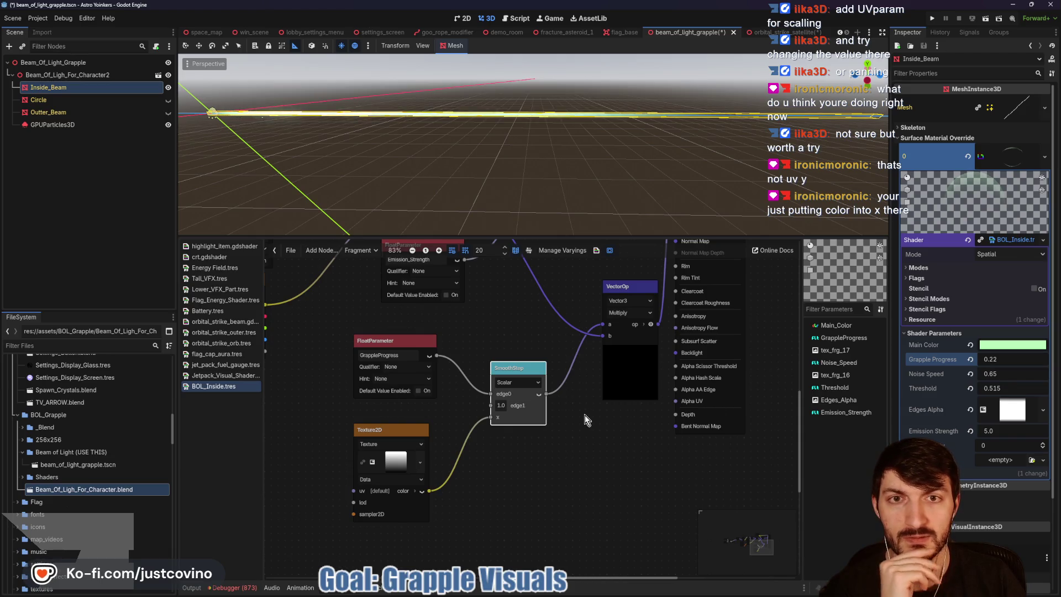
drag(582, 415, 570, 468)
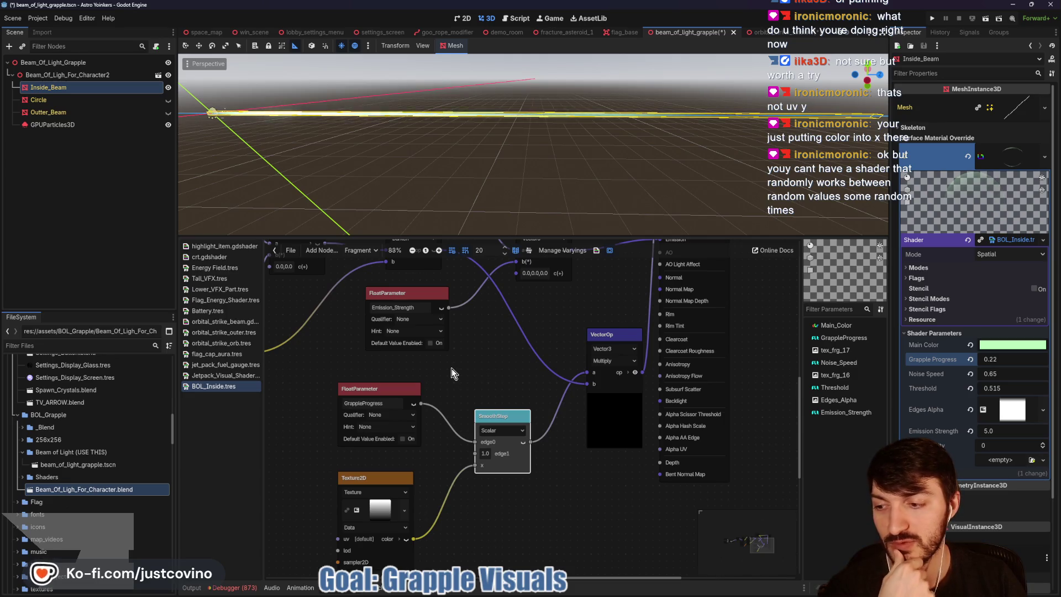
scroll(535, 353, down, 2)
scroll(535, 353, left, 2)
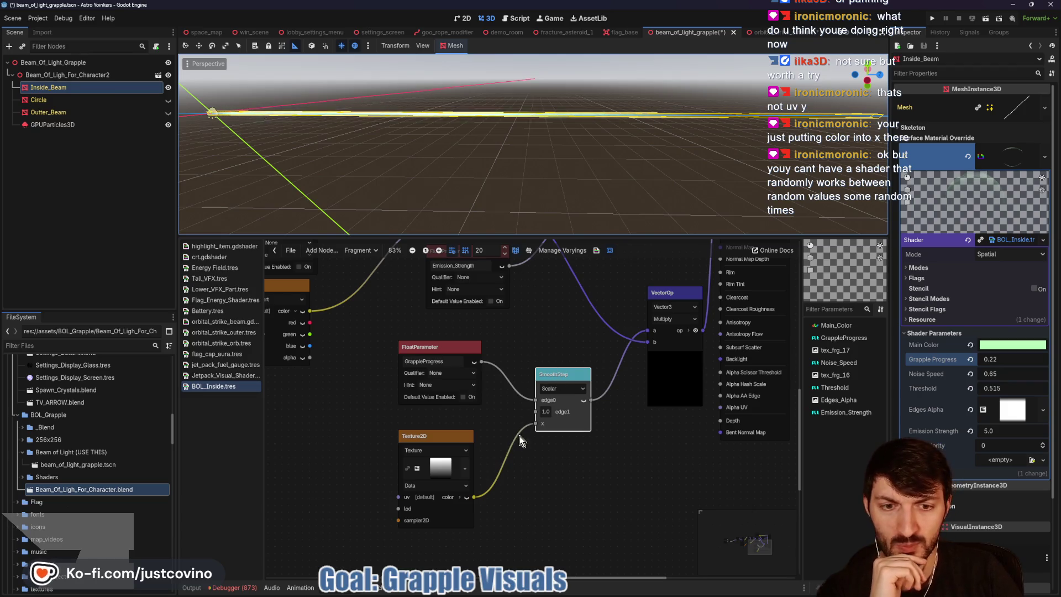
drag(536, 425, 523, 424)
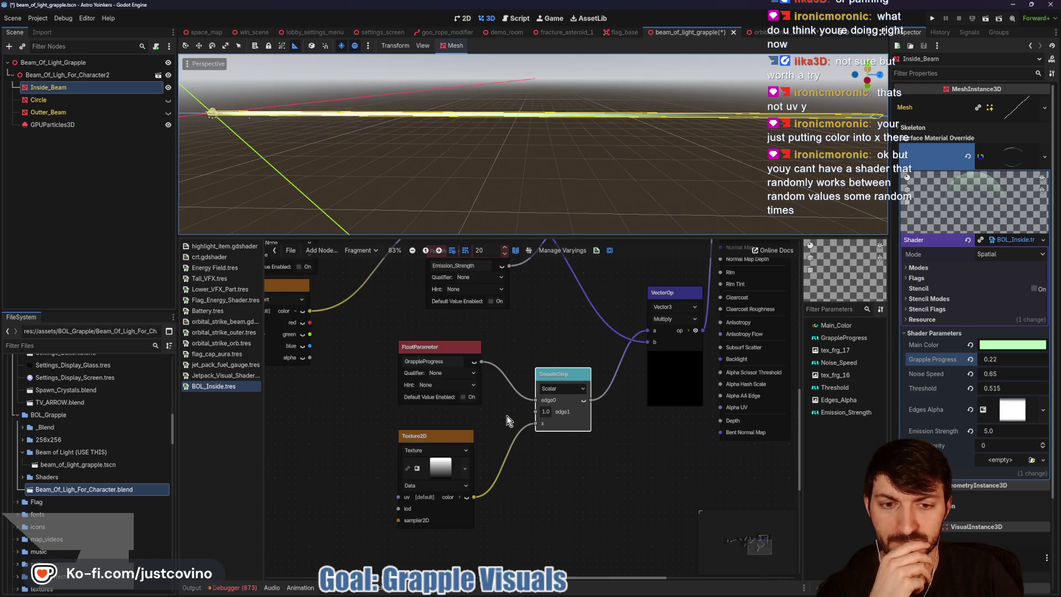
click(562, 389)
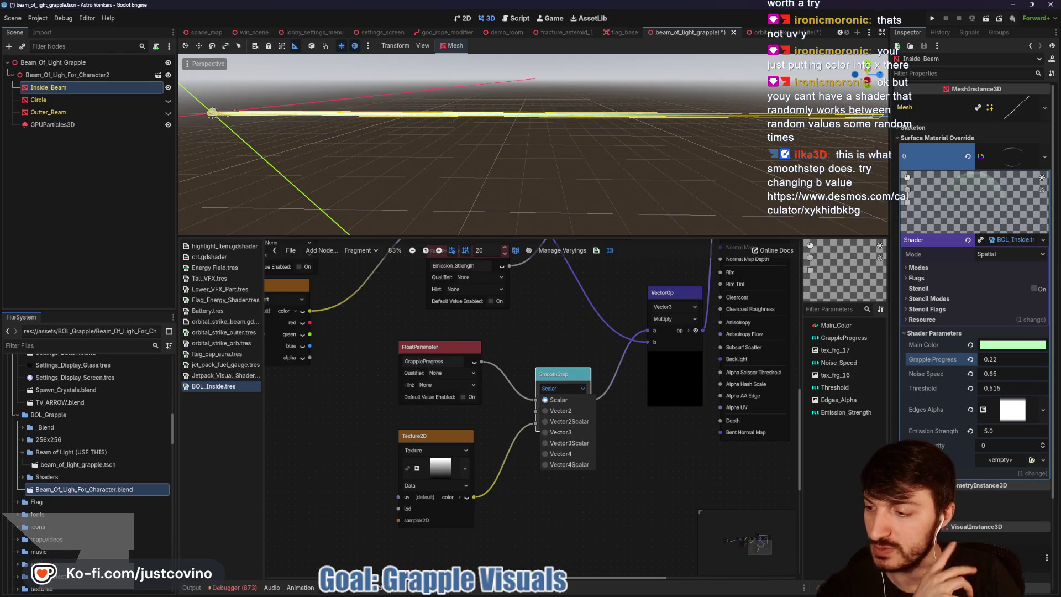
key(Escape)
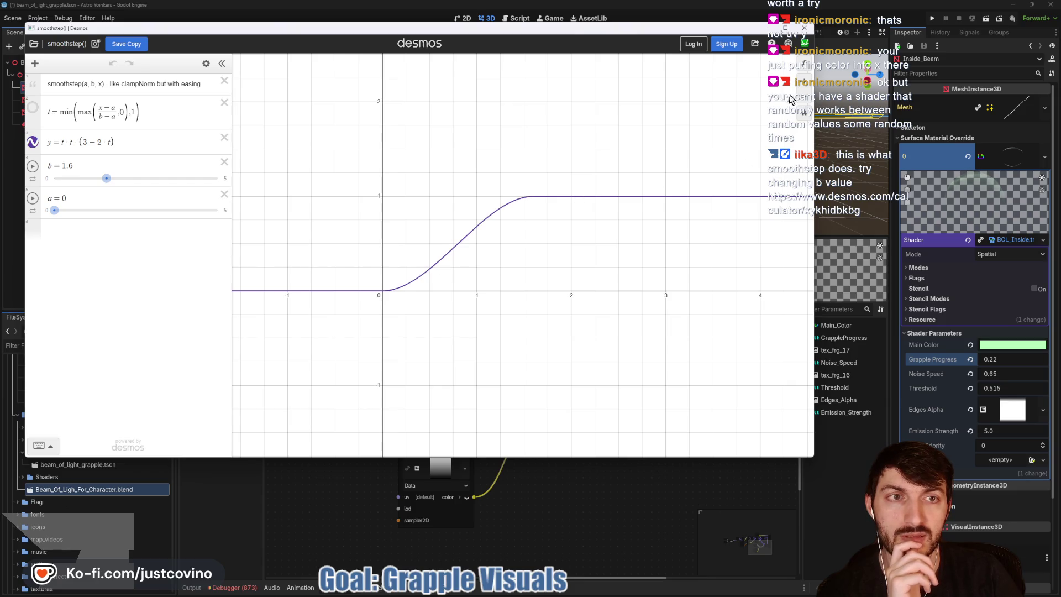
click(805, 27)
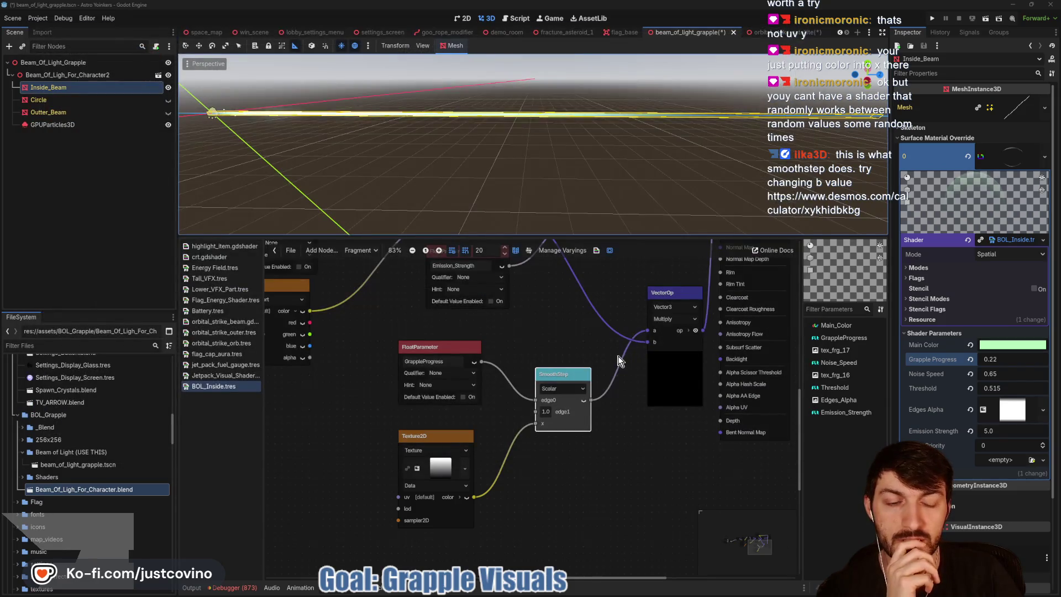
Step: Change the SmoothStep node's edge1 field from 1.0 to 2
click(548, 415)
text(2)
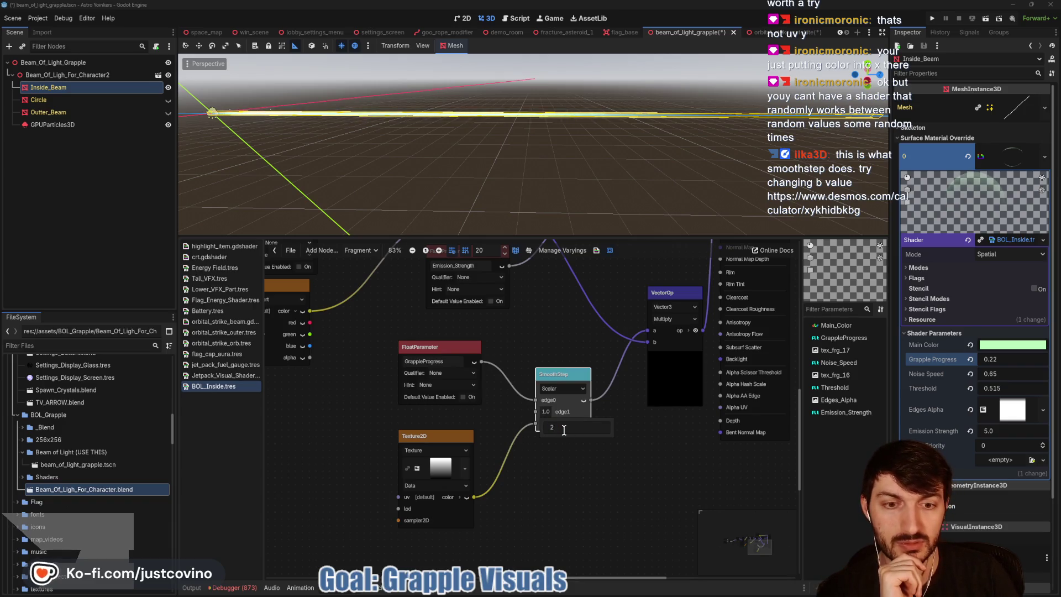
key(Return)
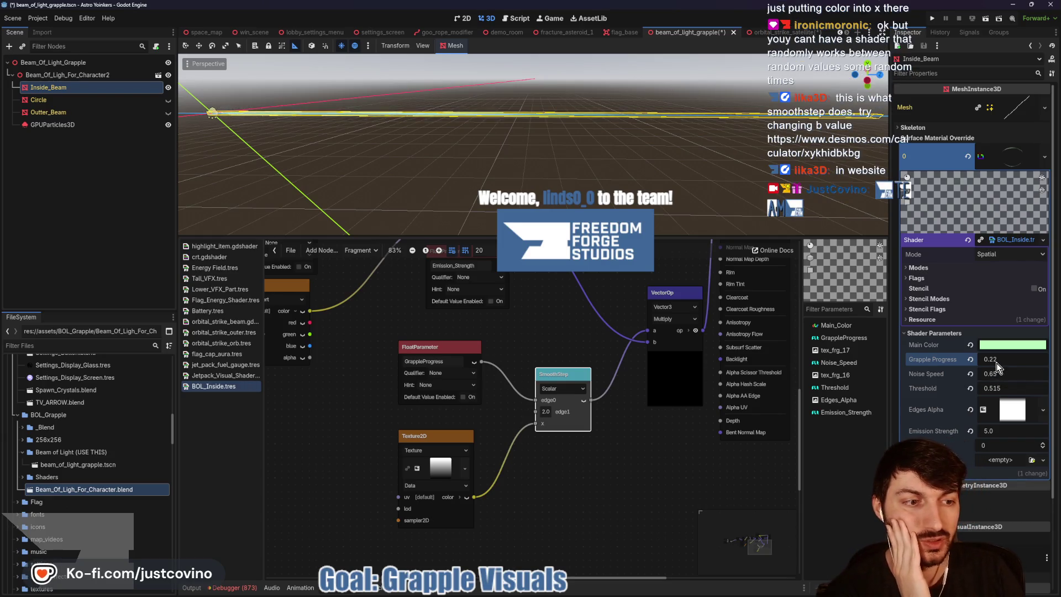
Step: Sweep Grapple Progress up, below zero and back, settling at -0.225
drag(992, 360, 1044, 360)
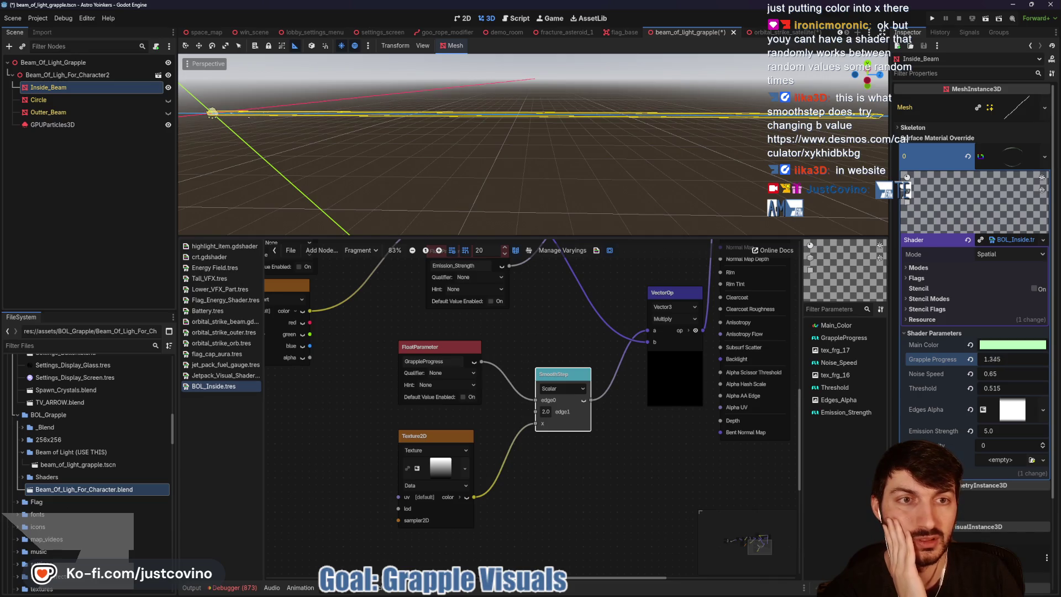
mouse_move(1028, 360)
mouse_down()
mouse_move(995, 360)
mouse_move(1031, 361)
mouse_move(998, 360)
mouse_move(1014, 360)
mouse_up()
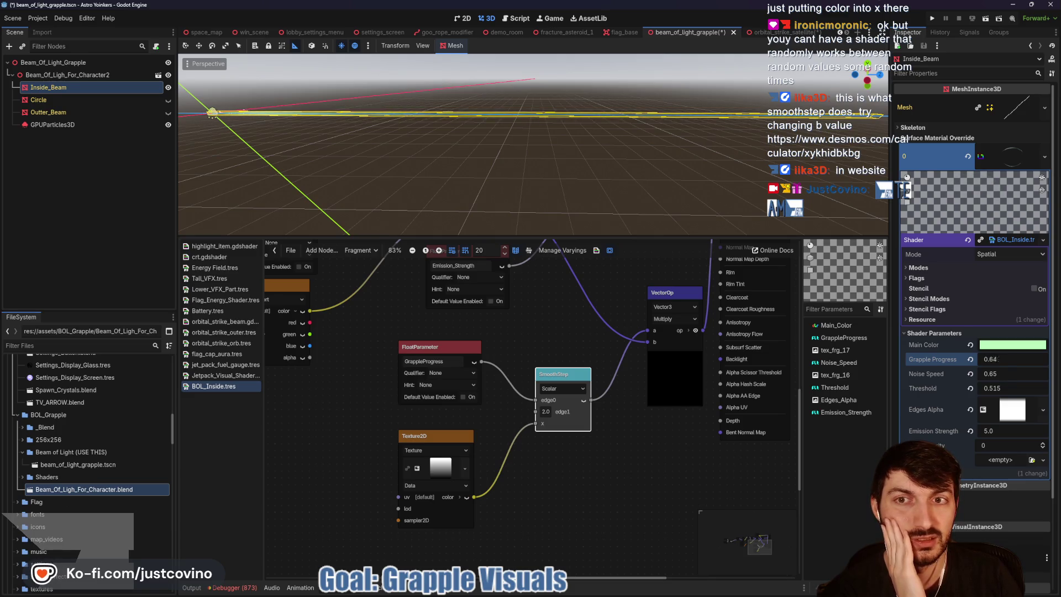
mouse_move(1014, 361)
mouse_down()
mouse_move(999, 360)
mouse_move(1010, 360)
mouse_up()
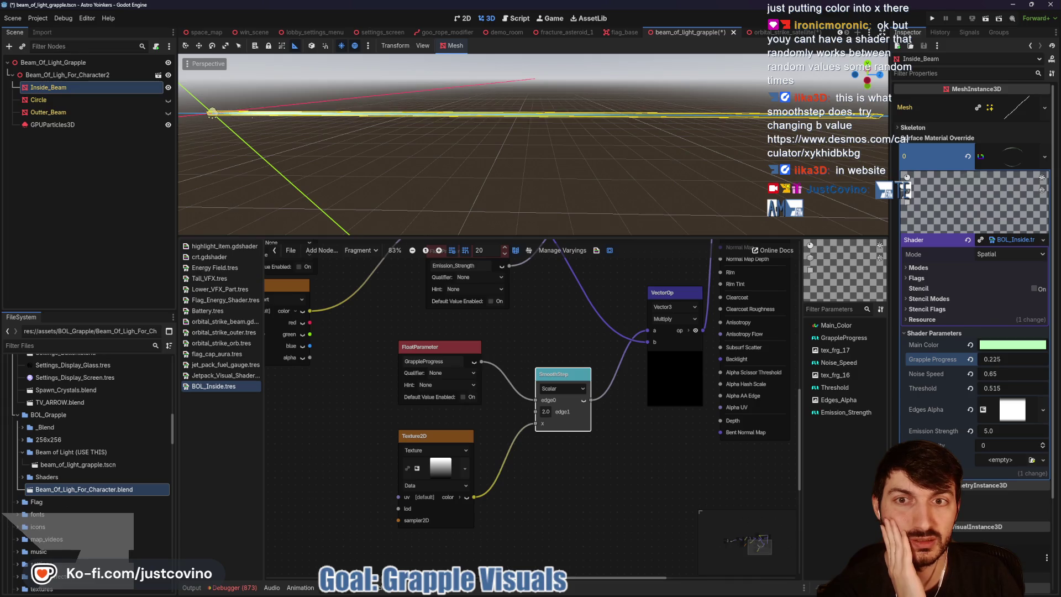
drag(1014, 360, 972, 360)
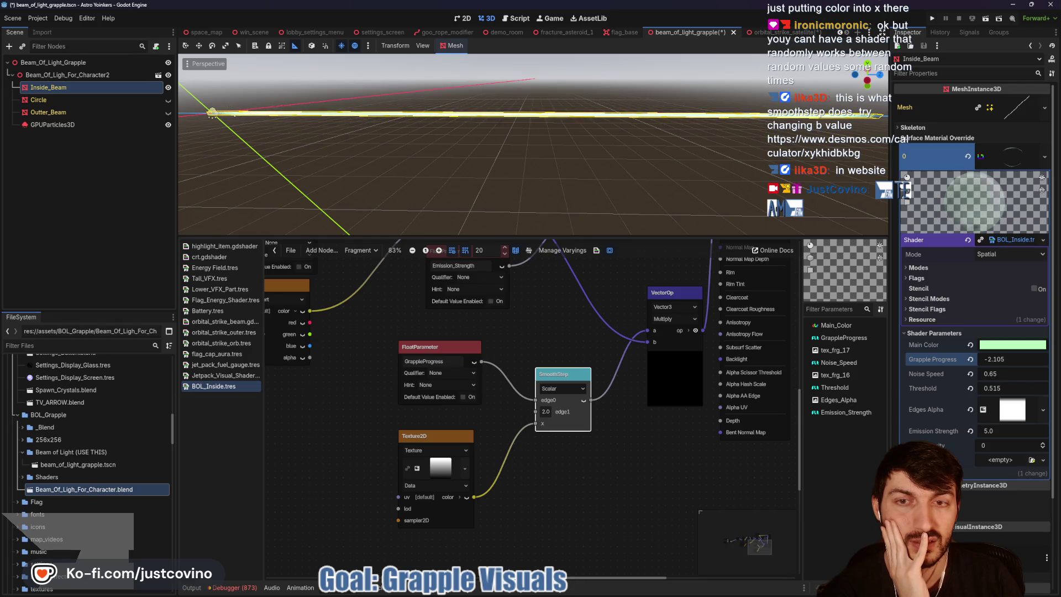
drag(972, 360, 994, 361)
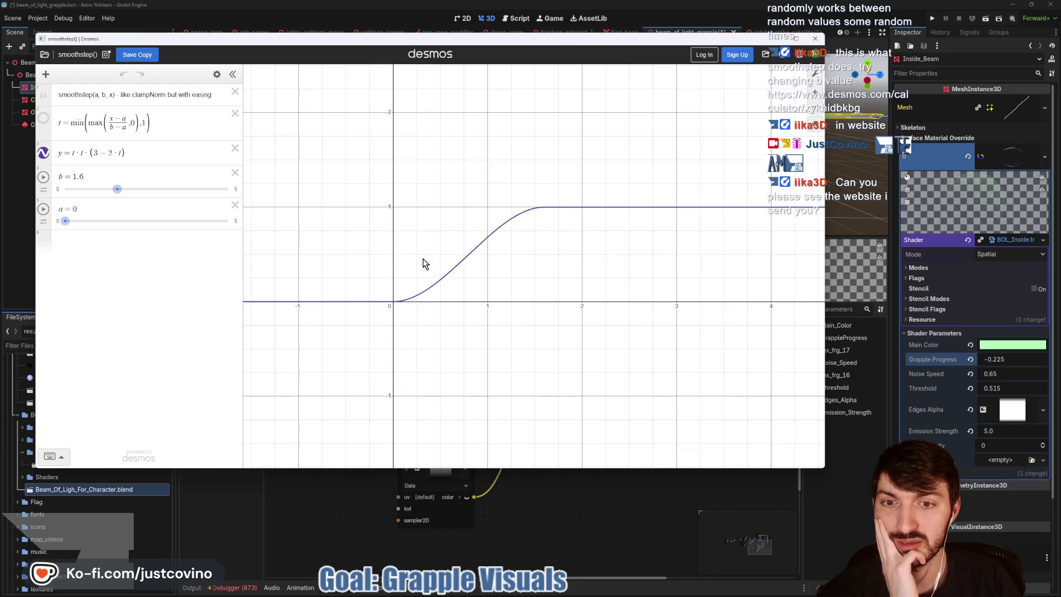
Step: Stretch the Desmos smoothstep curve by raising b to 3.67, then sketch a green box for the full beam
mouse_move(117, 190)
mouse_down()
mouse_move(238, 201)
mouse_move(64, 205)
mouse_move(273, 197)
mouse_move(96, 205)
mouse_move(200, 207)
mouse_move(135, 191)
mouse_move(261, 196)
mouse_move(190, 198)
mouse_up()
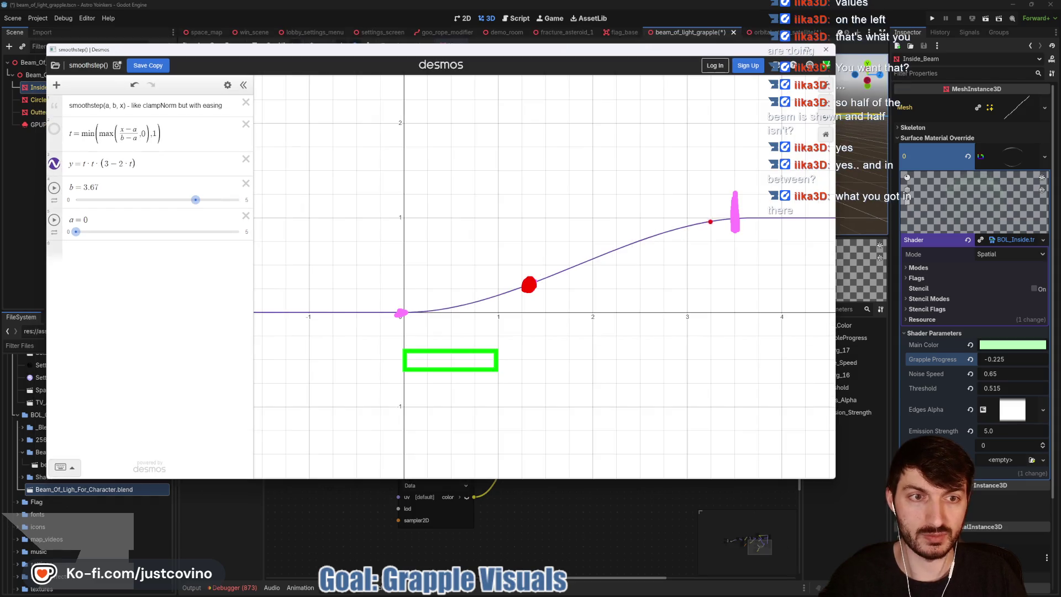
key(g)
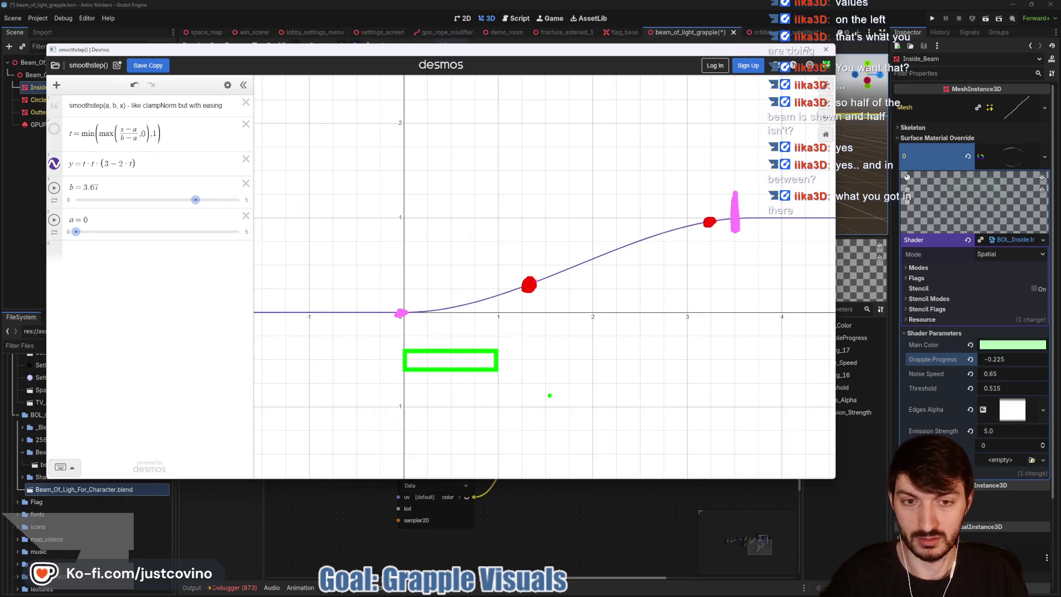
mouse_move(407, 385)
mouse_down()
mouse_move(644, 386)
mouse_move(781, 411)
mouse_up()
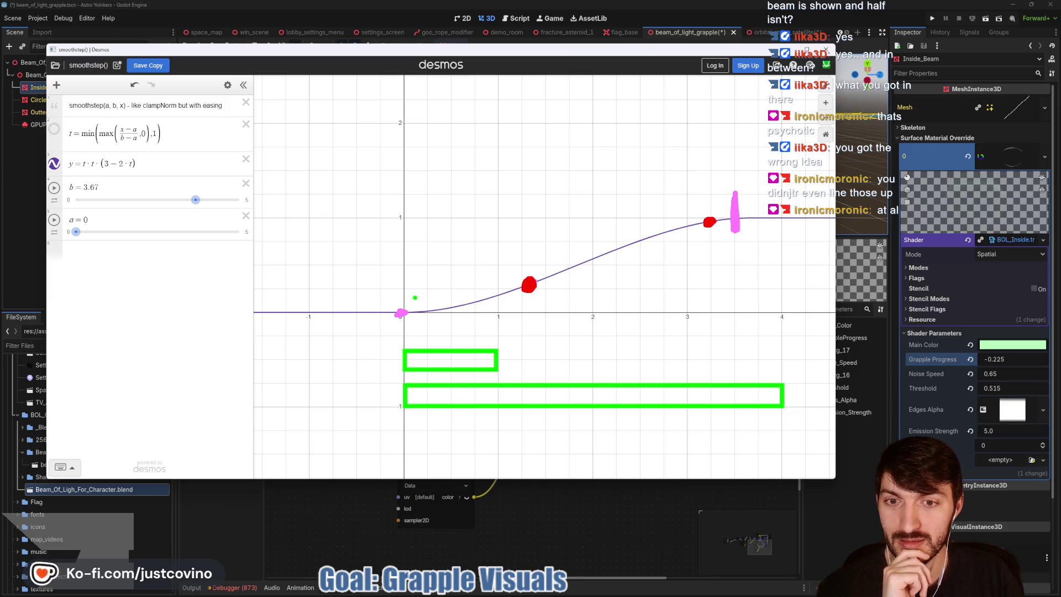
Step: Outline the smoothstep curve region, clear the annotations and close the Desmos graph
mouse_move(403, 274)
mouse_down()
mouse_move(349, 331)
mouse_move(762, 311)
mouse_move(434, 194)
mouse_move(376, 266)
mouse_up()
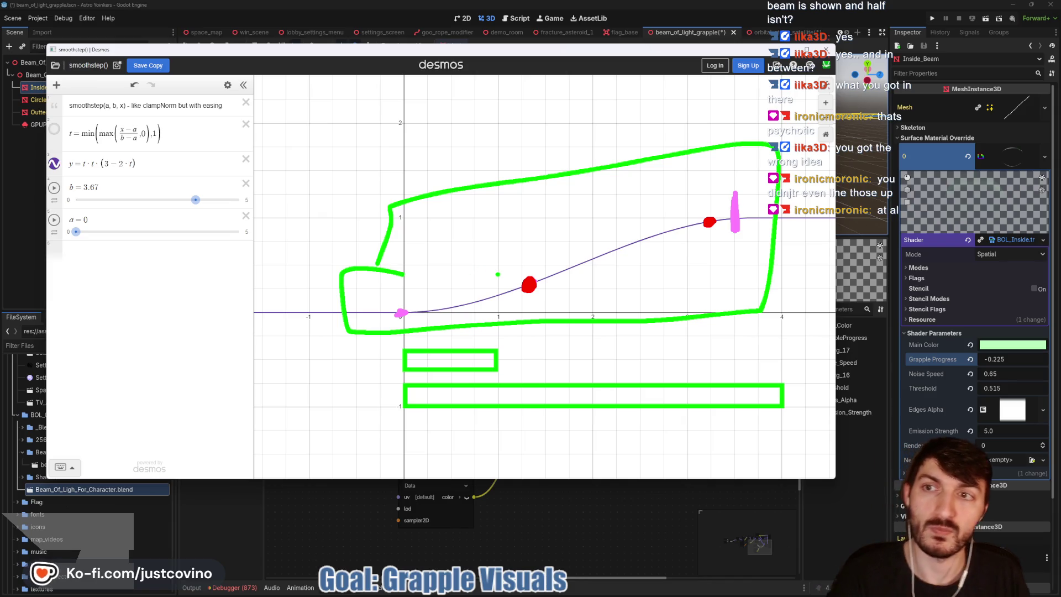
key(Escape)
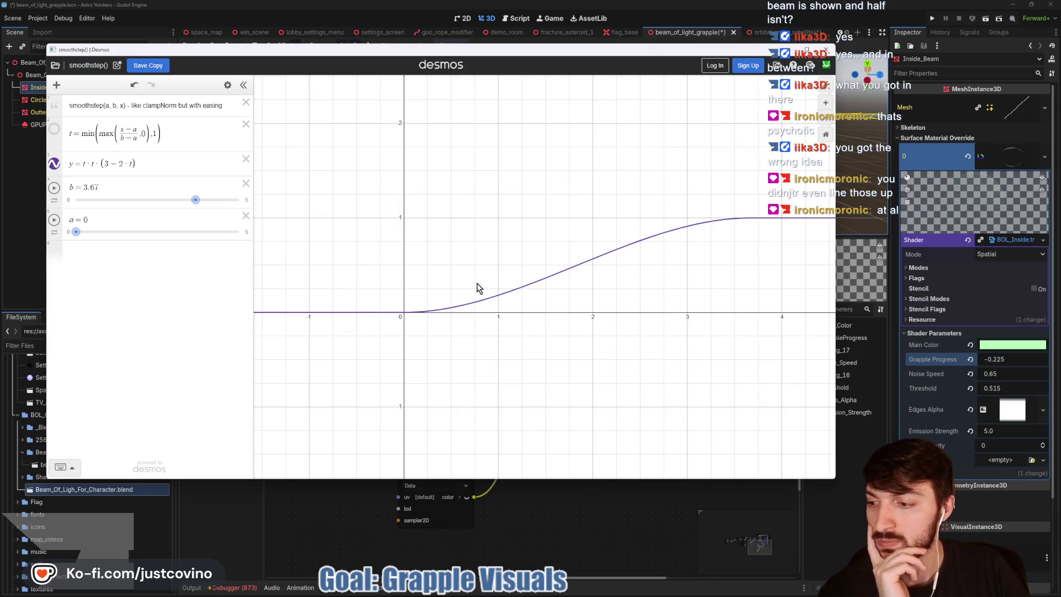
click(828, 58)
Step: Confirm leaving Desmos and reconnect the wire into the Multiply node's a input
click(500, 337)
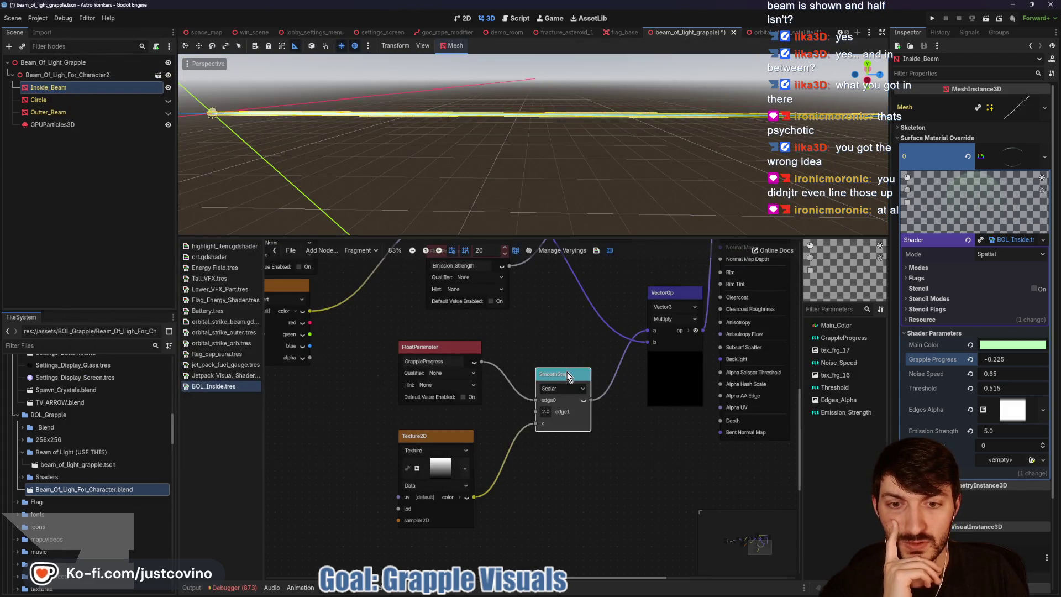
mouse_move(595, 348)
mouse_down()
mouse_move(578, 352)
mouse_move(552, 394)
mouse_up()
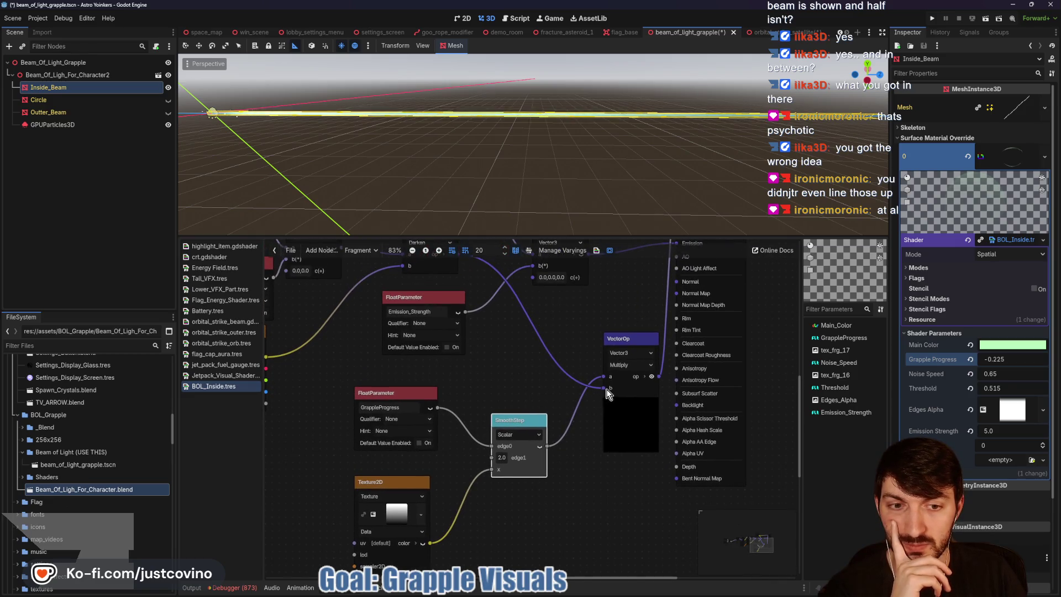
drag(602, 376, 602, 375)
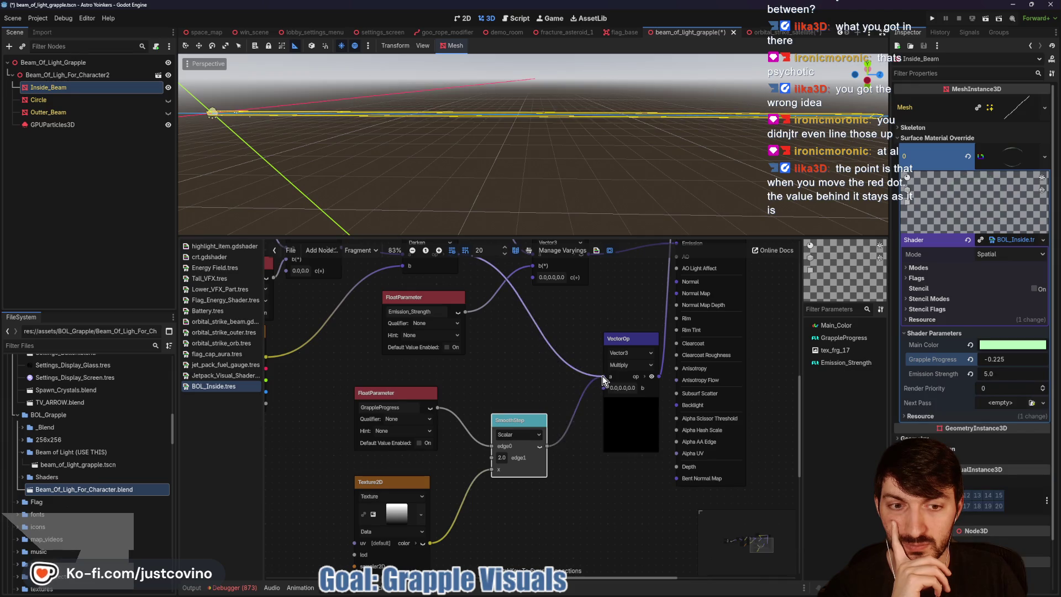
Step: Wire SmoothStep's output into Multiply's b input, then delete the SmoothStep node
drag(547, 447, 584, 398)
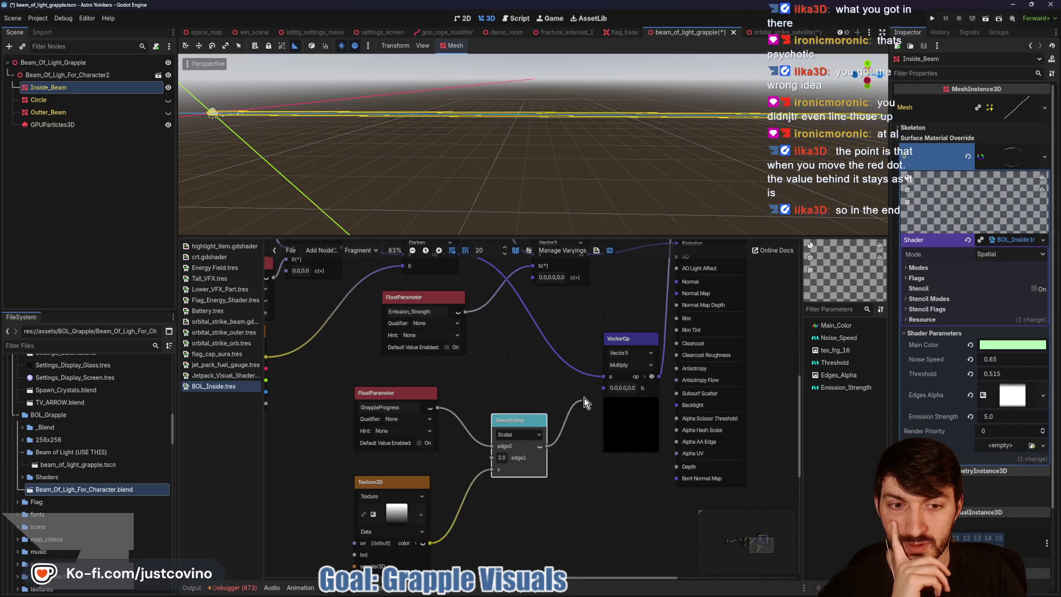
click(576, 436)
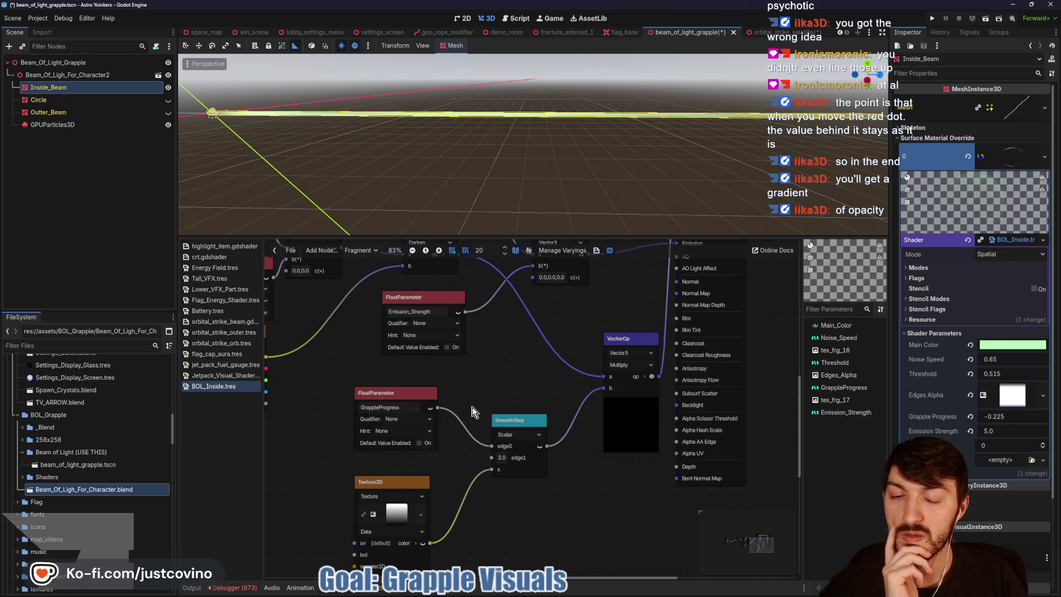
click(503, 423)
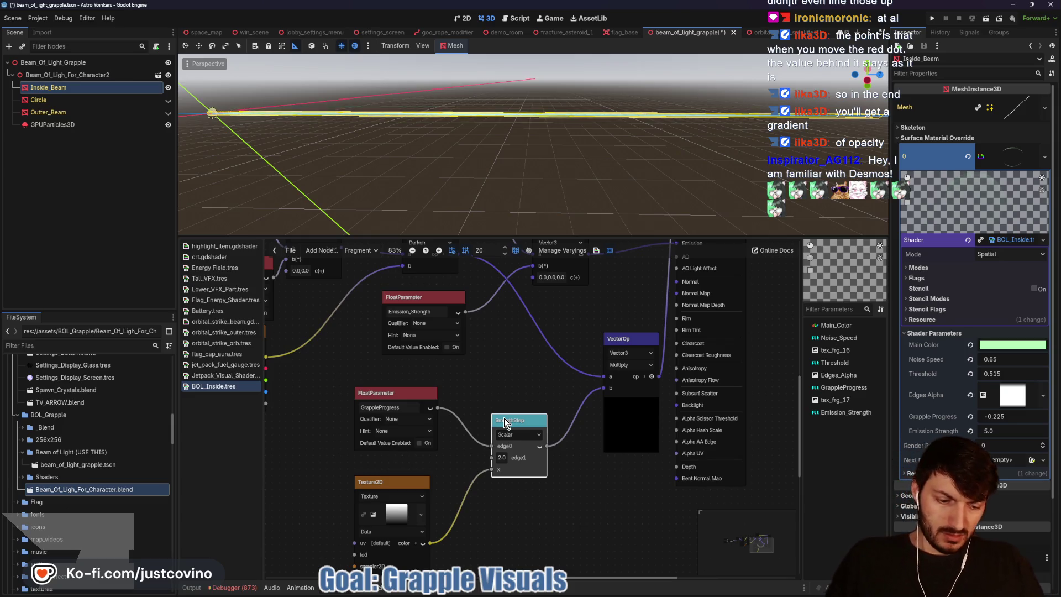
key(Delete)
Step: Add a VectorOp node via a 'vecto' search, then box-delete the GrappleProgress, Texture2D and VectorOp nodes
right_click(507, 427)
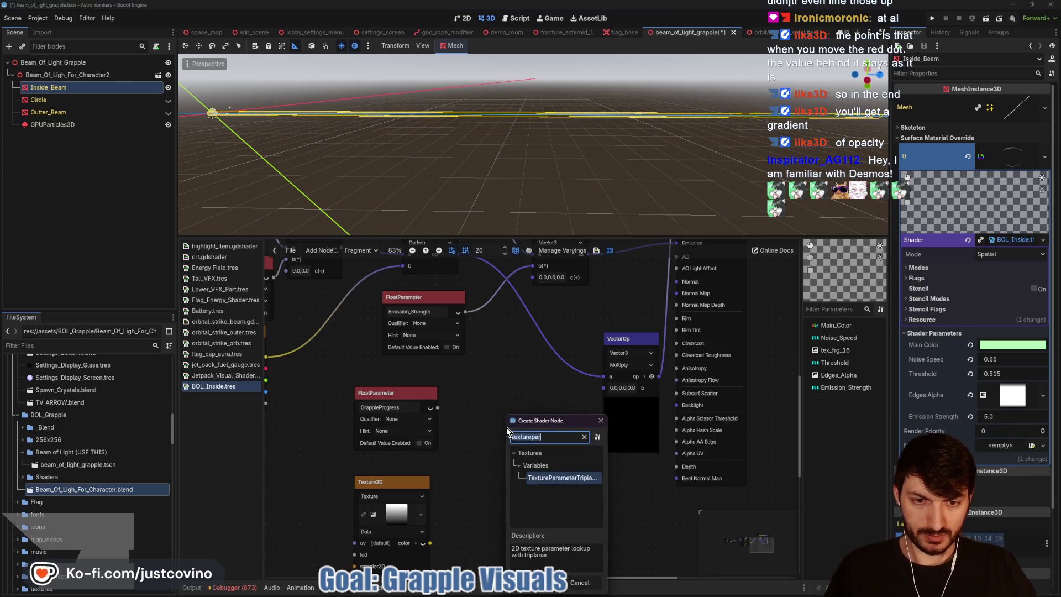
text(vec)
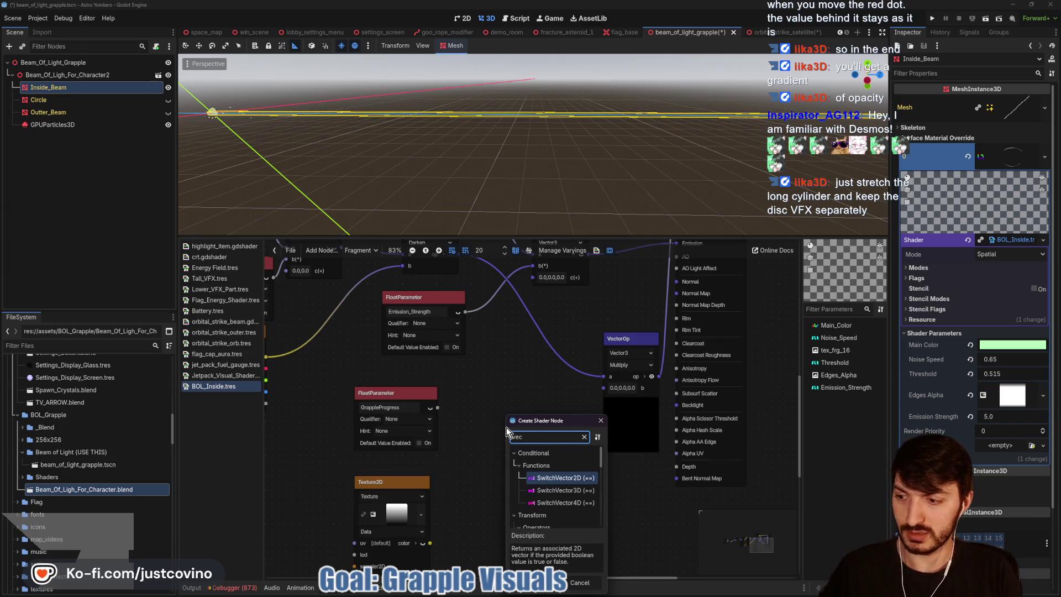
text(tor)
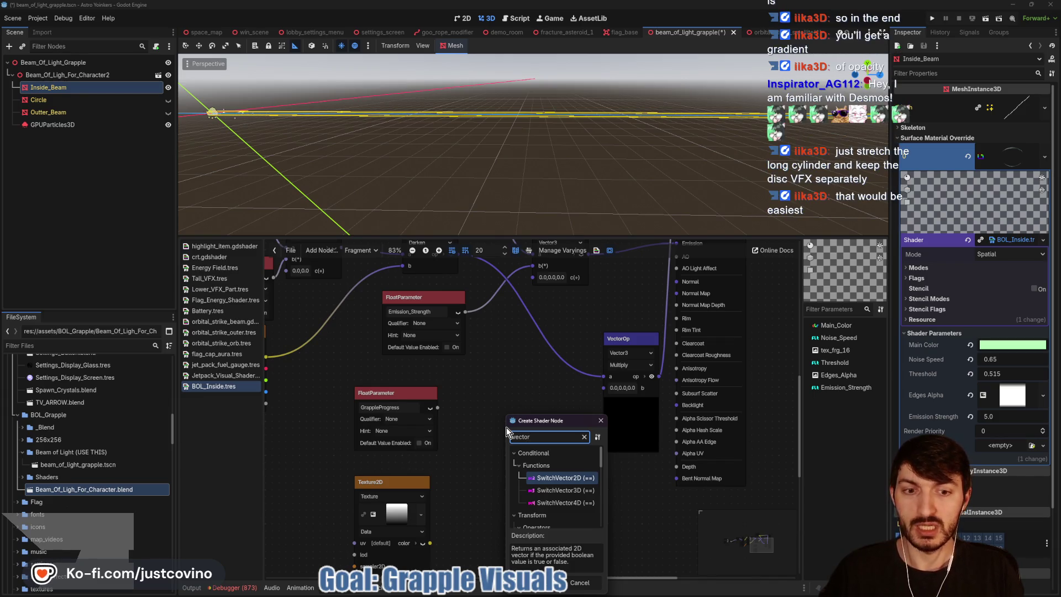
text(op)
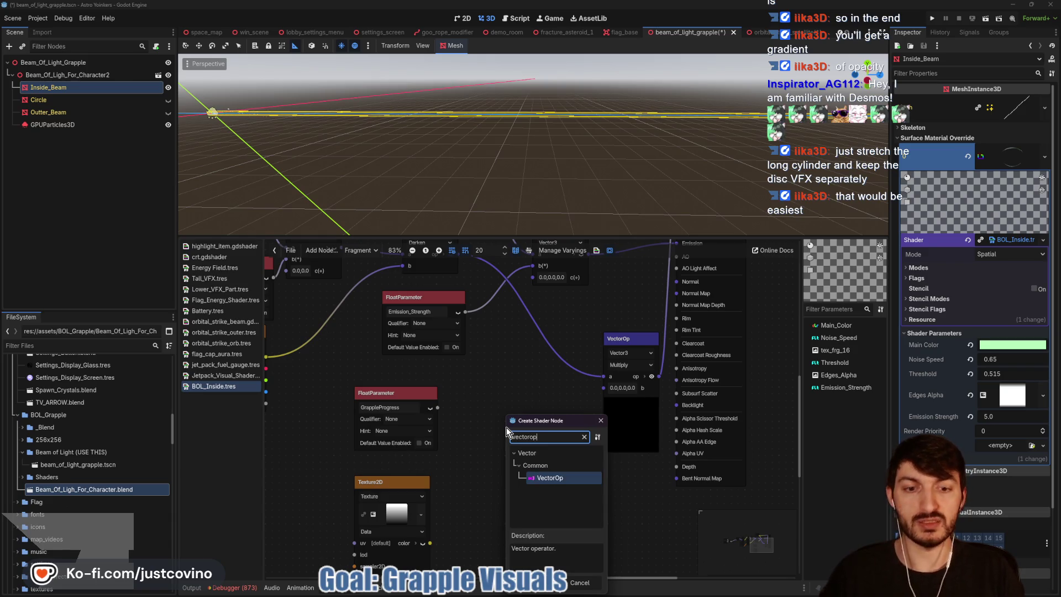
key(Return)
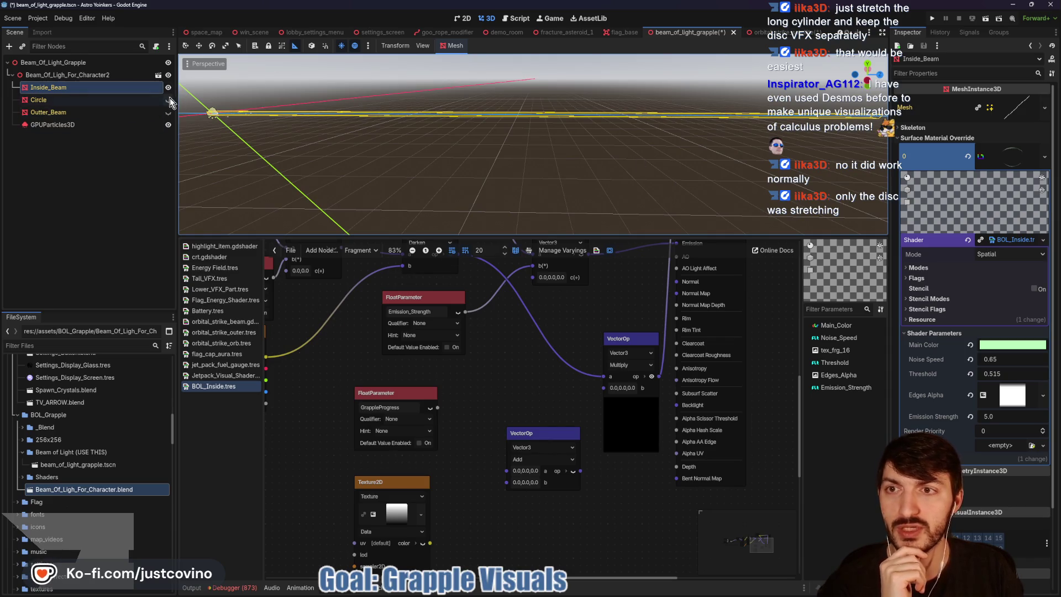
mouse_move(322, 378)
mouse_down()
mouse_move(583, 555)
mouse_move(536, 559)
mouse_up()
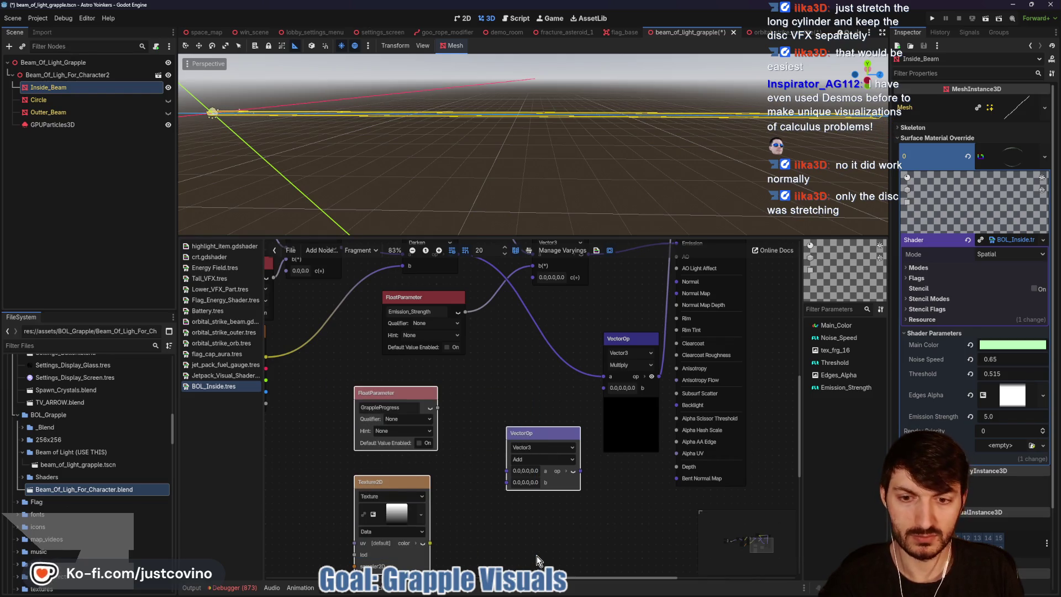
key(Delete)
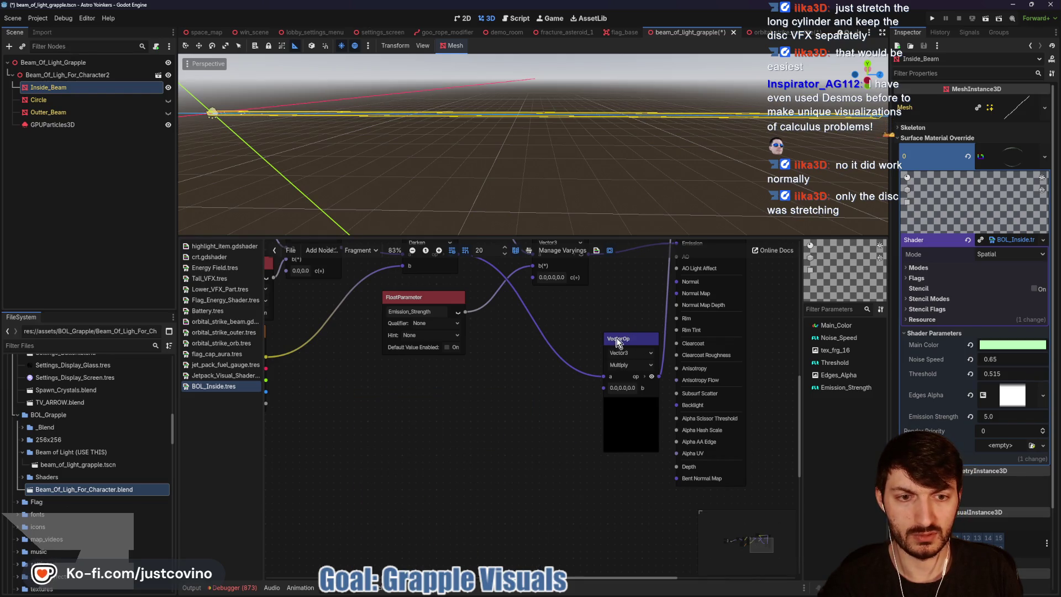
Step: Delete the Multiply VectorOp and wire ColorOp's output straight into MultiplyAdd's a input
click(618, 339)
key(Delete)
scroll(418, 354, up, 3)
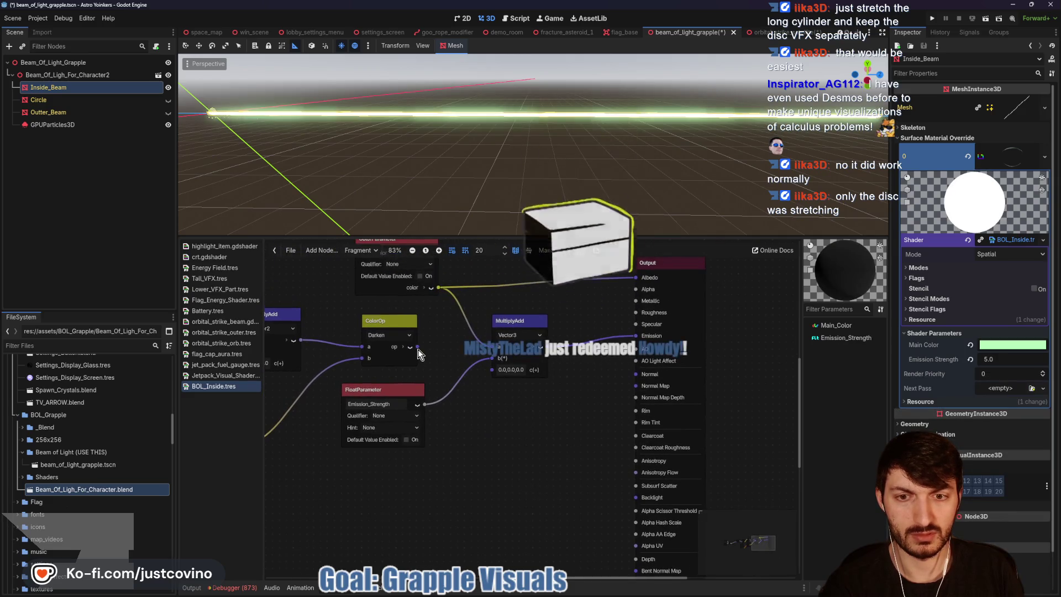
drag(418, 347, 492, 347)
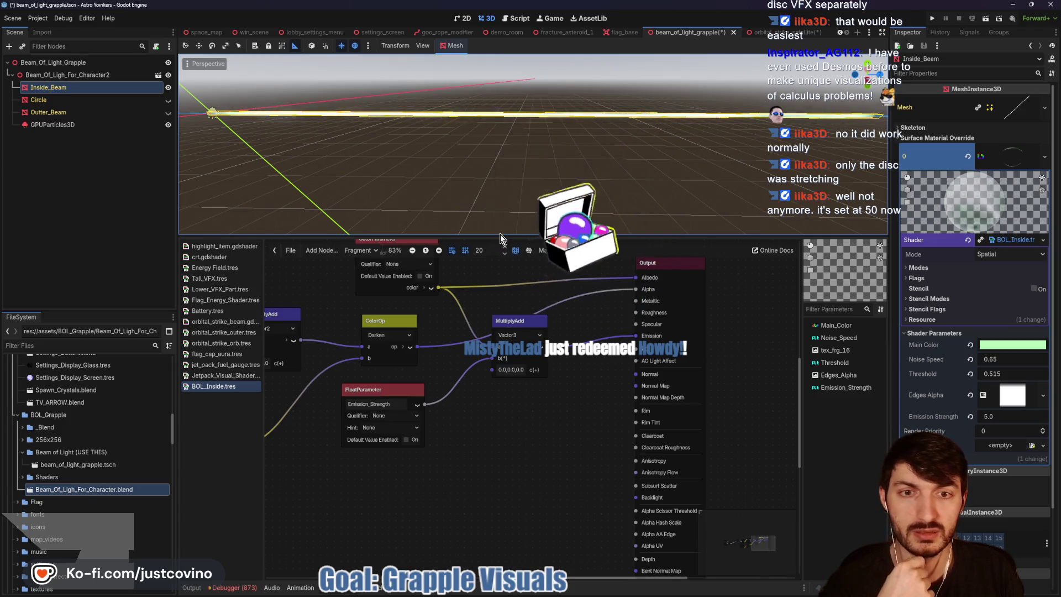
Step: Enlarge the 3D viewport, show the Outter_Beam mesh and hide the Circle mesh
drag(501, 238, 504, 453)
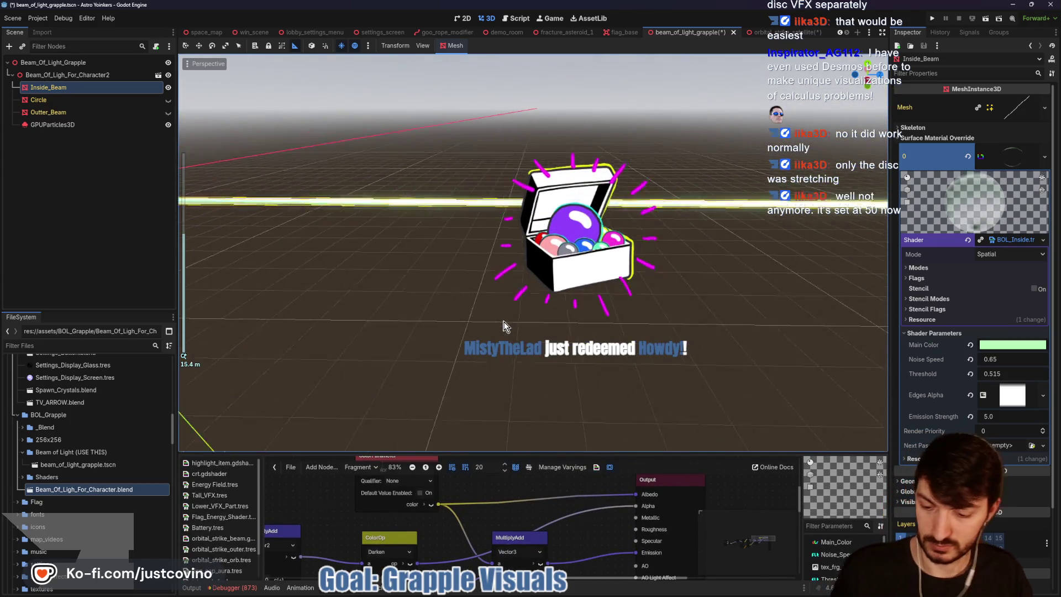
click(168, 100)
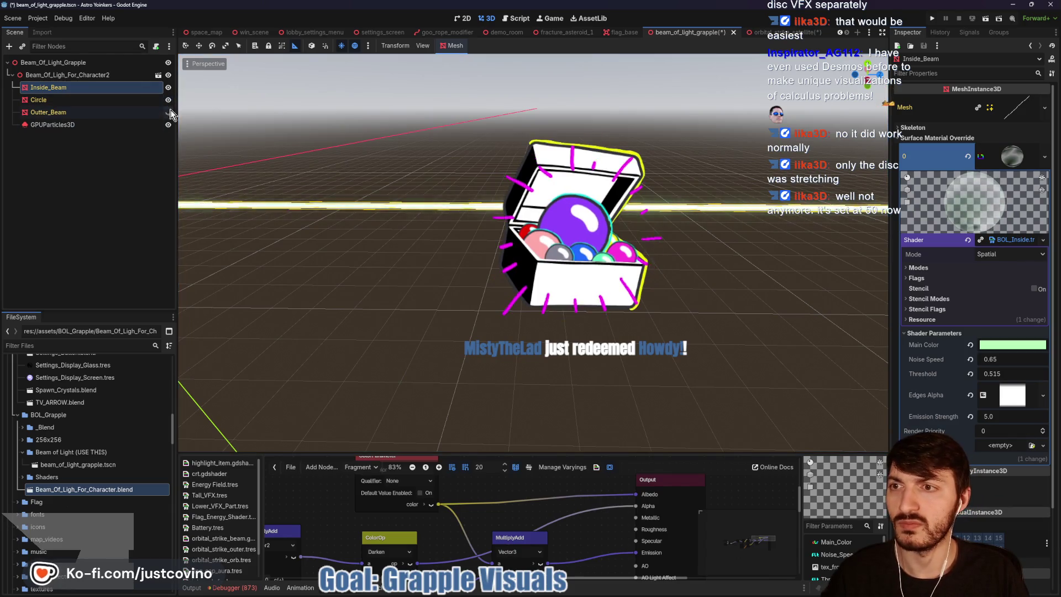
click(168, 112)
click(168, 100)
scroll(380, 256, down, 5)
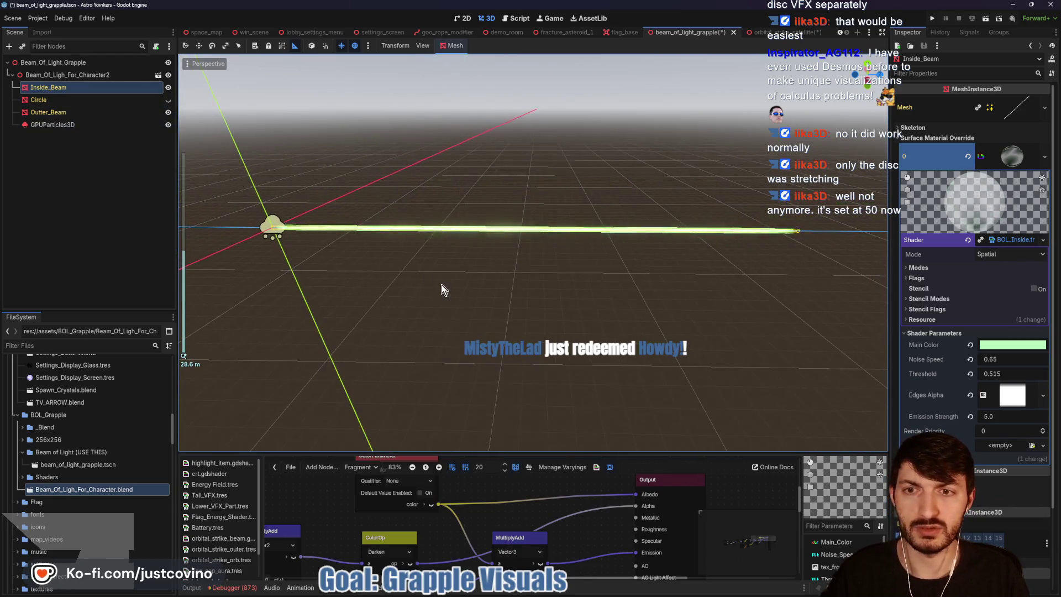
click(81, 75)
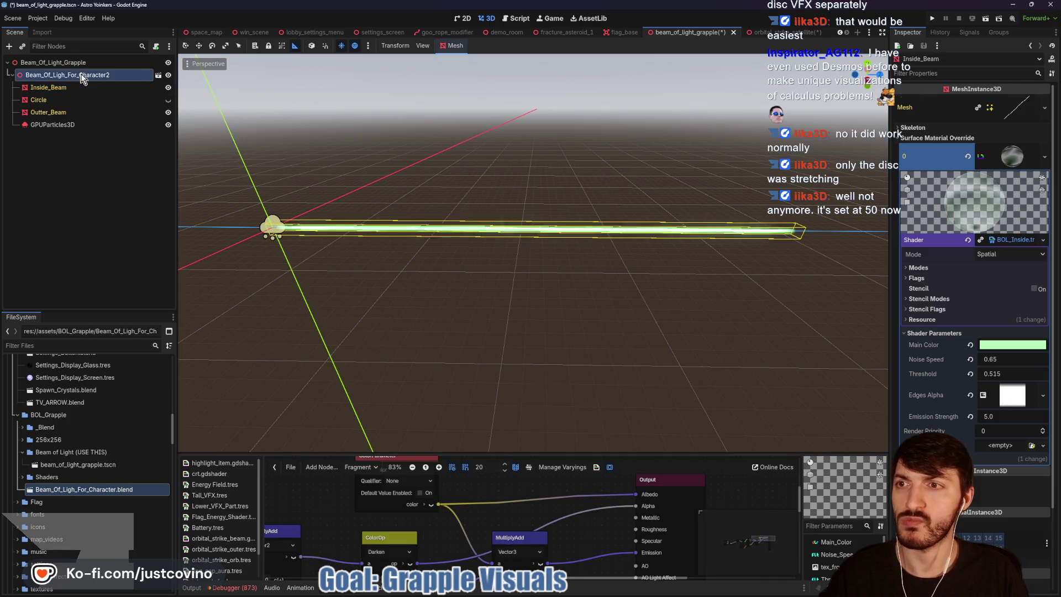
Step: Adjust the beam's z length and inspect the Outter_Beam, Circle and beam model nodes
mouse_move(1016, 178)
mouse_down()
mouse_move(981, 179)
mouse_move(1042, 178)
mouse_move(1029, 179)
mouse_up()
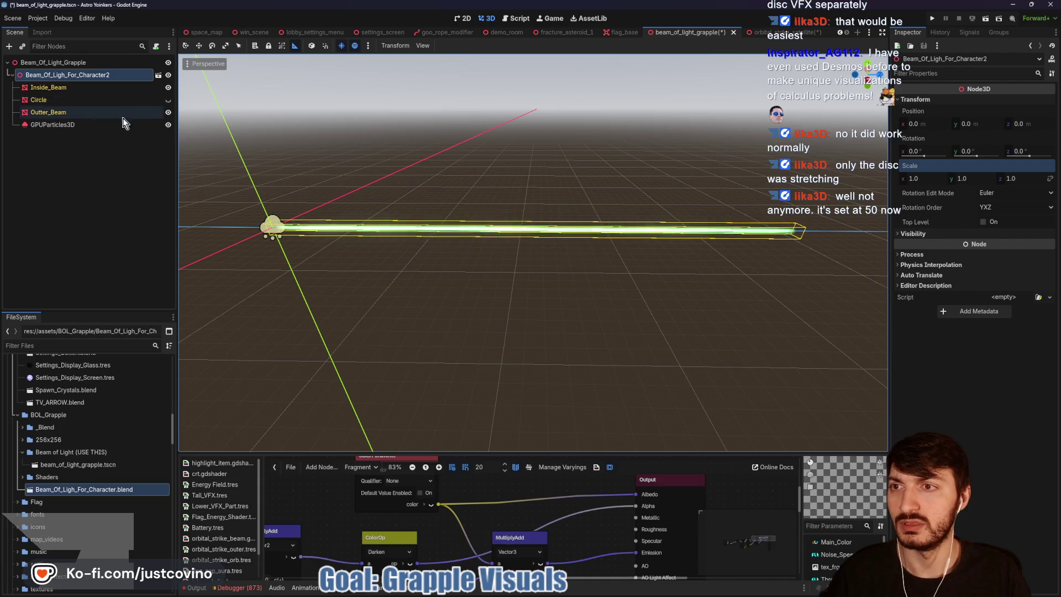
click(51, 113)
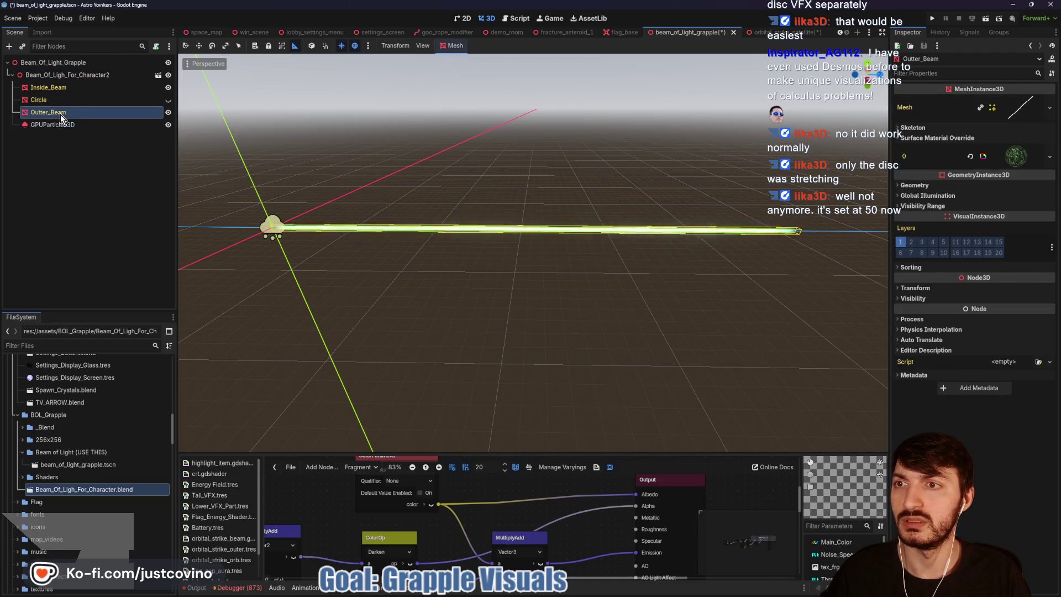
click(49, 101)
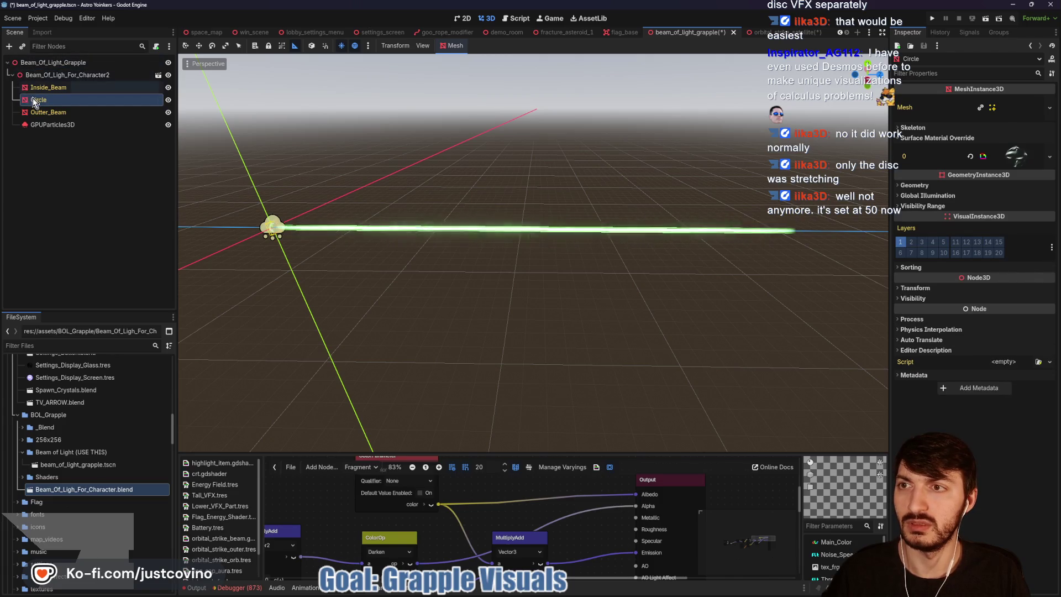
click(66, 75)
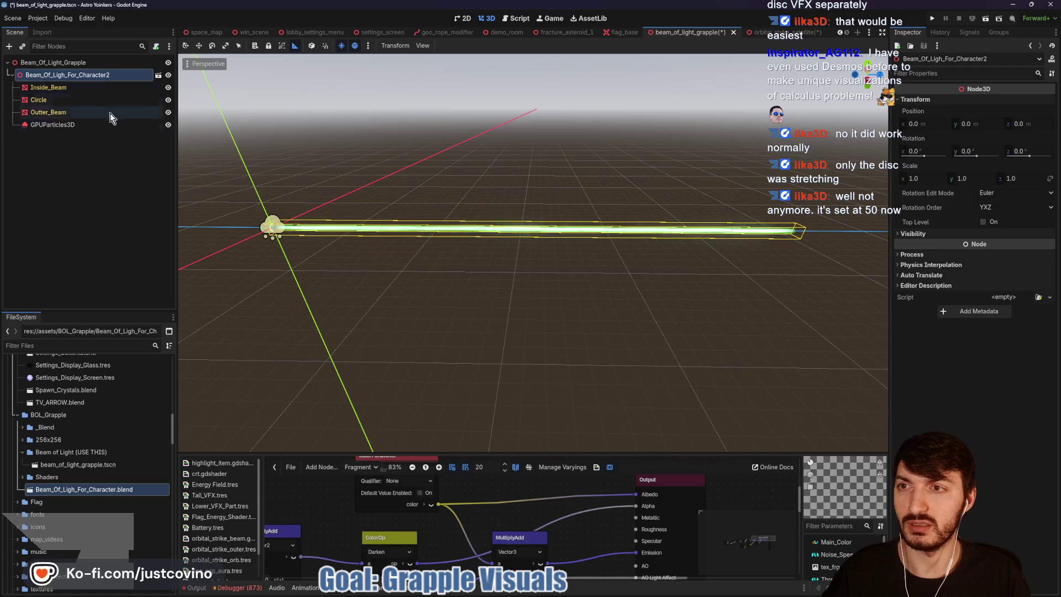
mouse_move(306, 204)
mouse_down()
mouse_move(369, 263)
mouse_move(338, 265)
mouse_move(379, 257)
mouse_up()
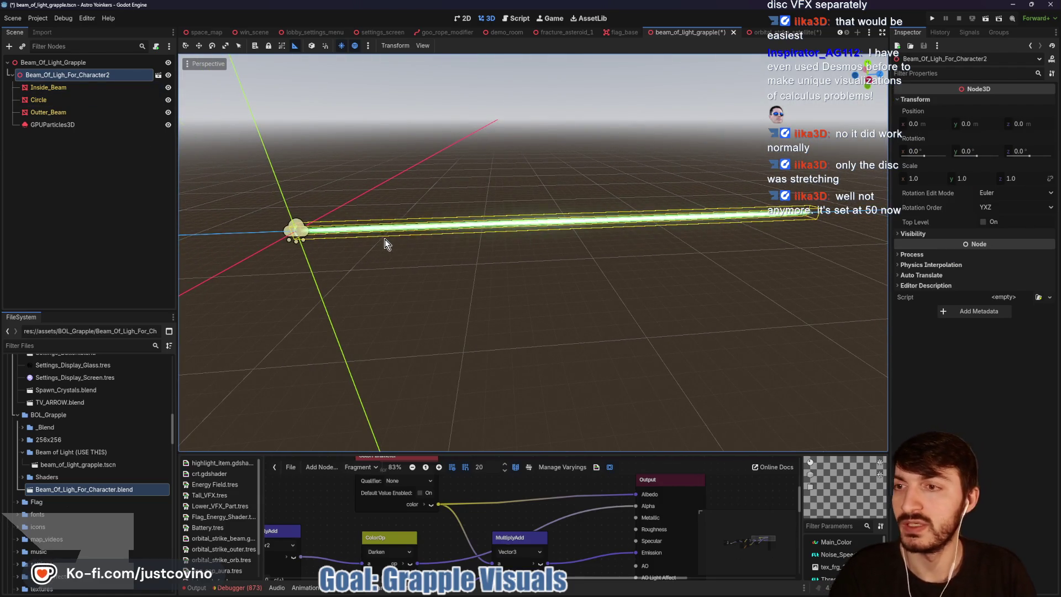
click(55, 100)
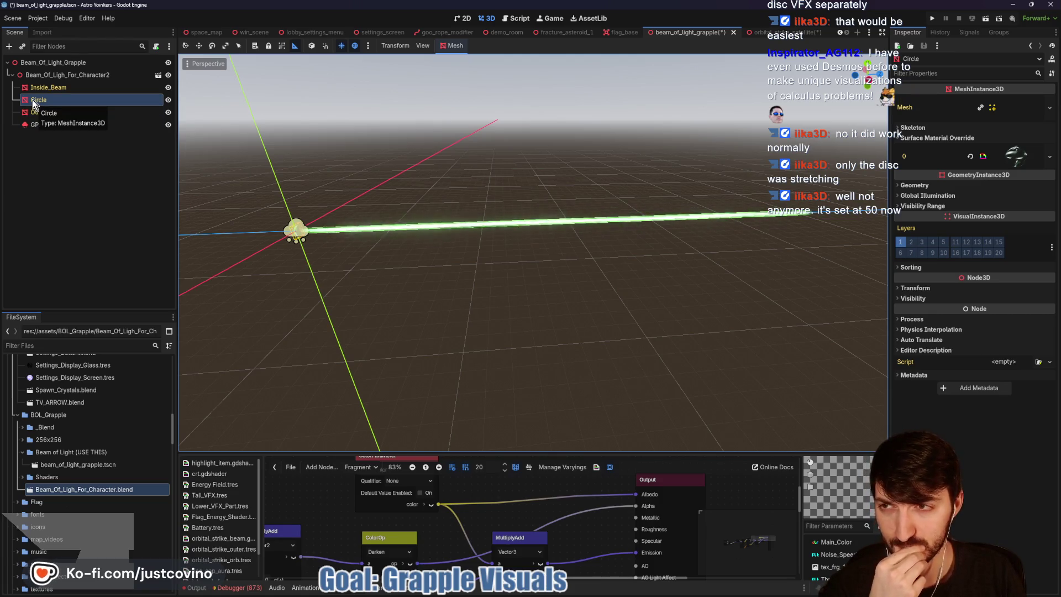
Step: Make the Beam_Of_Ligh_For_Character2 branch local and move Circle under Beam_Of_Light_Grapple
right_click(52, 75)
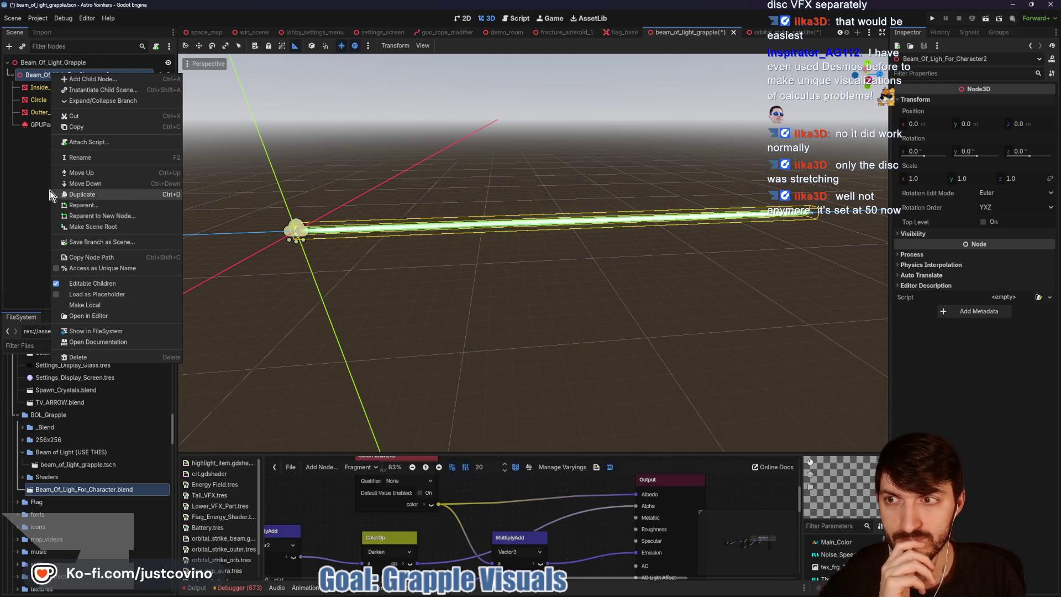
key(Escape)
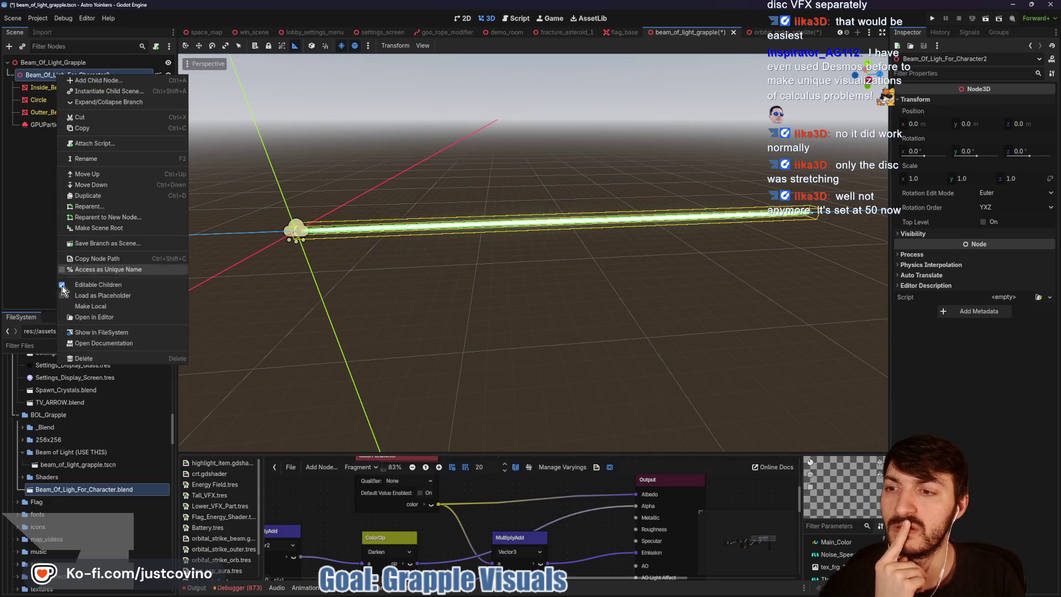
click(102, 309)
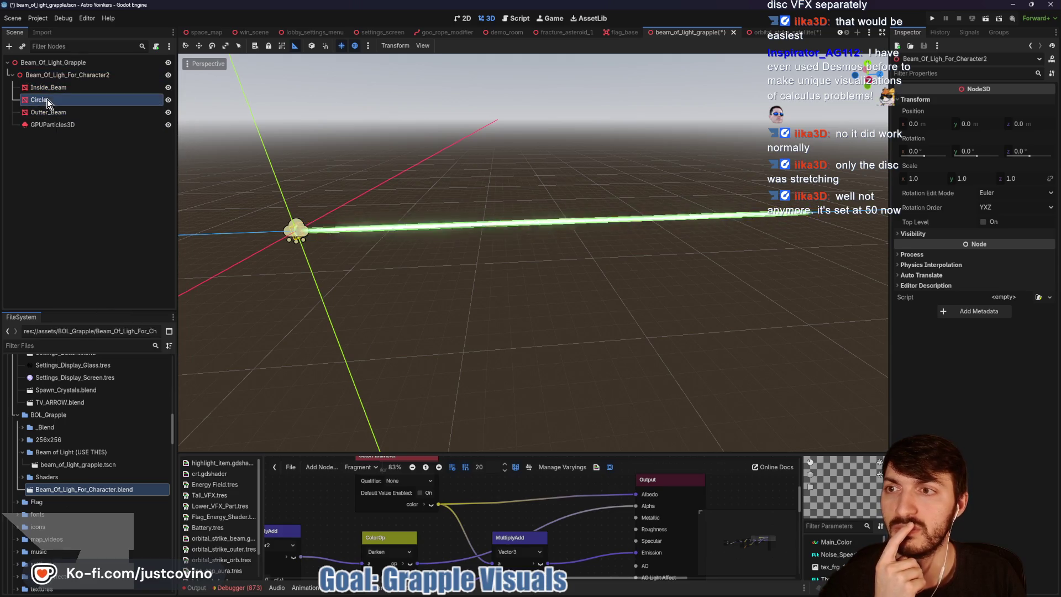
click(38, 99)
drag(38, 99, 50, 69)
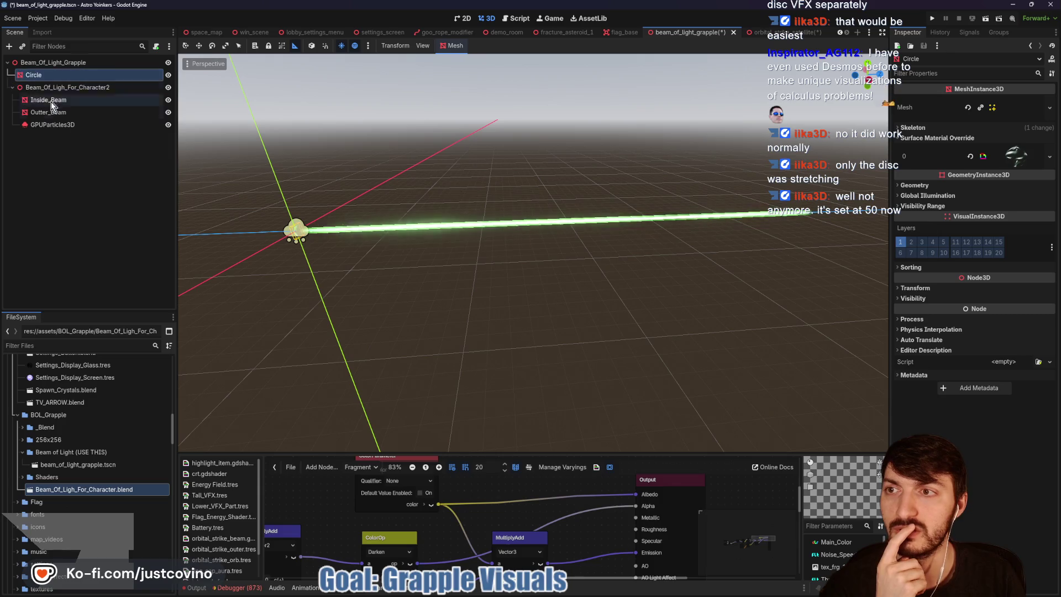
Step: Save the grapple beam scene with Ctrl+S and look over the goo_rope_modifier scene
click(84, 87)
key(ctrl+s)
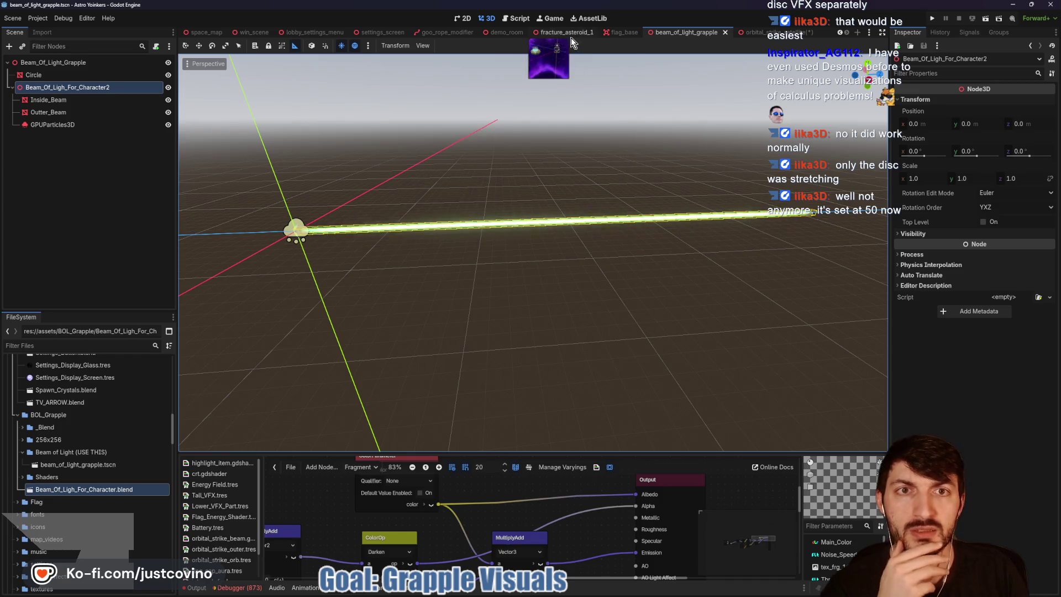
click(426, 33)
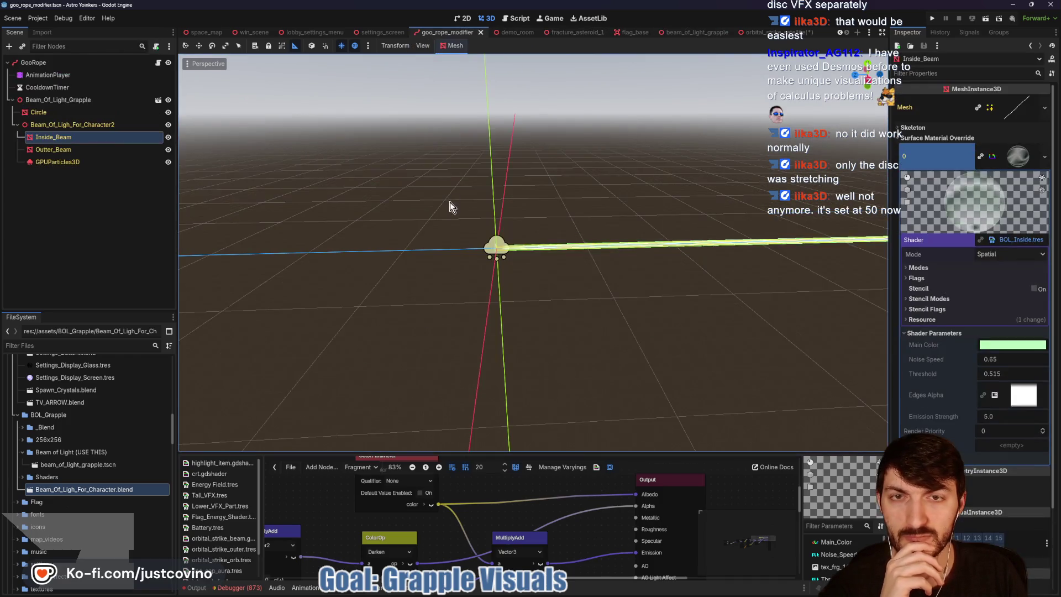
mouse_move(574, 188)
mouse_down()
mouse_move(611, 190)
mouse_move(580, 184)
mouse_up()
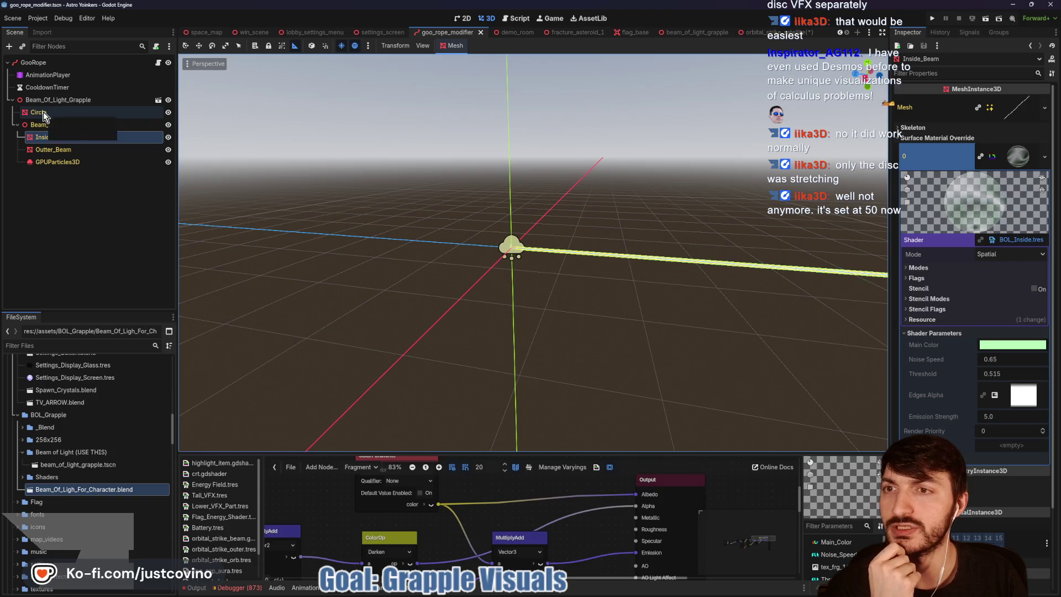
Step: View the goo rope script, then run the demo_room scene with F5 to test the grapple
key(ctrl+F3)
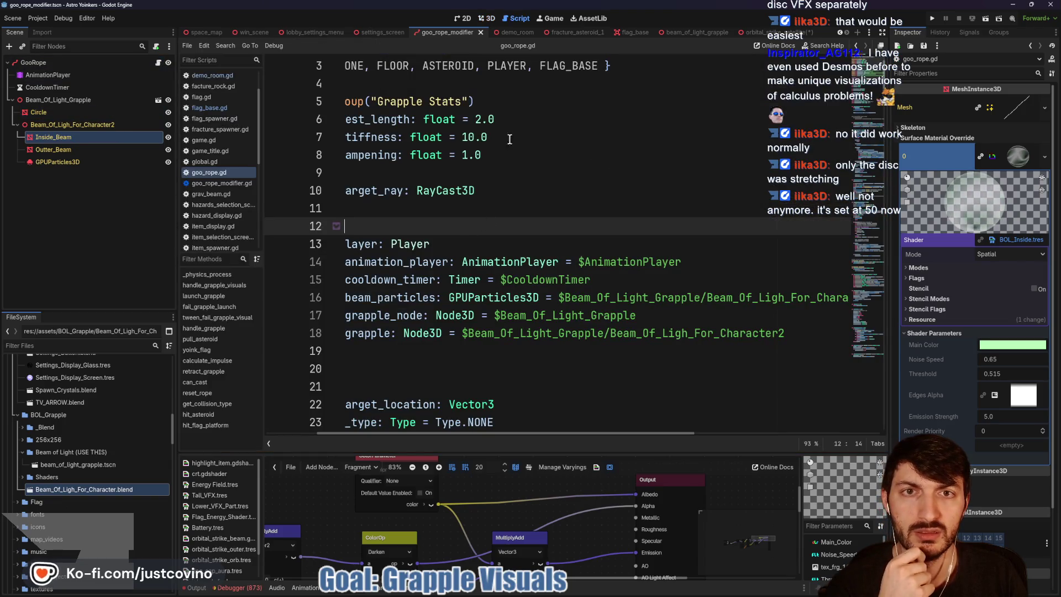
click(507, 32)
key(F5)
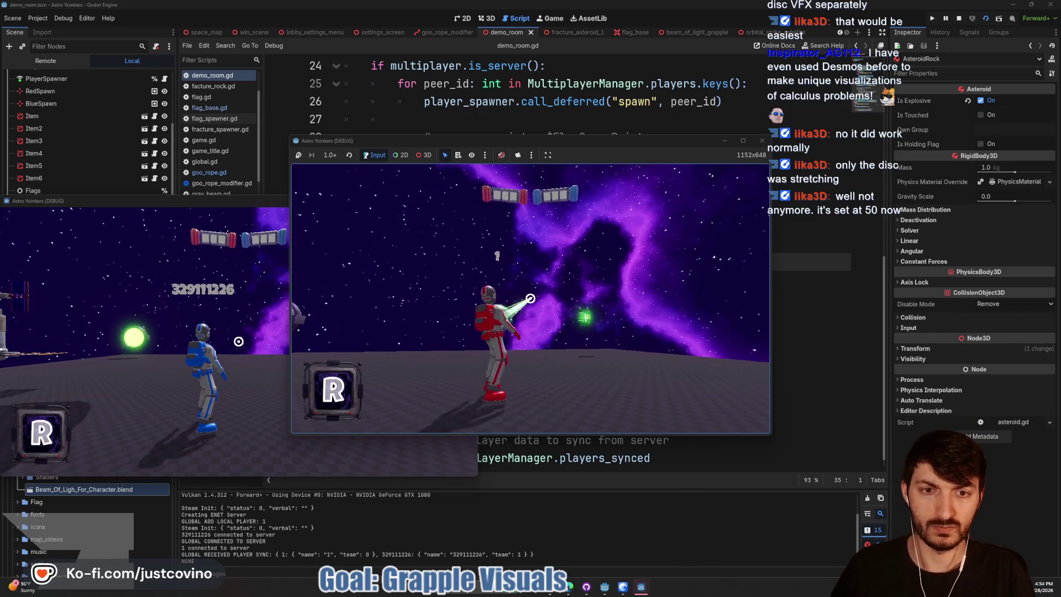
Step: Test-fire the grapple repeatedly to swing across the asteroid, then stop the game with F8
click(530, 298)
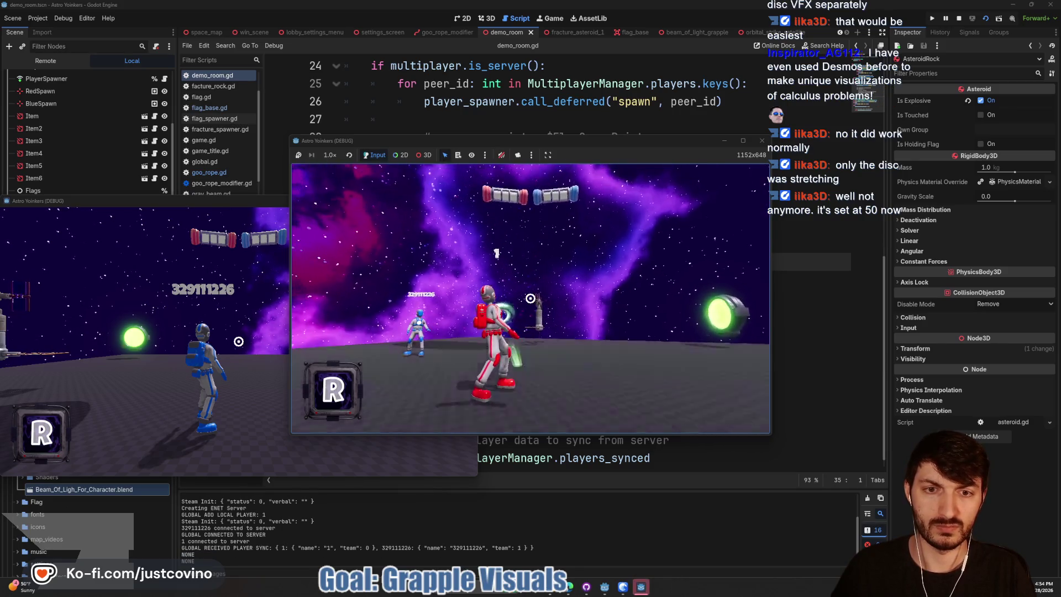
click(530, 299)
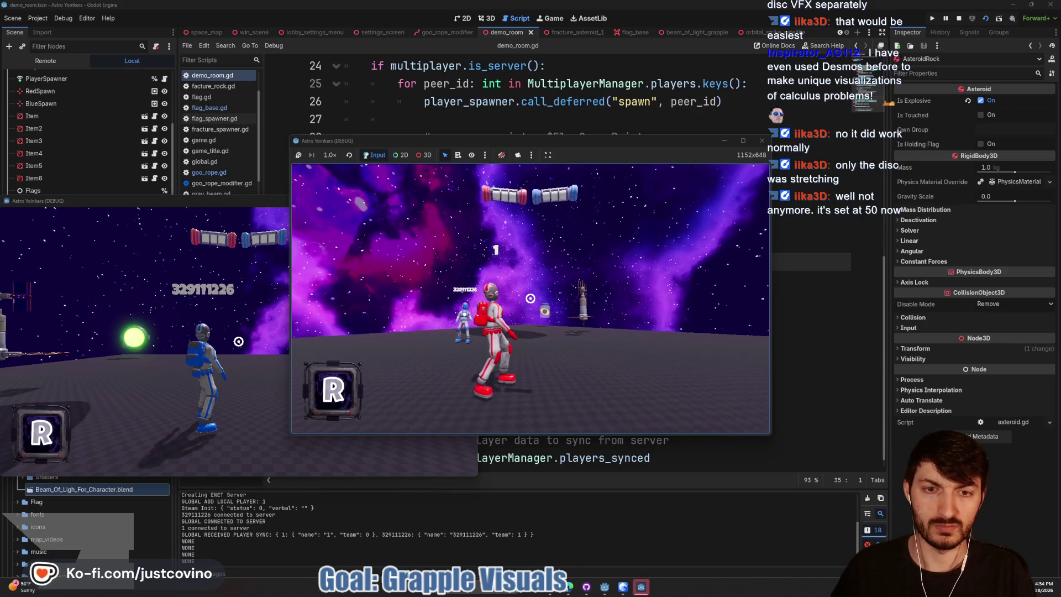
click(530, 298)
click(530, 298)
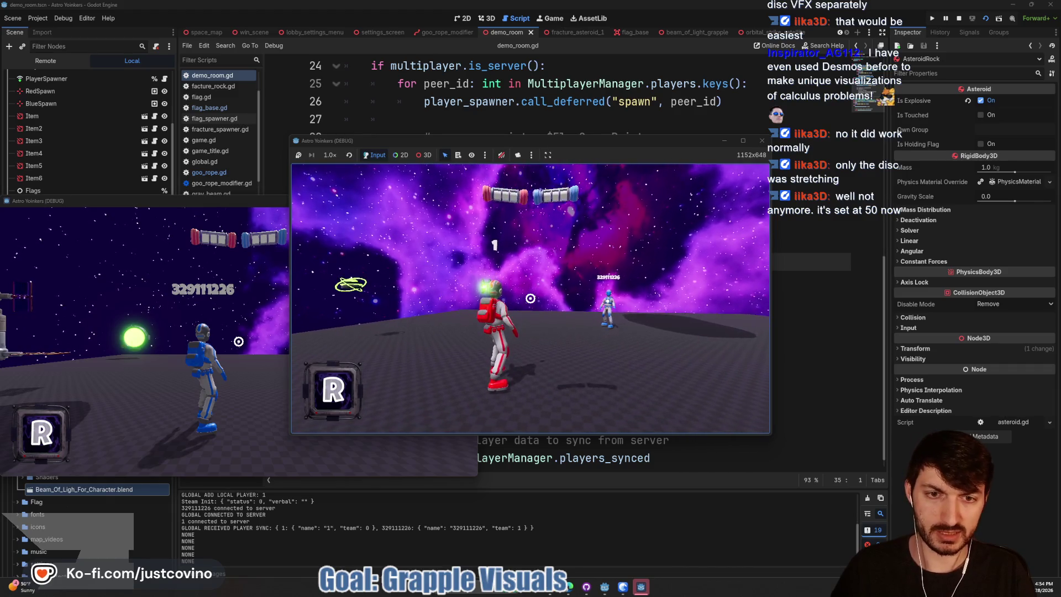
click(530, 298)
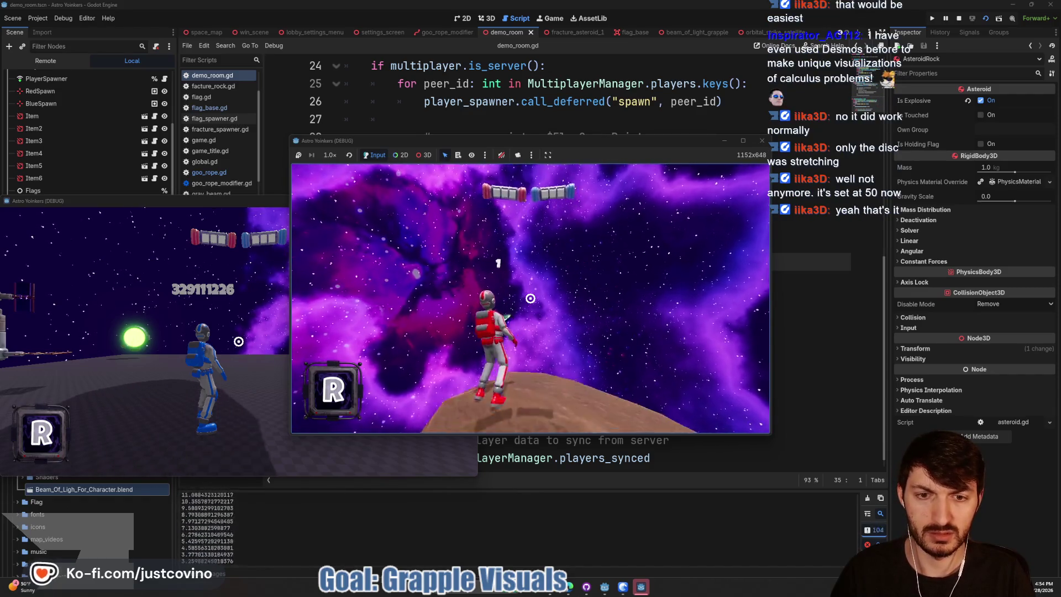
click(530, 298)
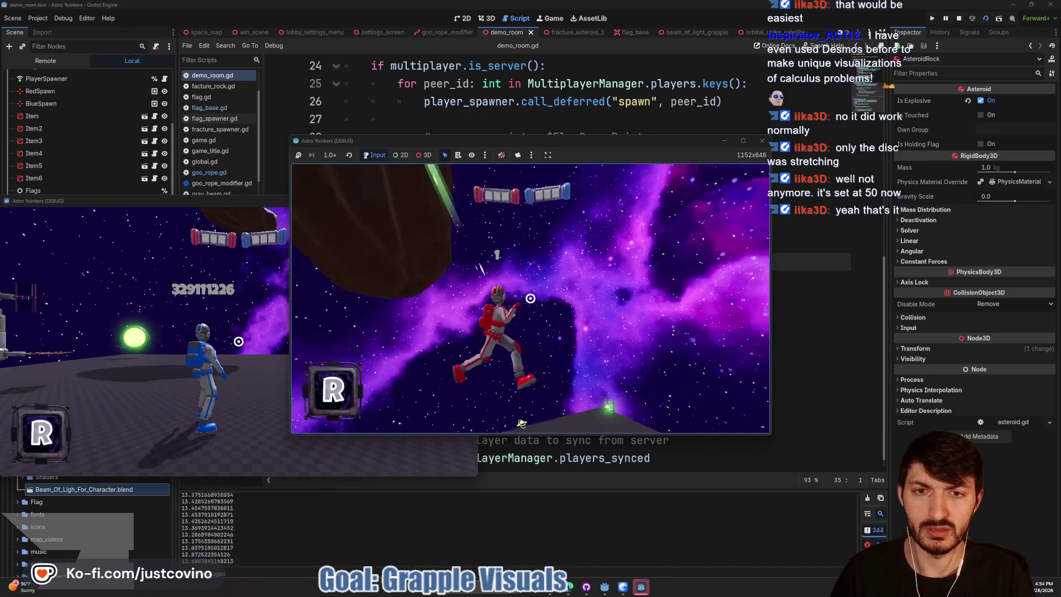
click(530, 299)
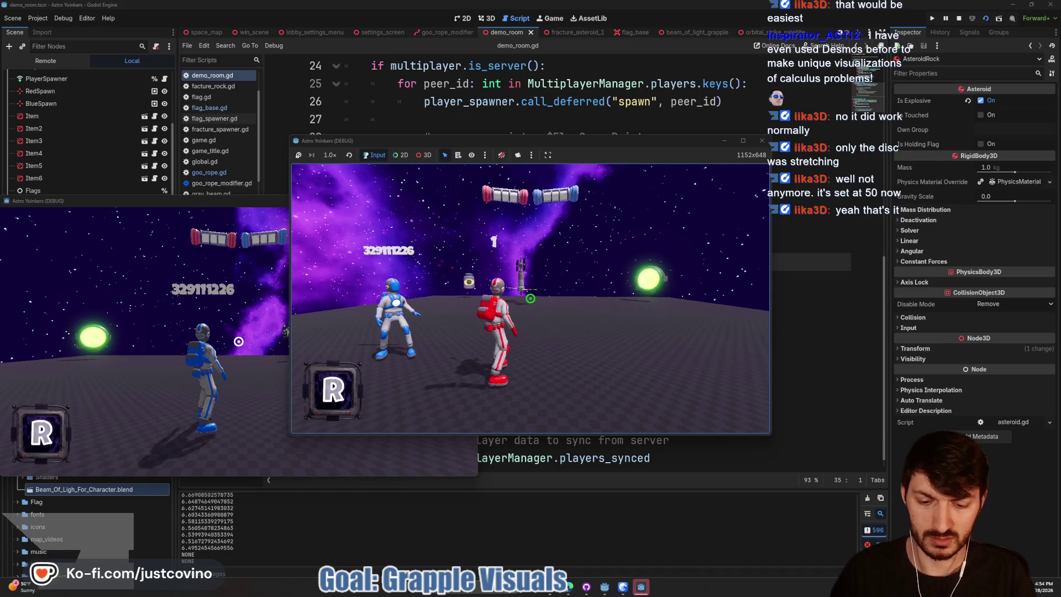
key(F8)
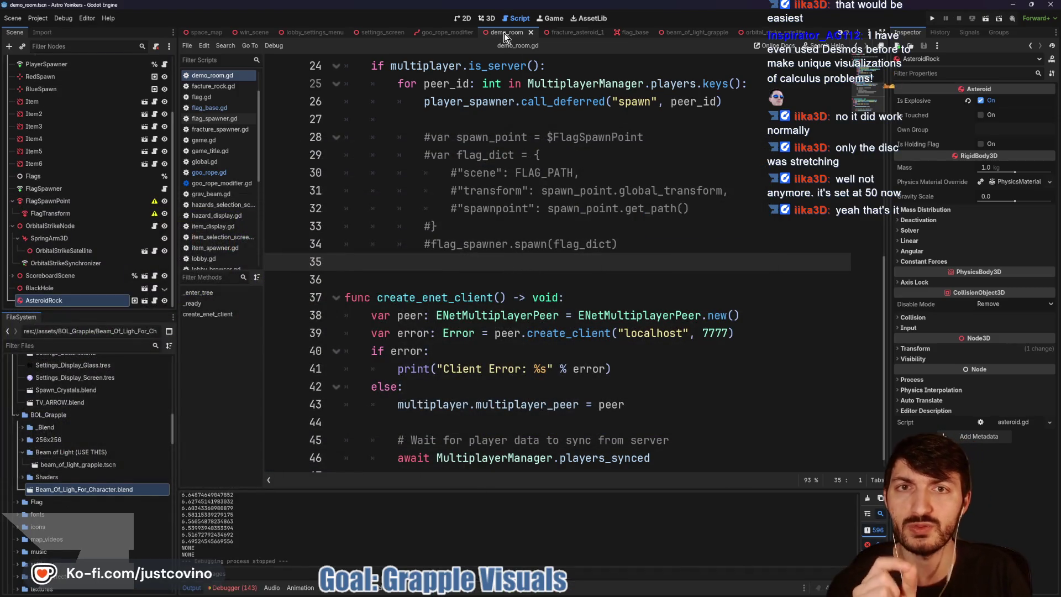
Step: In the 3D view, inspect the beam_of_light_grapple disc from below, then show goo_rope_modifier
click(486, 20)
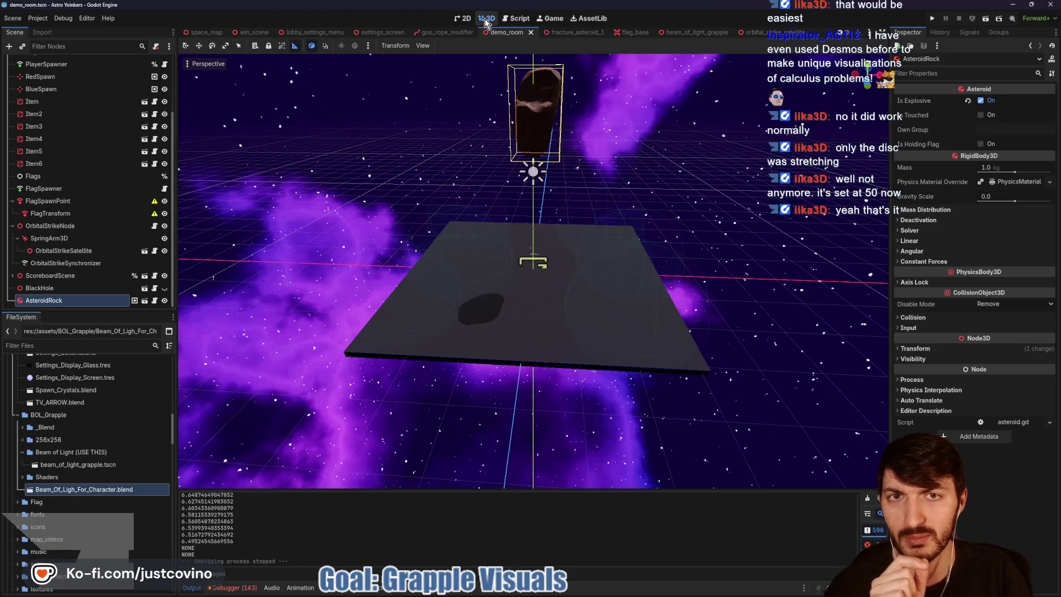
click(625, 32)
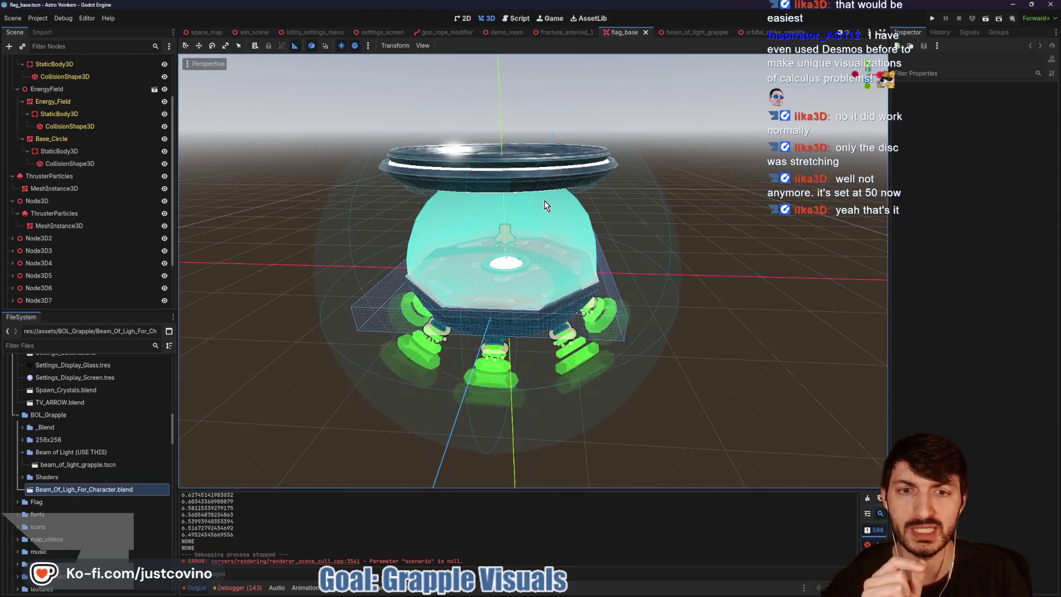
click(694, 31)
mouse_move(601, 134)
mouse_down()
mouse_move(256, 267)
mouse_move(324, 247)
mouse_move(343, 187)
mouse_move(487, 272)
mouse_up()
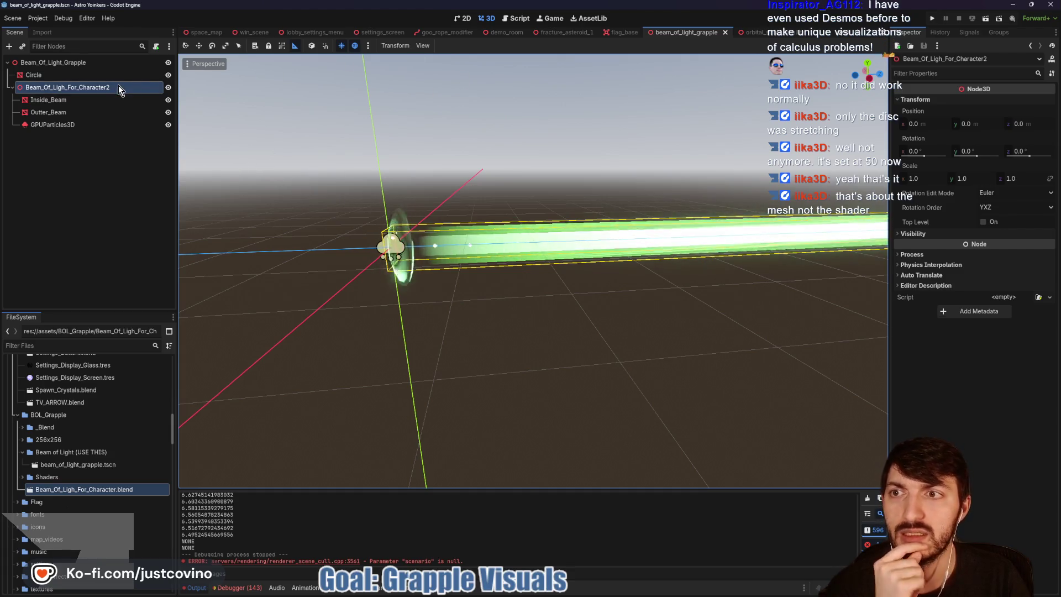
click(442, 33)
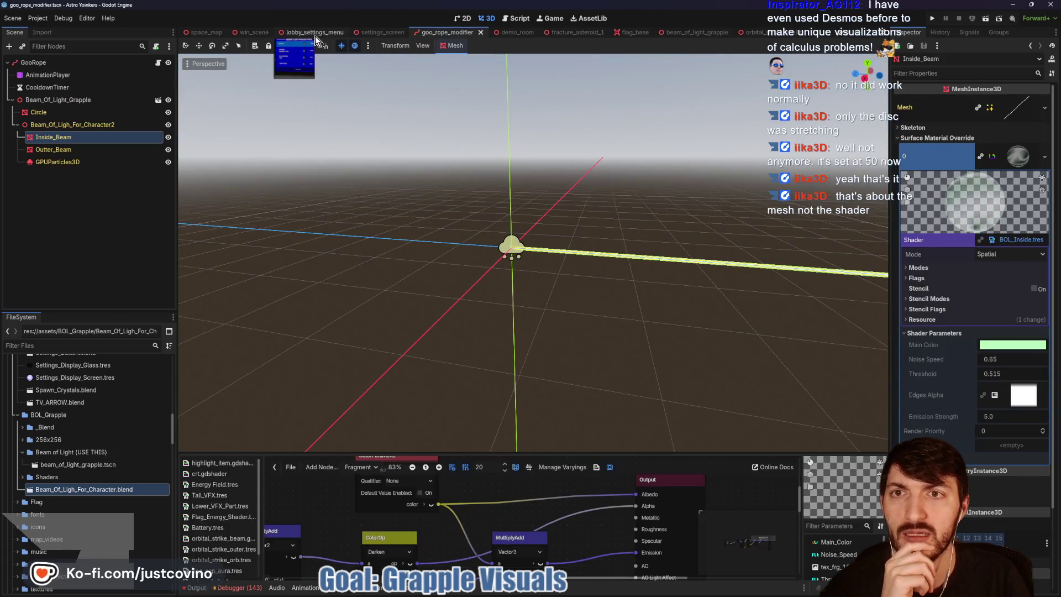
Step: Unhide GooRope in the player scene so the green beam shows from the astronaut's hand
click(231, 32)
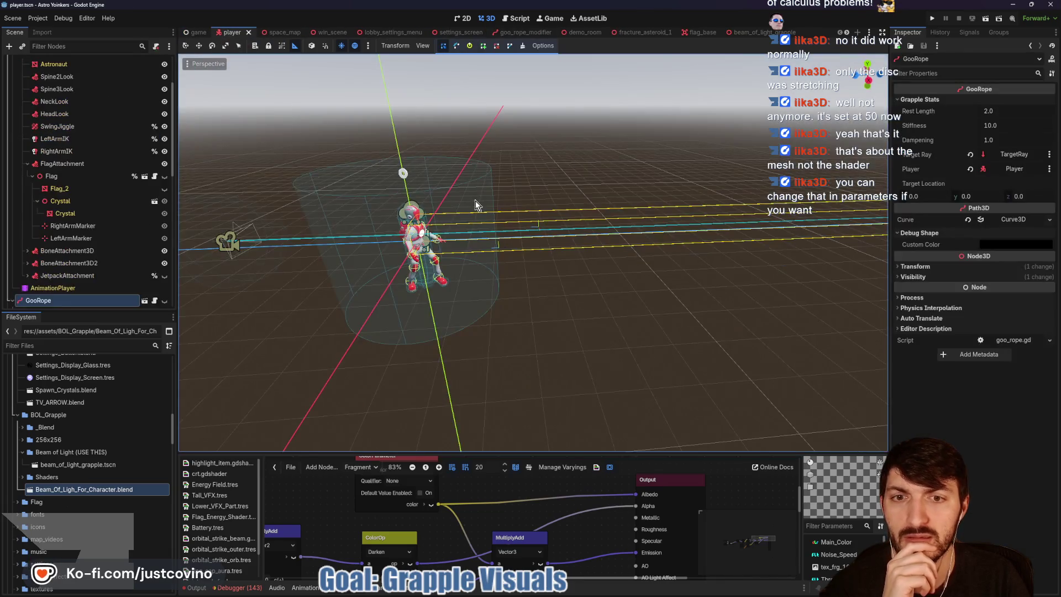
click(164, 301)
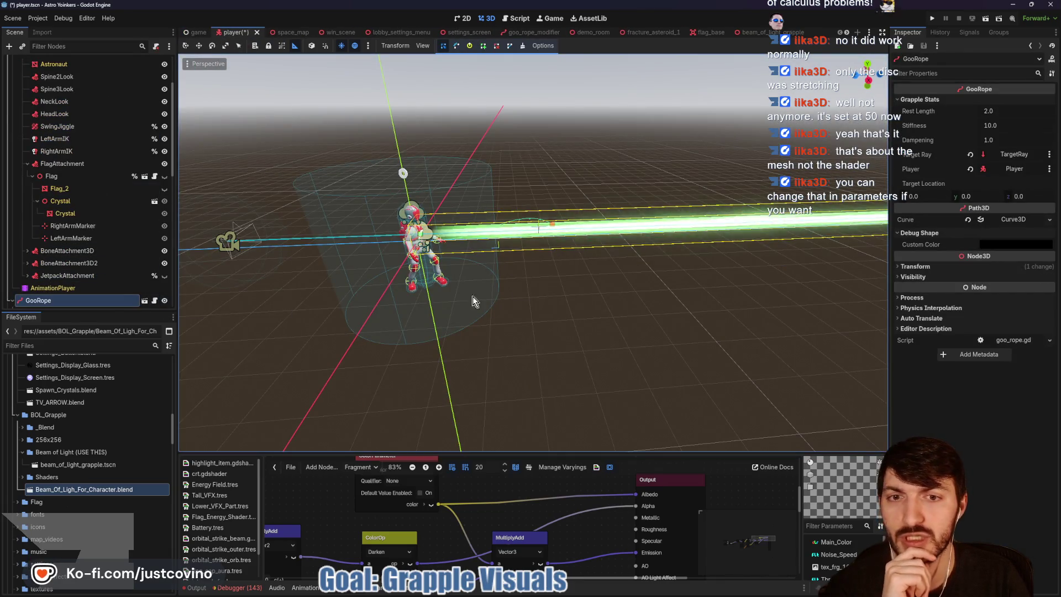
scroll(472, 296, up, 5)
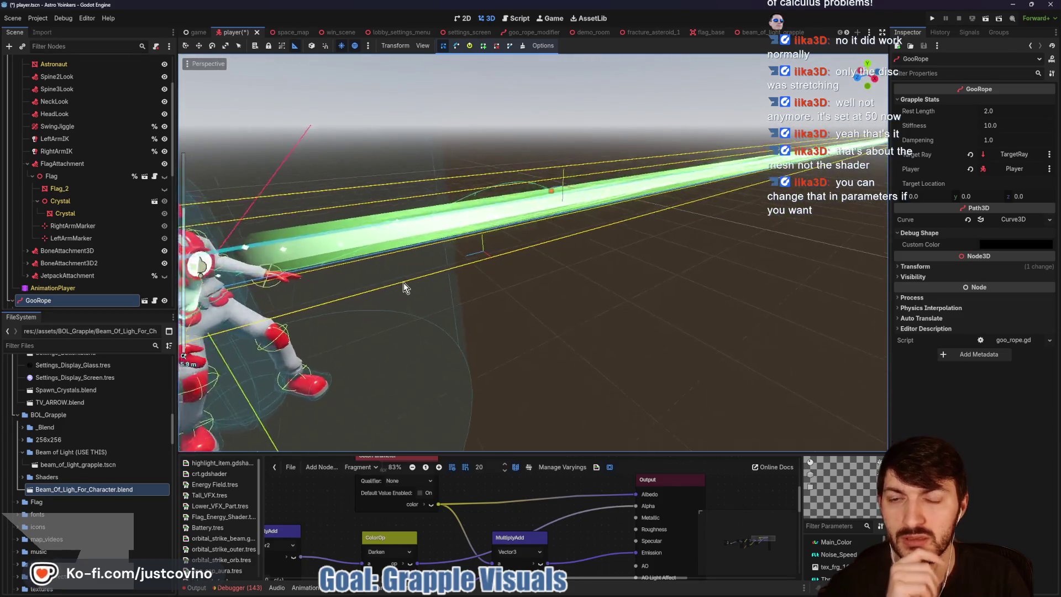
scroll(403, 283, up, 3)
key(w)
key(f)
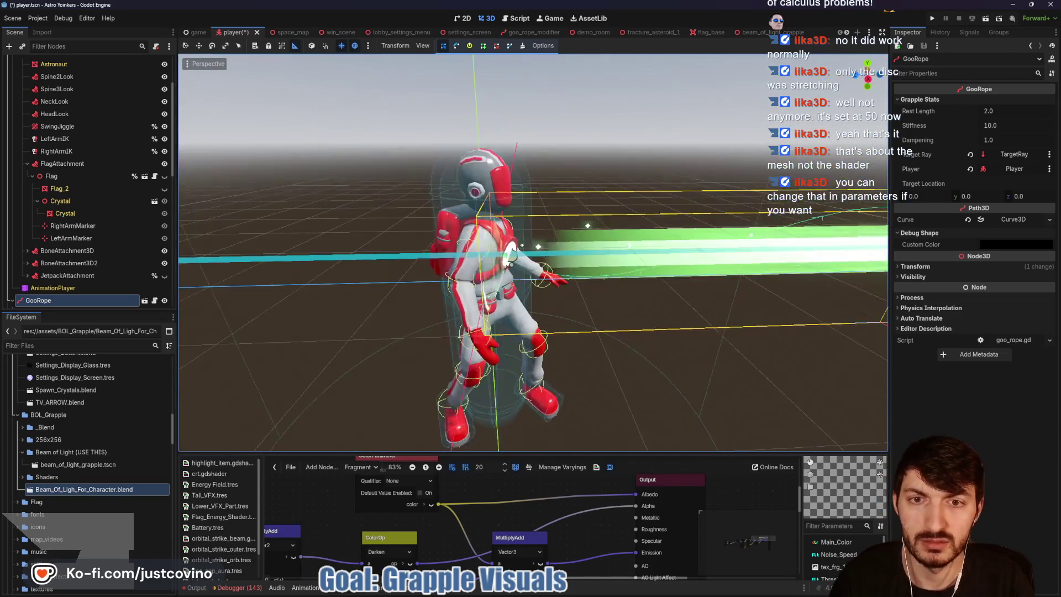
click(765, 32)
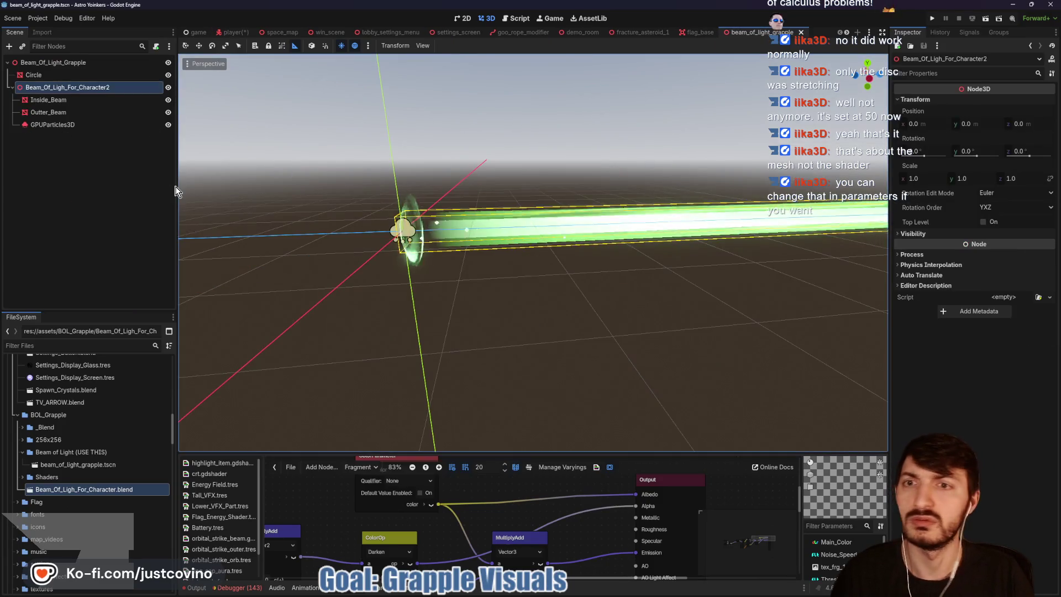
Step: View the Circle disc edge-on, then drag Inside_Beam's Edges Alpha gradient handle to dim the beam
click(41, 74)
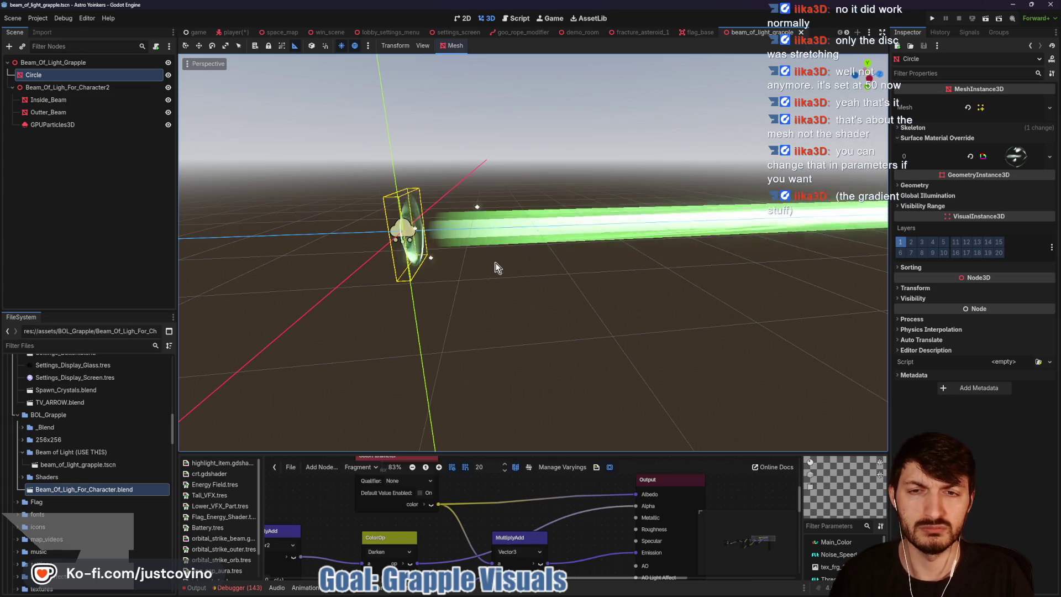
drag(558, 244, 506, 247)
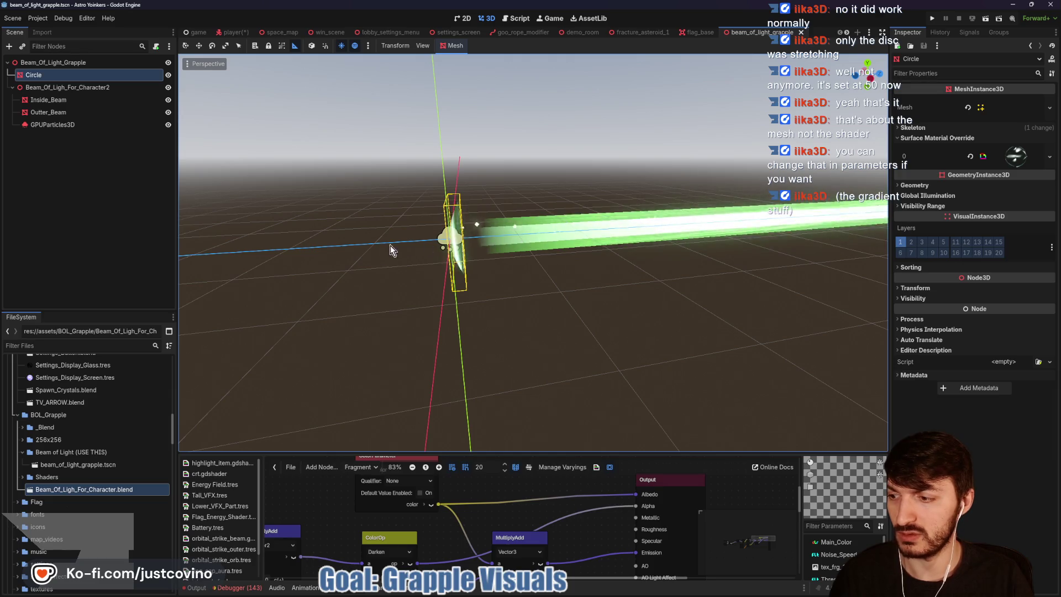
click(64, 101)
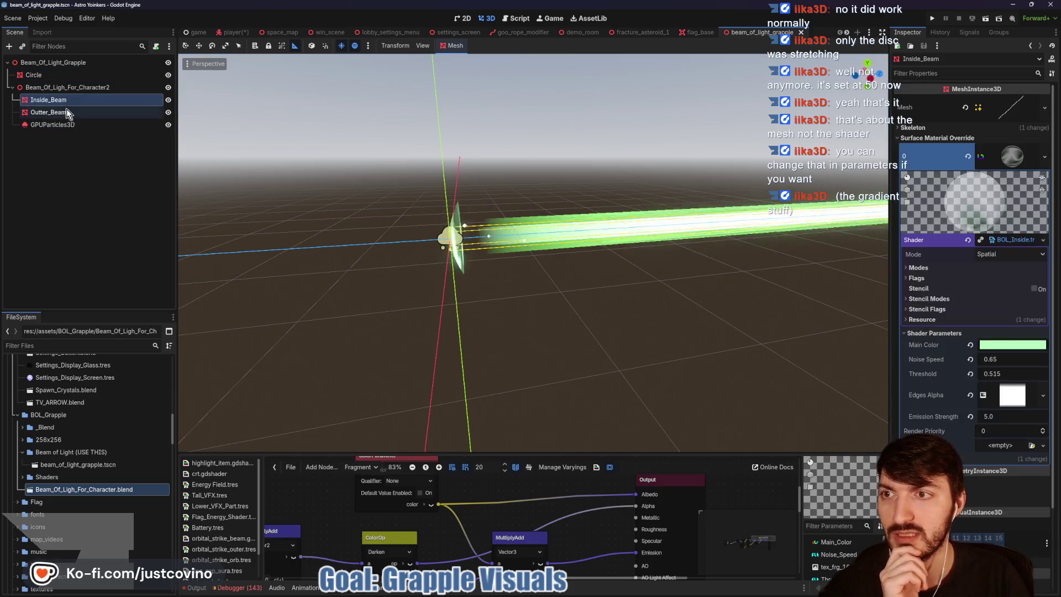
click(1013, 395)
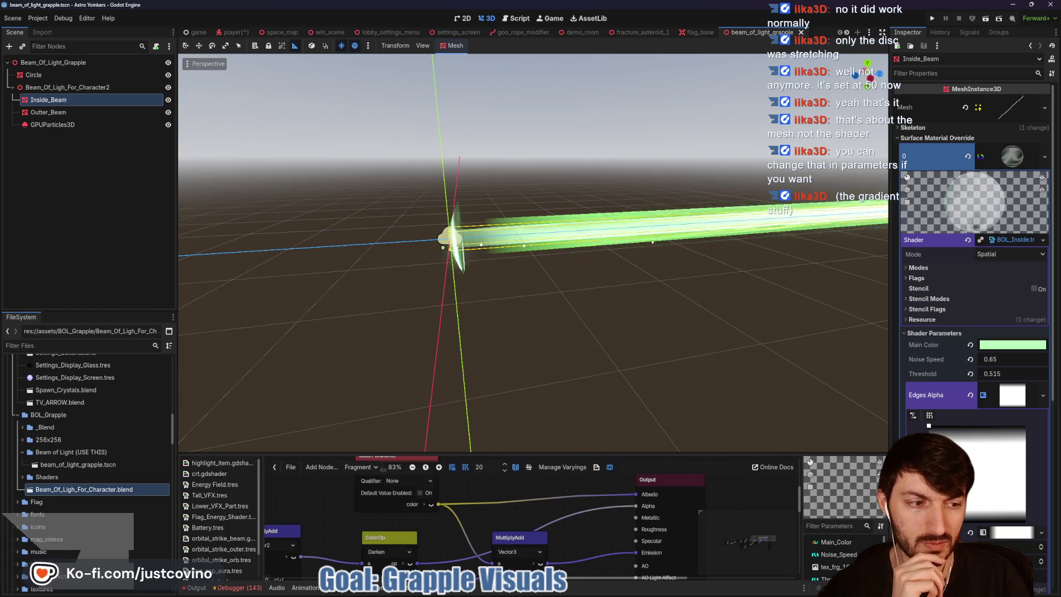
mouse_move(928, 426)
mouse_down()
mouse_move(929, 459)
mouse_move(931, 420)
mouse_up()
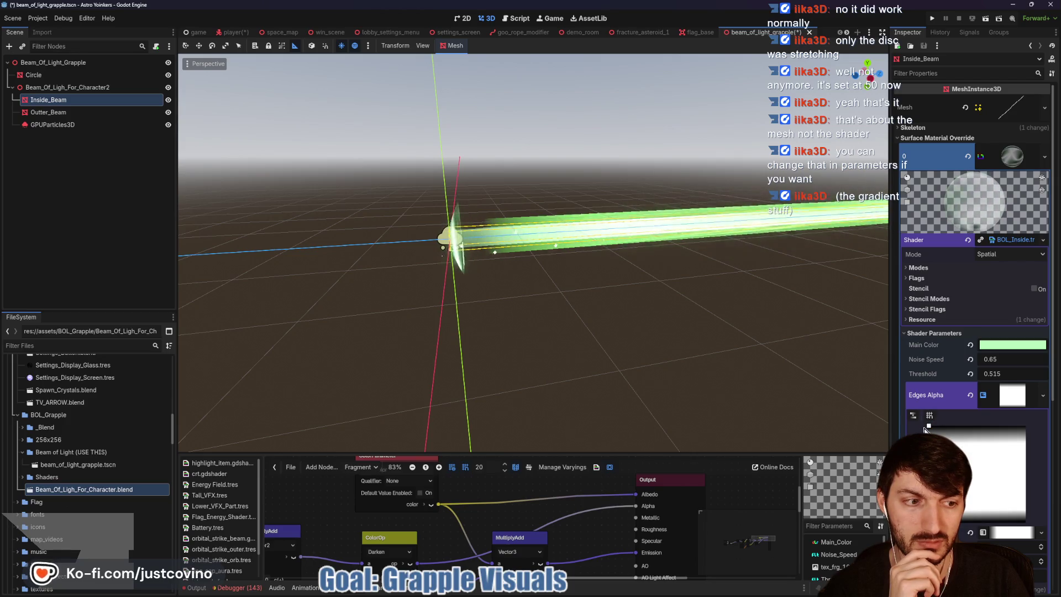
click(65, 113)
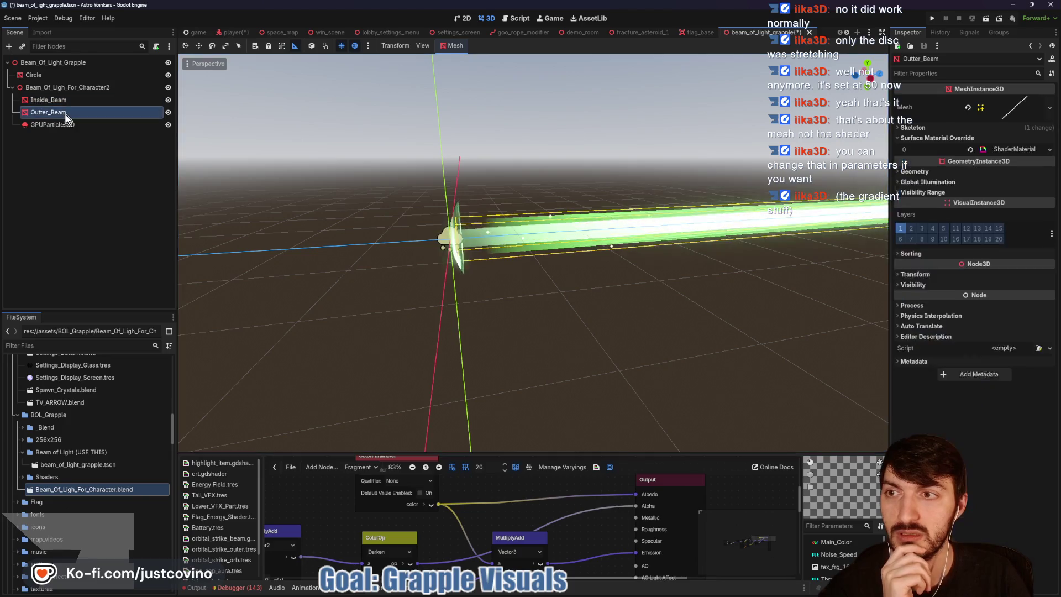